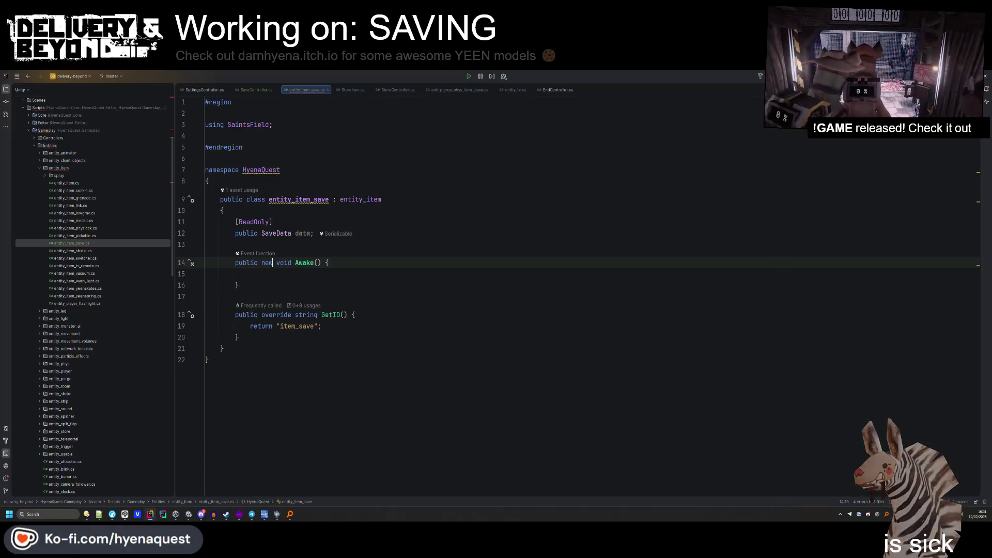
# Add a base.Awake() call inside Awake and tidy the blank lines above it.
pyautogui.write('nase')
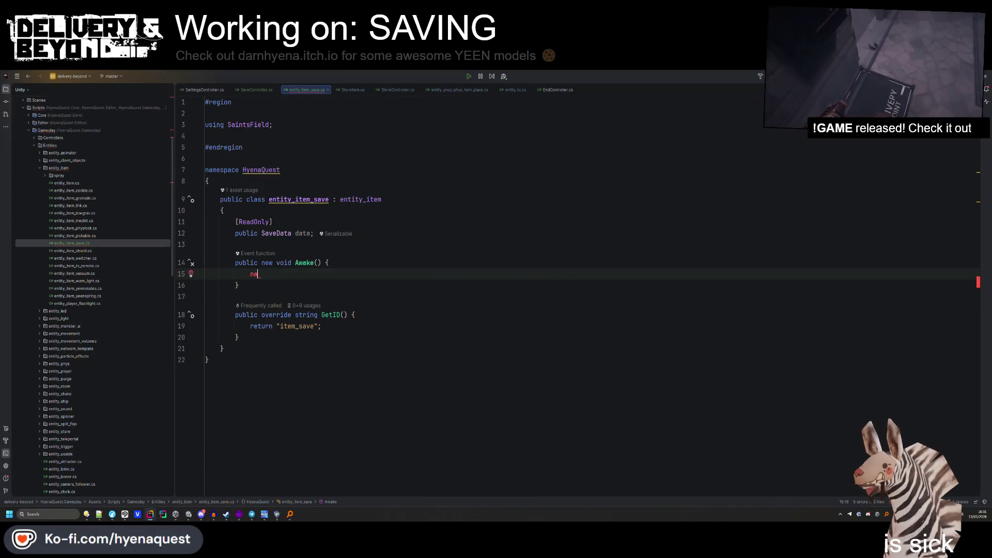
pyautogui.press('BackSpace')
pyautogui.press('BackSpace')
pyautogui.write('base.Awake();')
pyautogui.press('Up')
pyautogui.press('Up')
pyautogui.press('Return')
pyautogui.press('Return')
pyautogui.press('Up')
pyautogui.press('Delete')
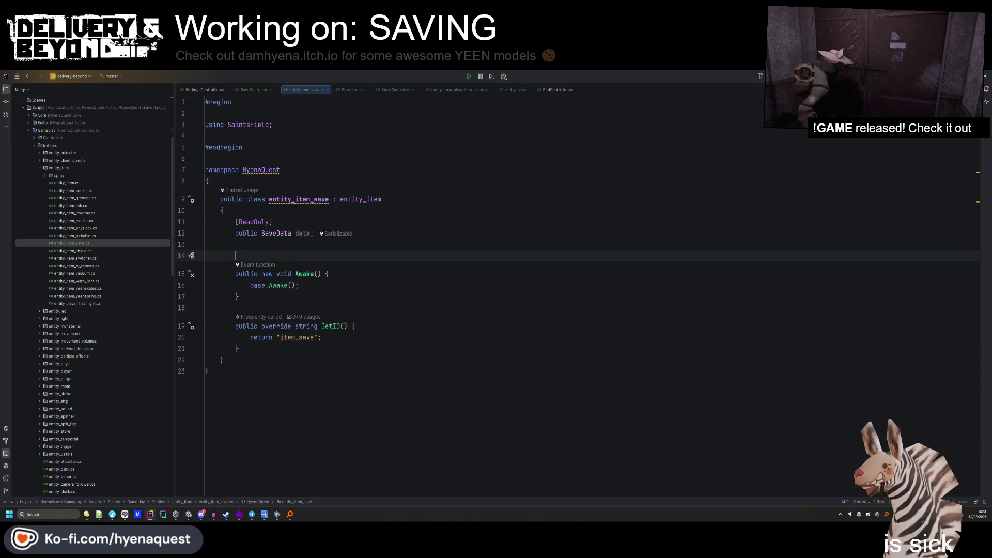
pyautogui.press('BackSpace')
pyautogui.click(249, 280)
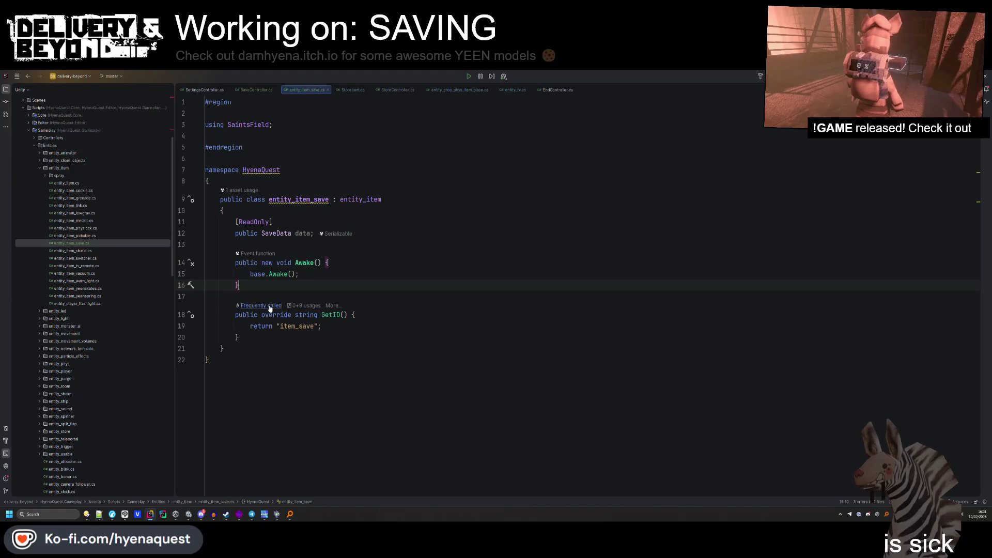
# Add a #region PRIVATE block declaring a private TextMeshPro _text field.
pyautogui.click(280, 241)
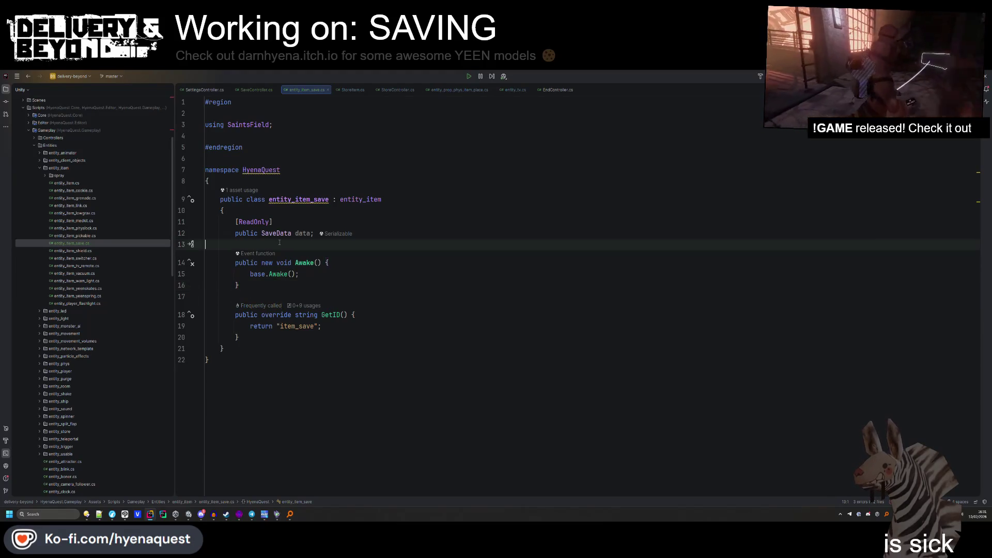
pyautogui.press('Return')
pyautogui.press('Return')
pyautogui.press('Up')
pyautogui.write('#regiko')
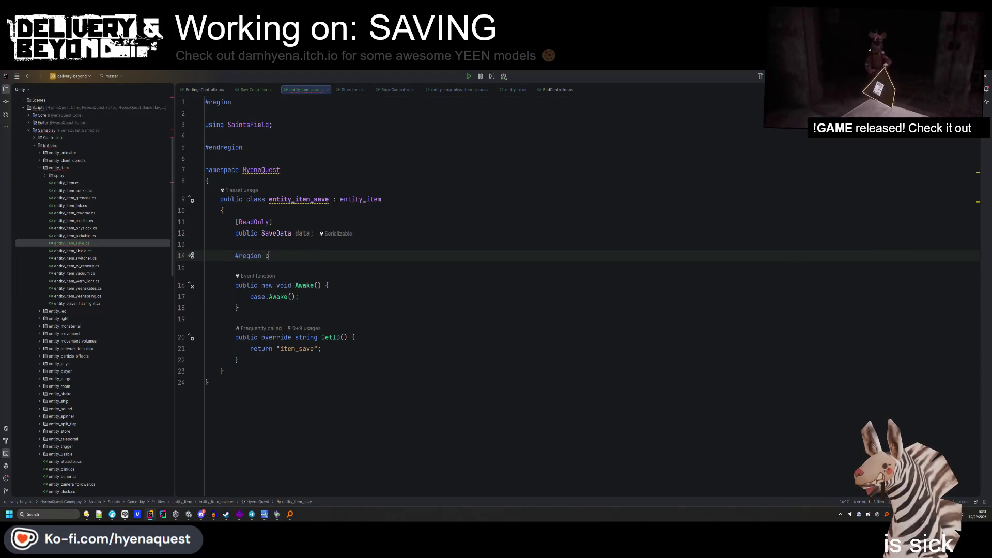
pyautogui.write('ATE')
pyautogui.press('Return')
pyautogui.press('Return')
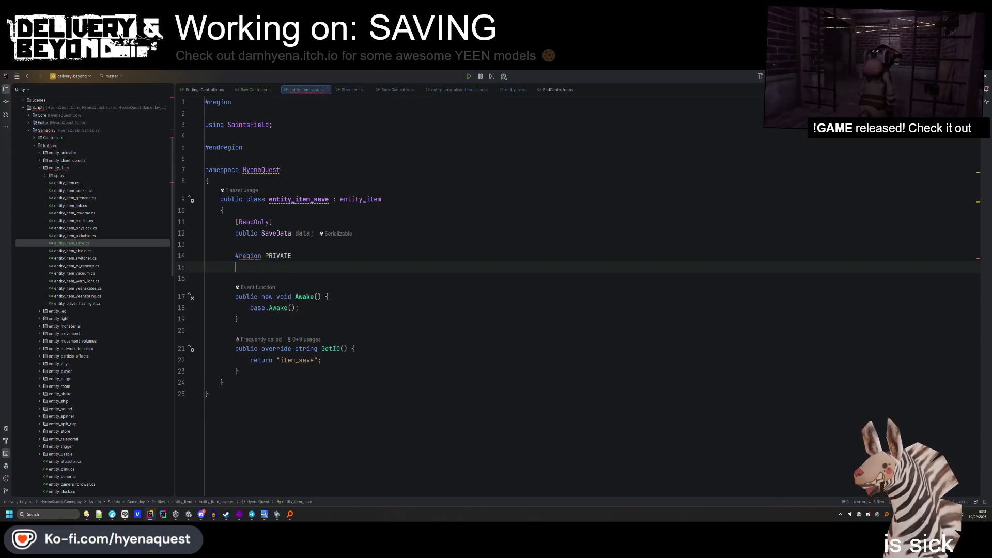
pyautogui.write('#end')
pyautogui.press('Return')
pyautogui.press('Up')
pyautogui.write('private ')
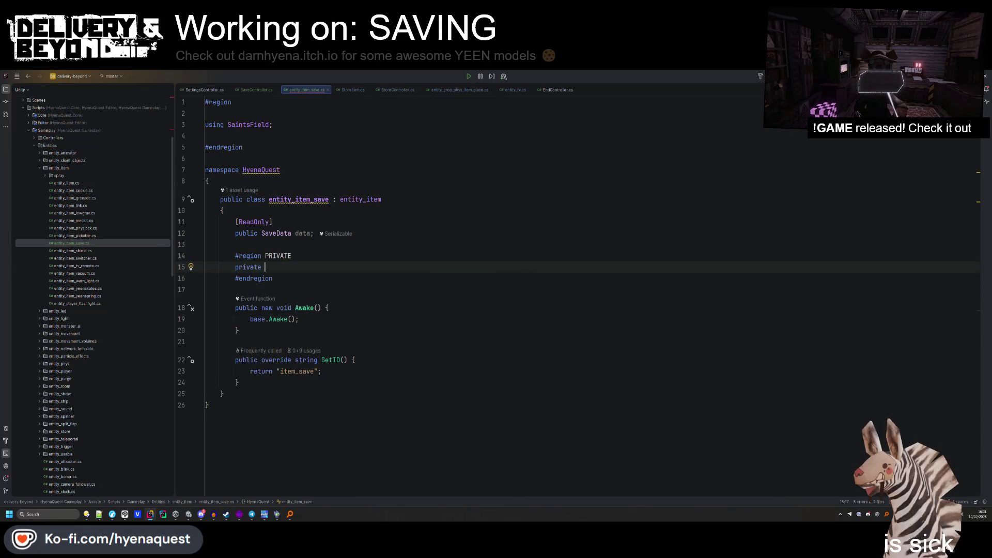
pyautogui.write('Textmeshpr')
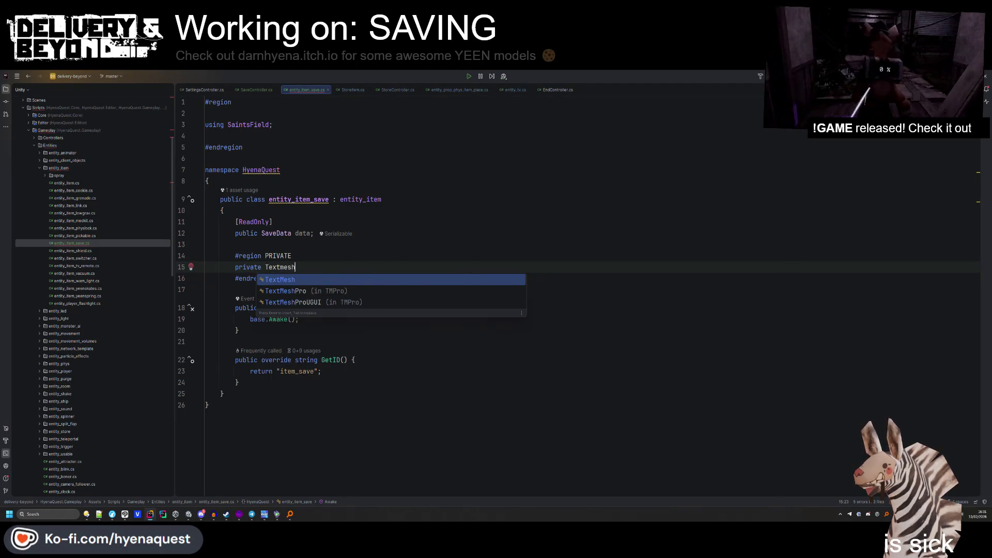
pyautogui.press('Return')
pyautogui.write('_text;')
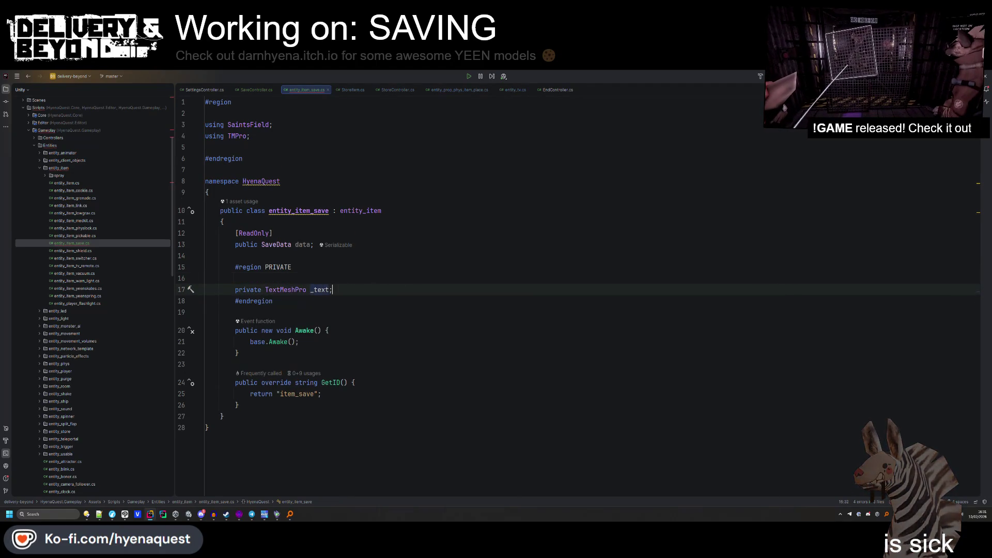
# In Awake, assign _text from this.GetComponentInChildren with includeInactive true.
pyautogui.click(302, 342)
pyautogui.press('Return')
pyautogui.write('_text = This.')
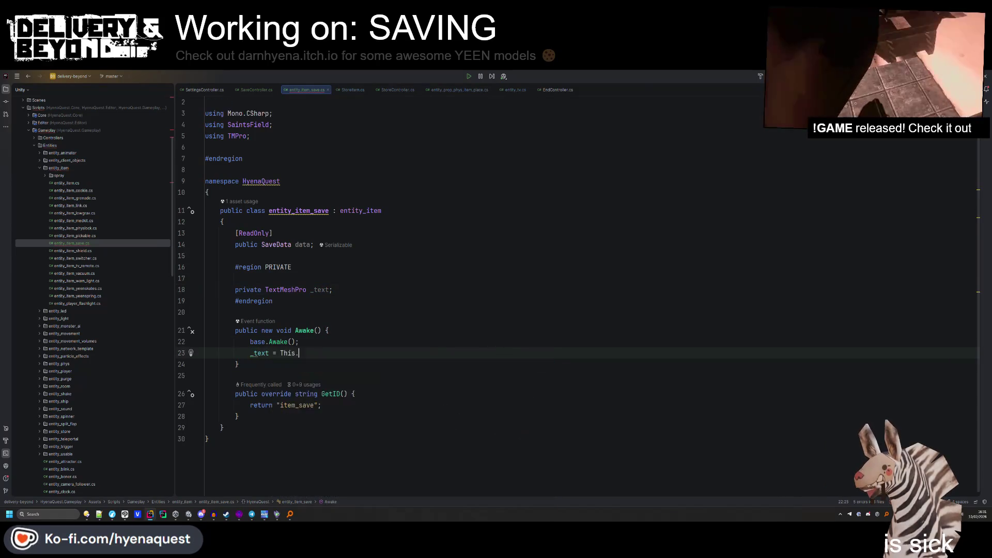
pyautogui.write('his.getcom')
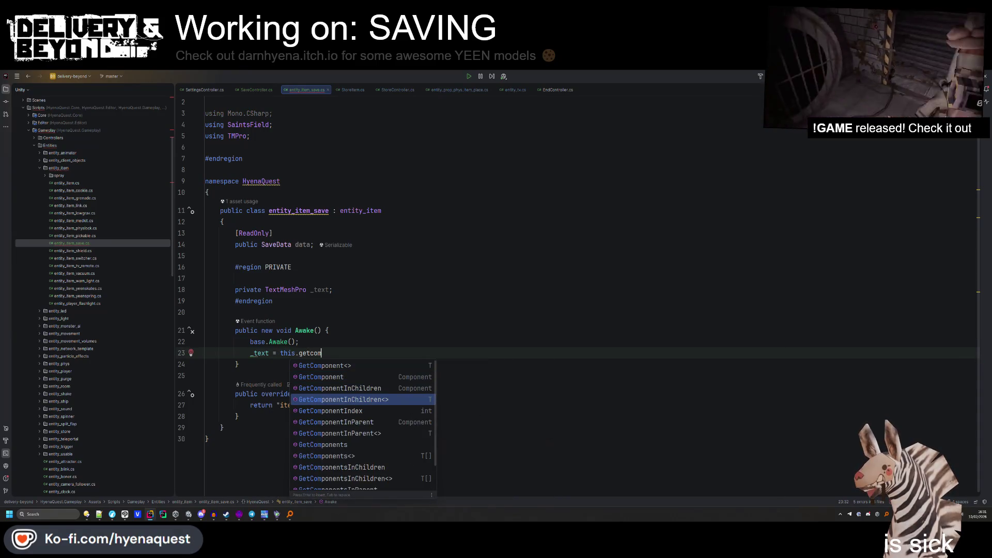
pyautogui.press('Return')
pyautogui.press('Left')
pyautogui.press('Left')
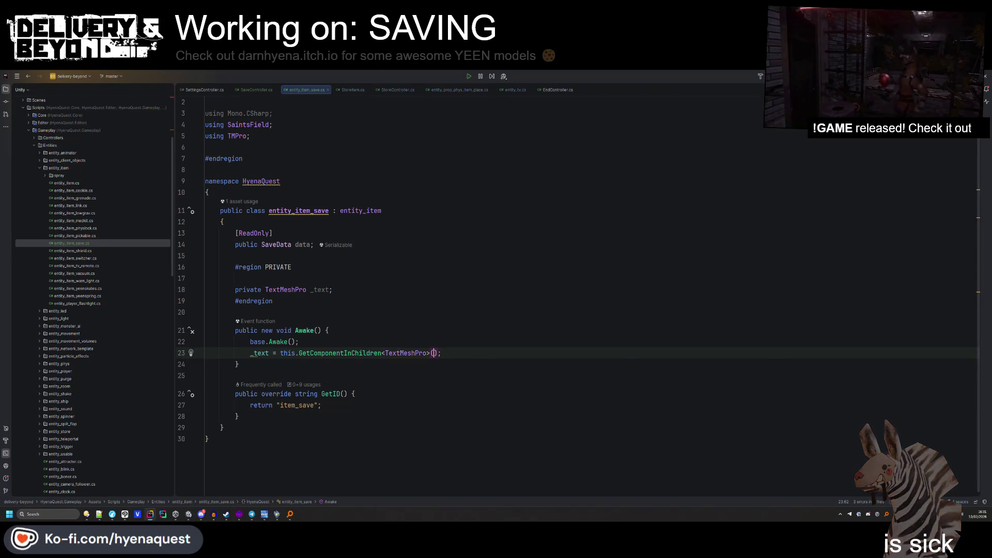
pyautogui.write('true')
pyautogui.press('End')
pyautogui.press('Return')
# Add a null check throwing UnityException("Missing TextMeshPro") and reformat the code.
pyautogui.write('if(!this._text)')
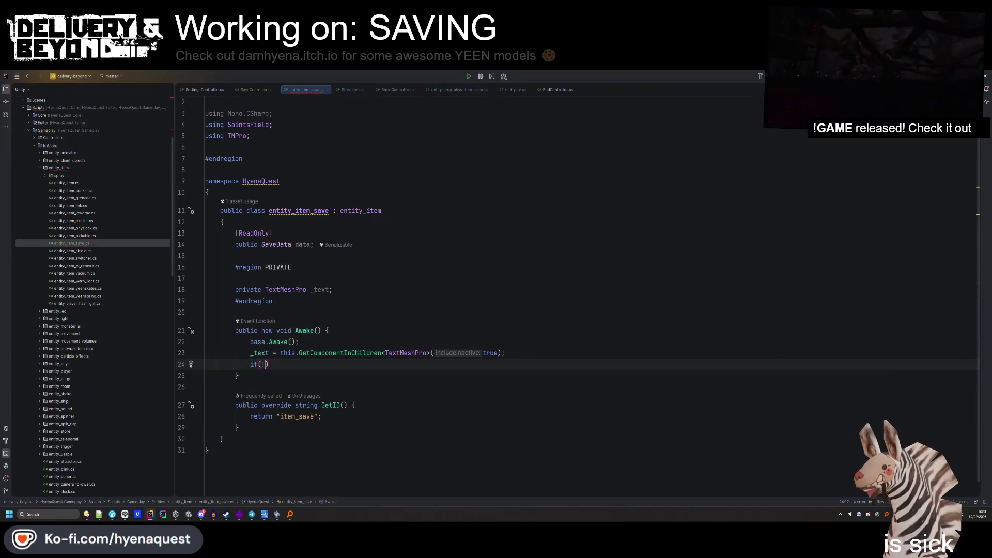
pyautogui.write(' throw new Unitytex')
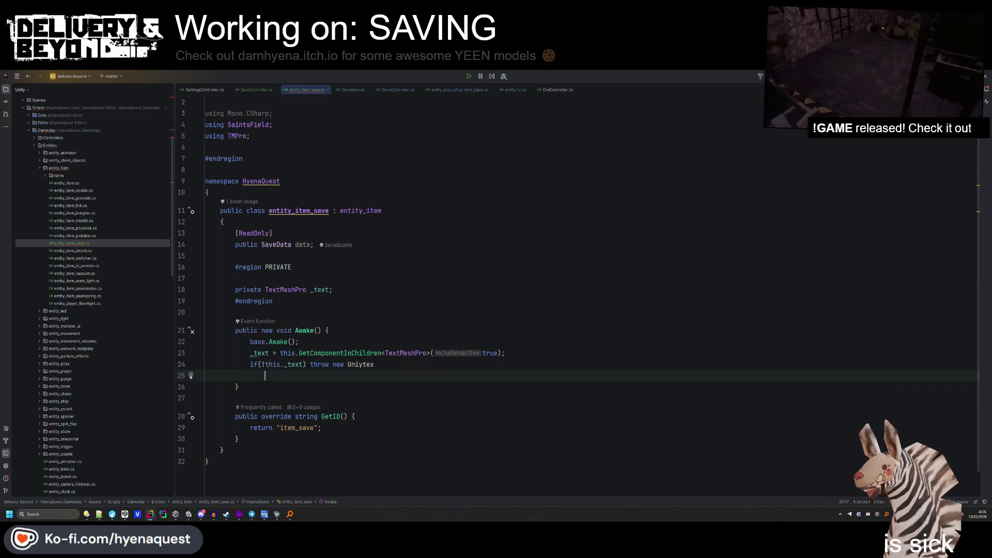
pyautogui.press('BackSpace')
pyautogui.press('BackSpace')
pyautogui.press('BackSpace')
pyautogui.write('tyExc')
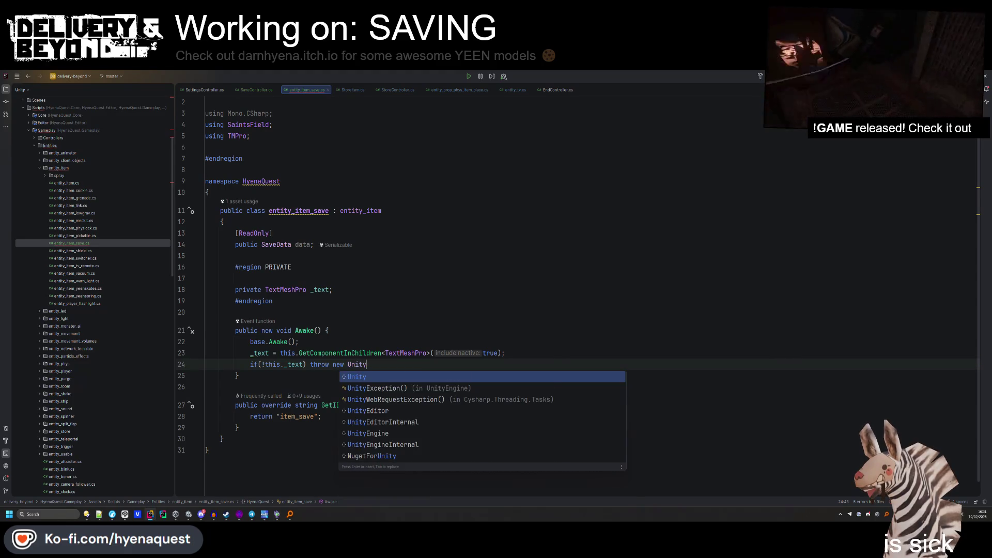
pyautogui.press('Return')
pyautogui.write('"Missing text")')
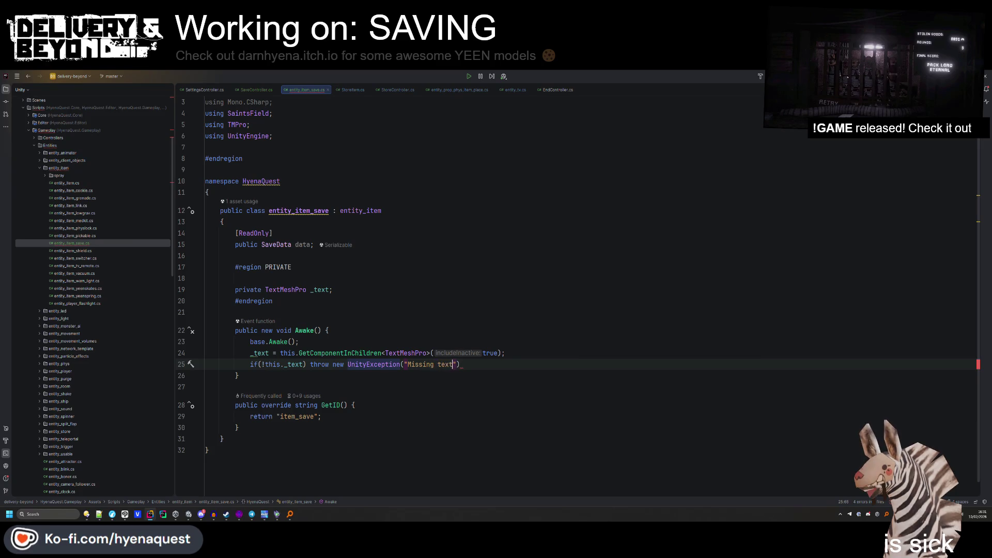
pyautogui.press('Return')
pyautogui.moveTo(538, 365); pyautogui.dragTo(538, 375)
pyautogui.write(';')
pyautogui.hotkey('ctrl', 'alt', 'l')
pyautogui.press('Up')
pyautogui.press('Up')
pyautogui.press('Up')
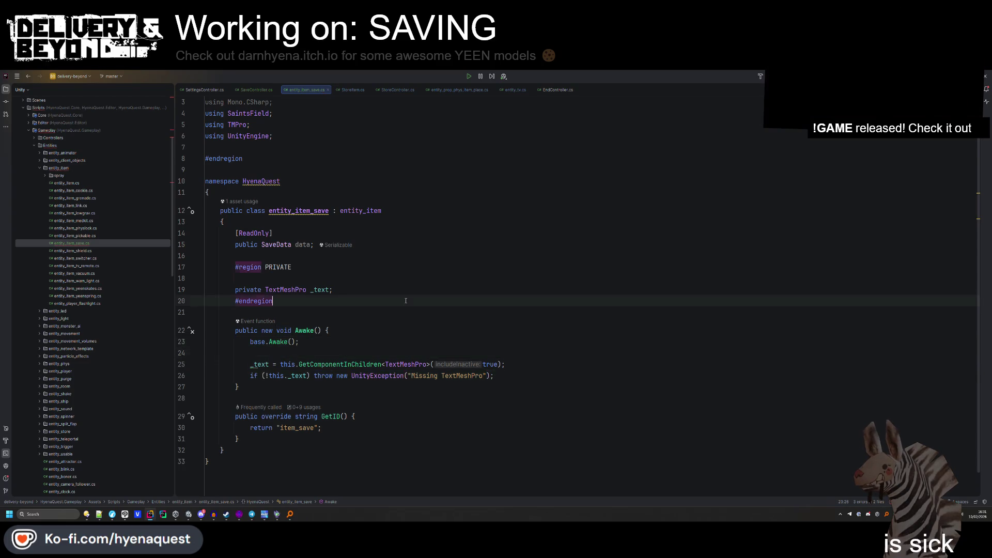
pyautogui.click(254, 371)
# Declare public void SetData(SaveData data) below Awake, assigning this.data = data.
pyautogui.press('Return')
pyautogui.press('Return')
pyautogui.press('Up')
pyautogui.write('p')
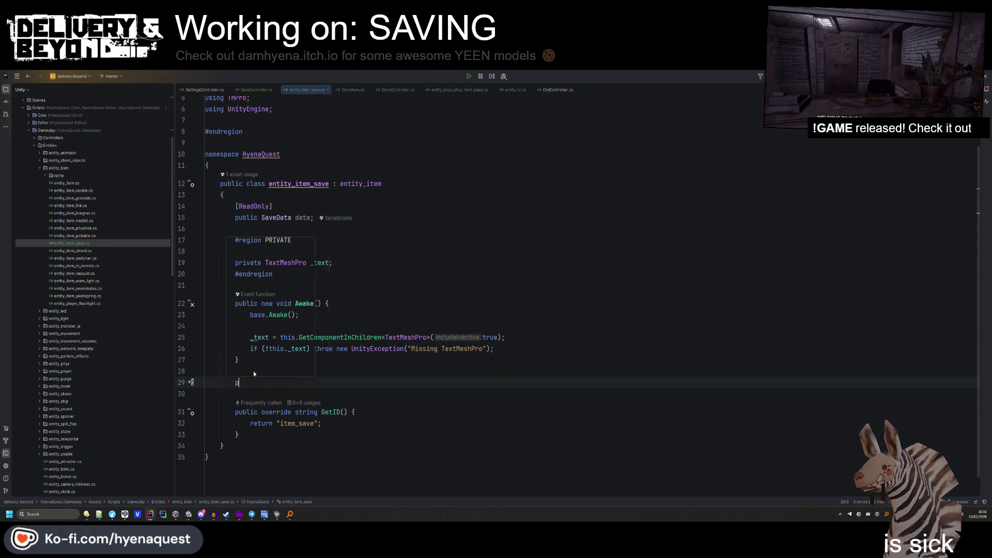
pyautogui.write('ublic void SetData(')
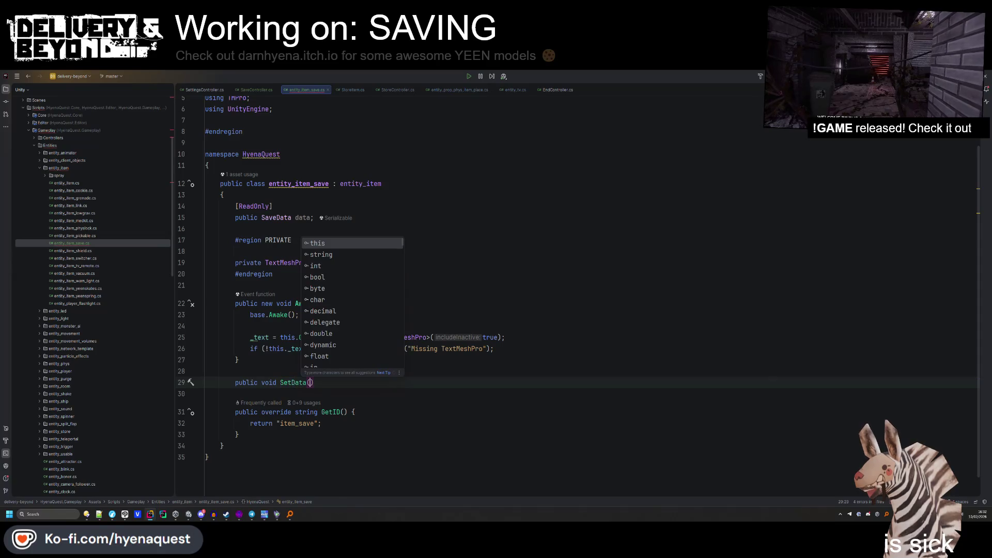
pyautogui.write('SaveData data)')
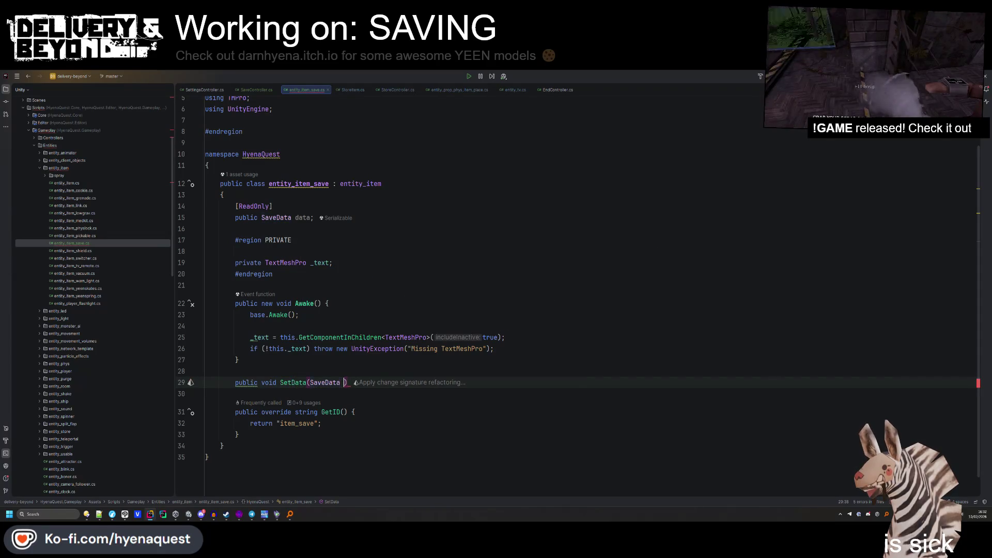
pyautogui.write(' {')
pyautogui.press('Return')
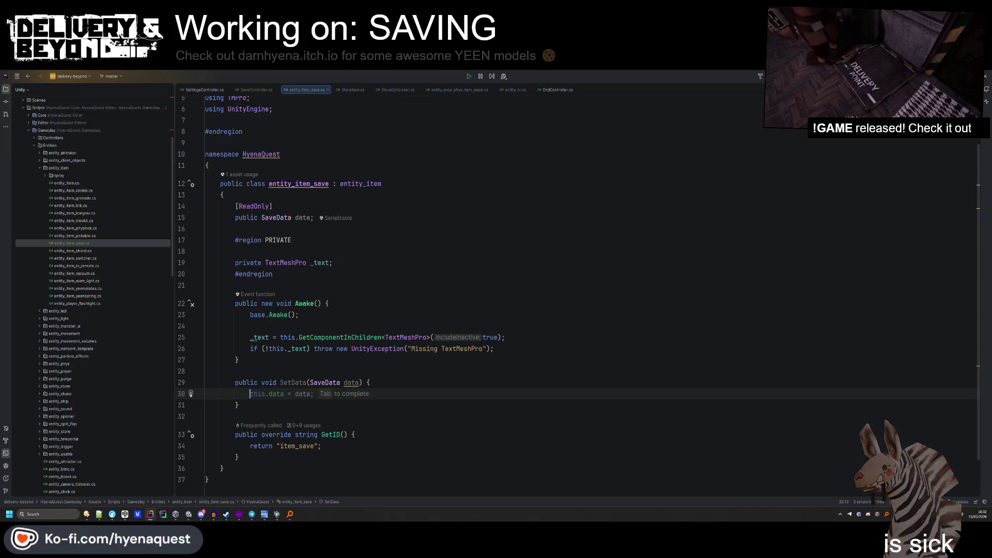
pyautogui.press('Tab')
# Begin a this._text.text assignment in SetData and add blank lines below the _text field.
pyautogui.press('Return')
pyautogui.write('thi')
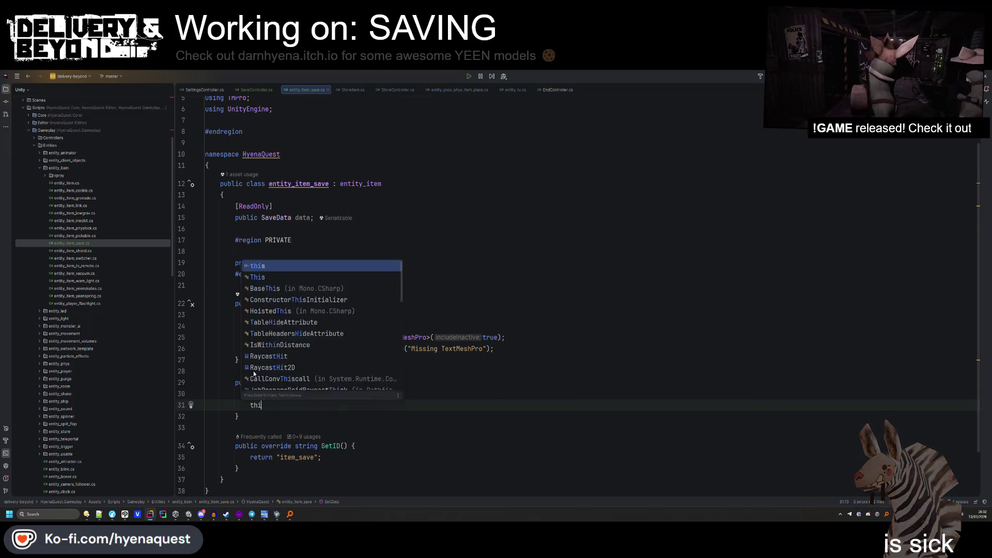
pyautogui.write('s._text.')
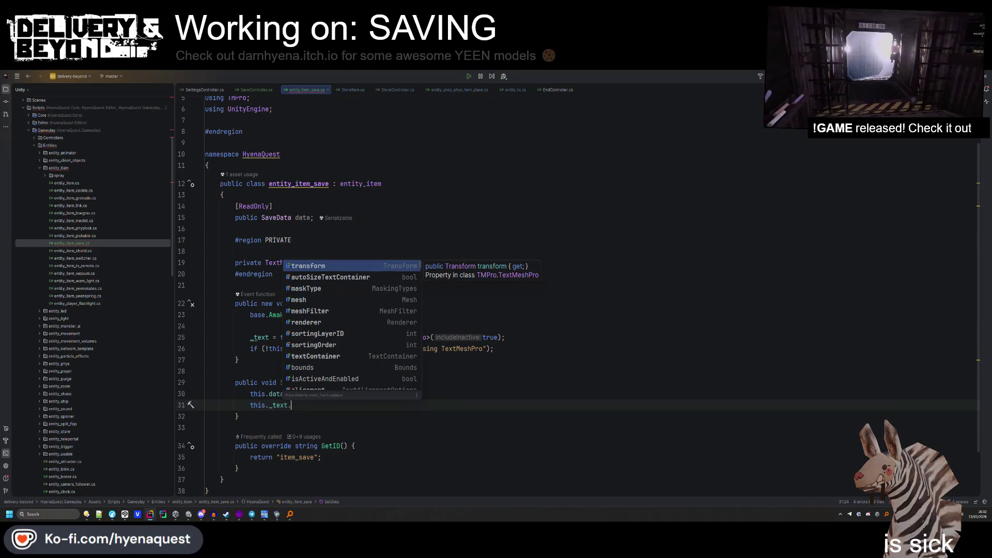
pyautogui.press('Escape')
pyautogui.write('.')
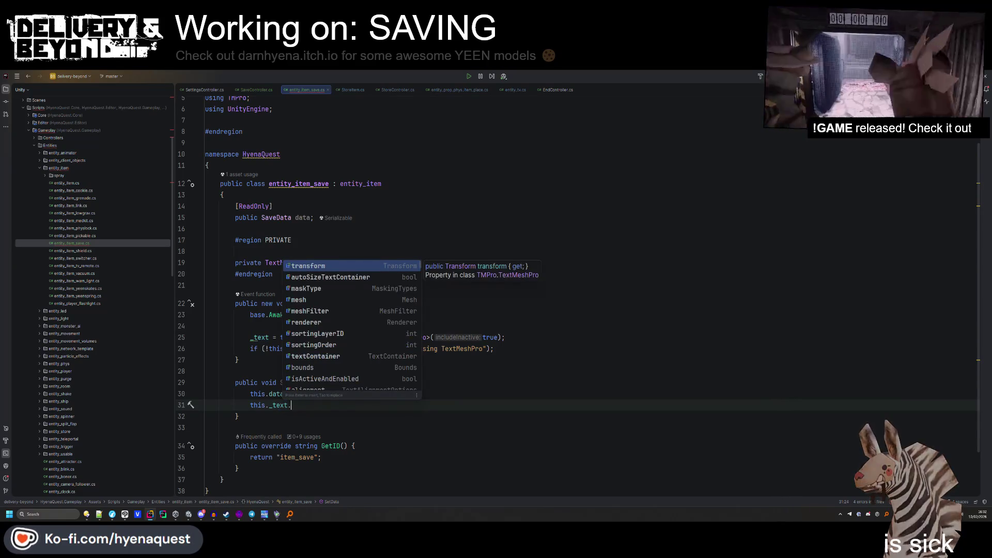
pyautogui.write('te')
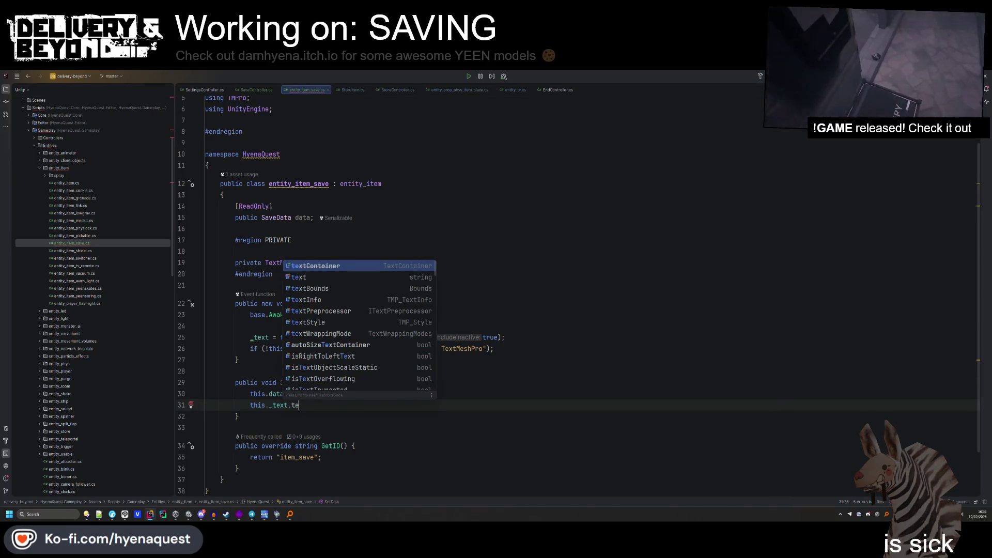
pyautogui.press('Return')
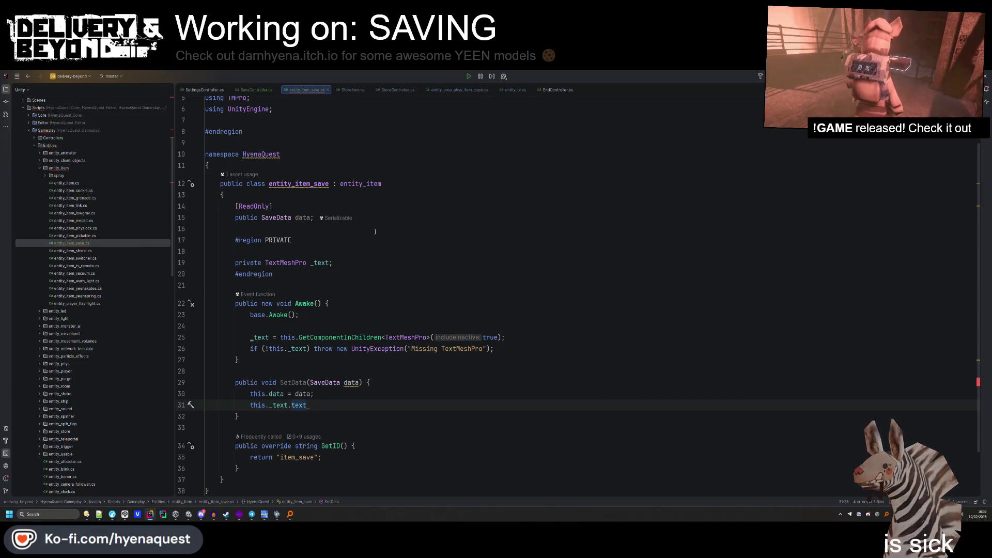
pyautogui.click(343, 264)
pyautogui.press('Return')
pyautogui.press('Return')
pyautogui.press('Up')
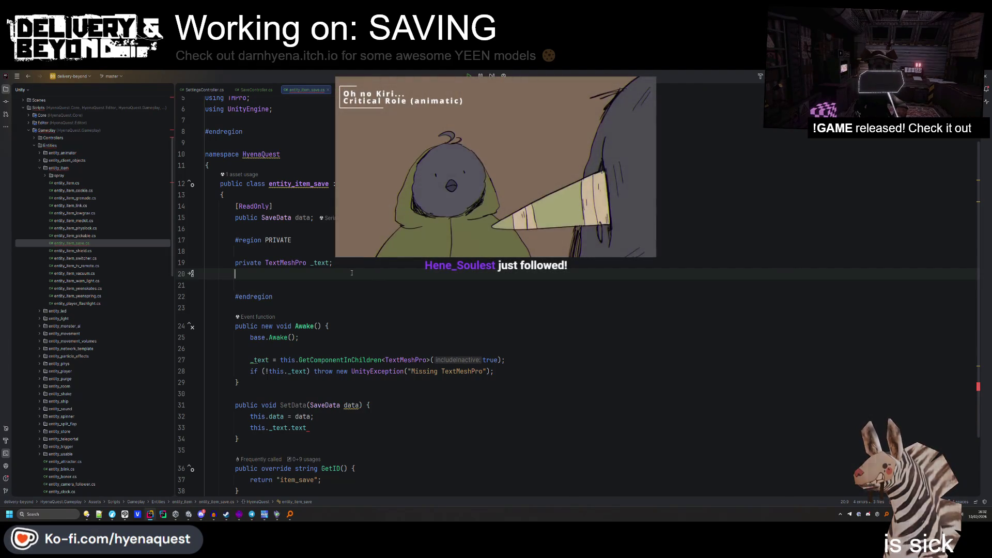
# Add a #region NET with a private NetVar<FixedString128Bytes> _name field initialized with new.
pyautogui.write('#region NET')
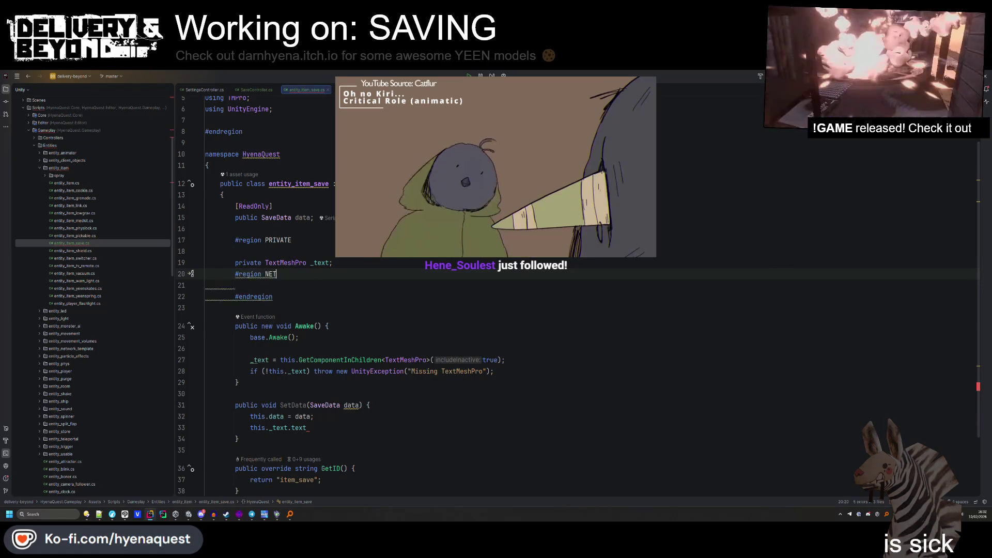
pyautogui.press('Return')
pyautogui.press('Return')
pyautogui.press('Up')
pyautogui.write('priv')
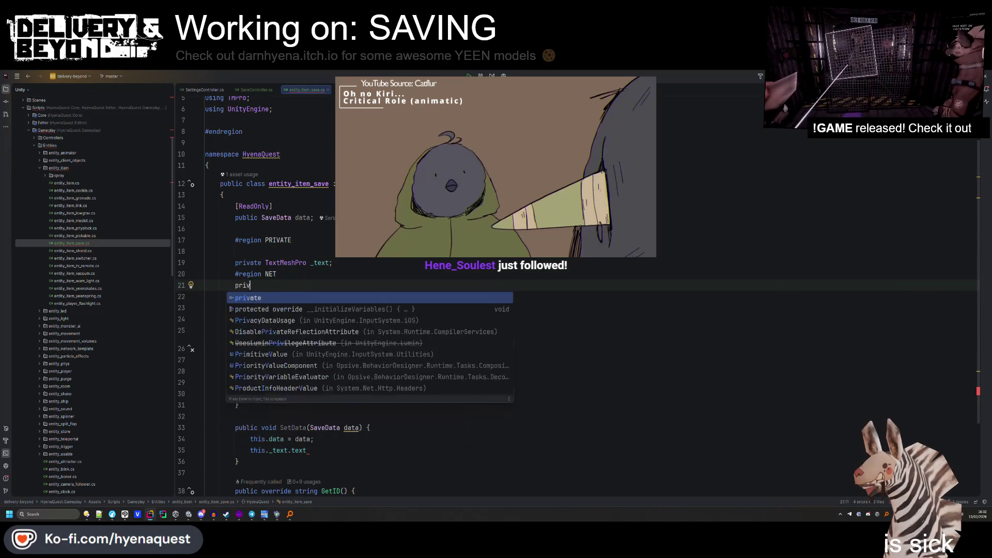
pyautogui.press('Return')
pyautogui.write('Net')
pyautogui.press('Return')
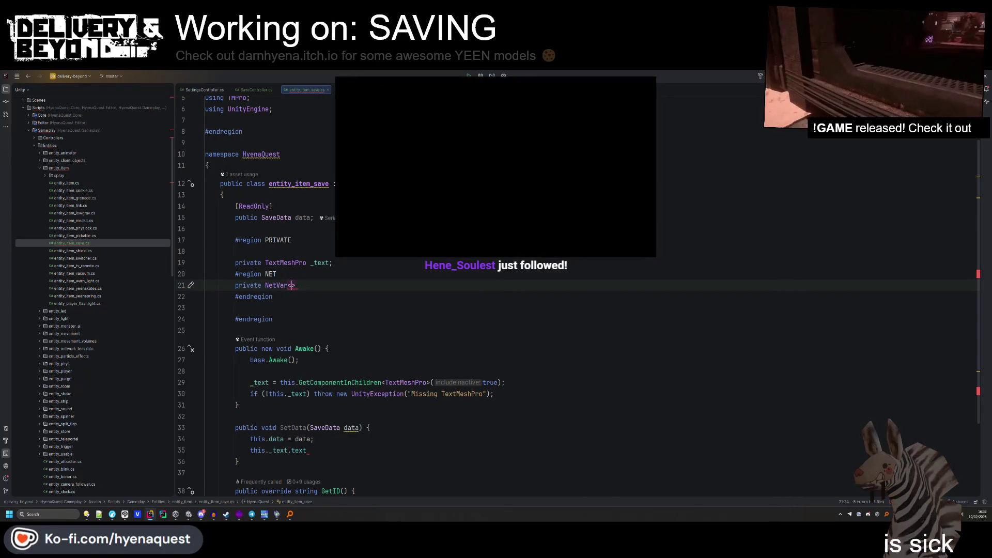
pyautogui.write('Fixeds')
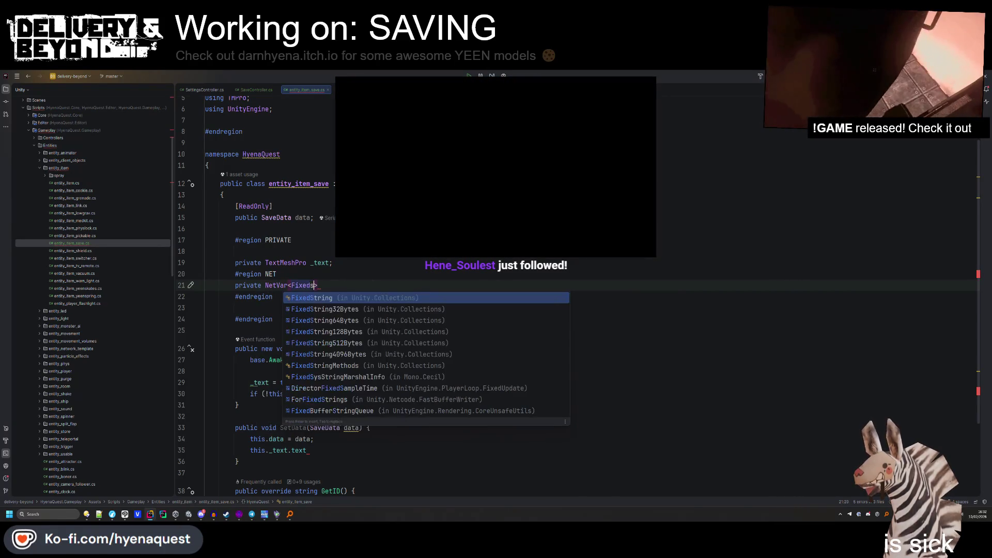
pyautogui.write('tring')
pyautogui.press('Down')
pyautogui.press('Down')
pyautogui.press('Down')
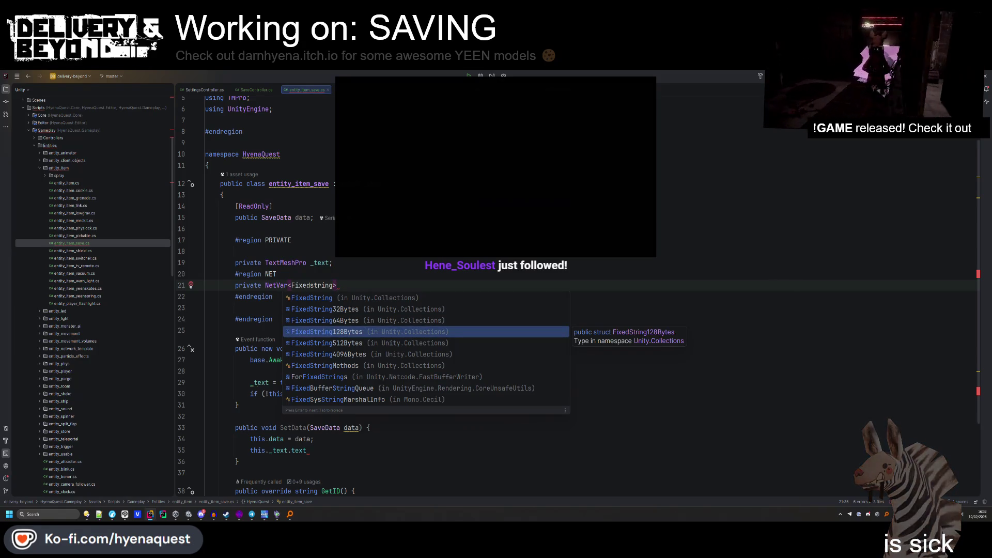
pyautogui.press('Return')
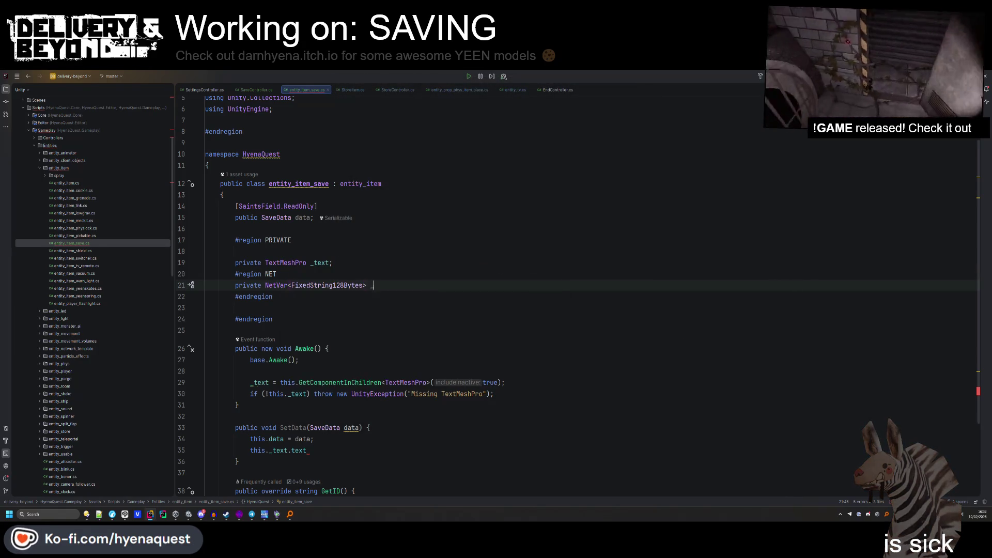
pyautogui.write('name =')
pyautogui.press('Tab')
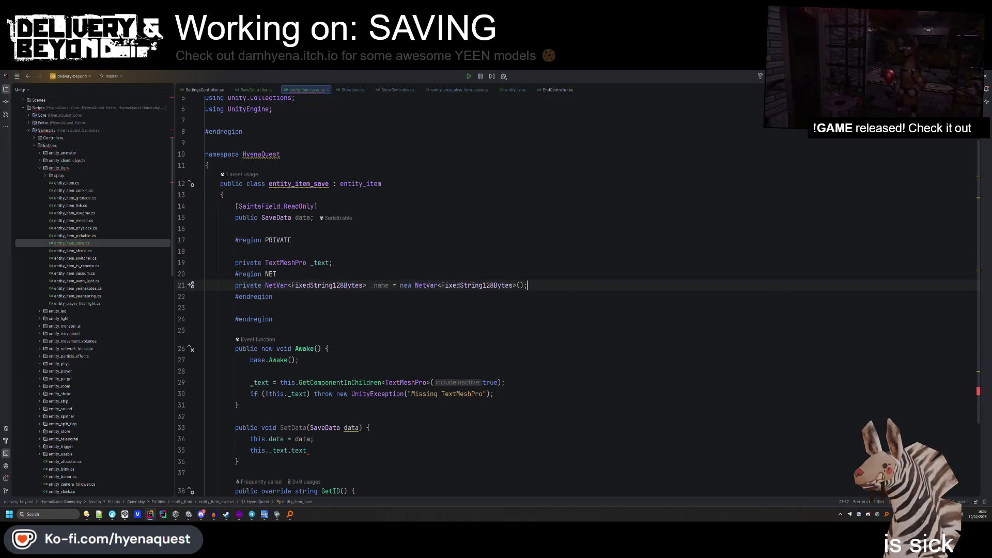
pyautogui.click(356, 264)
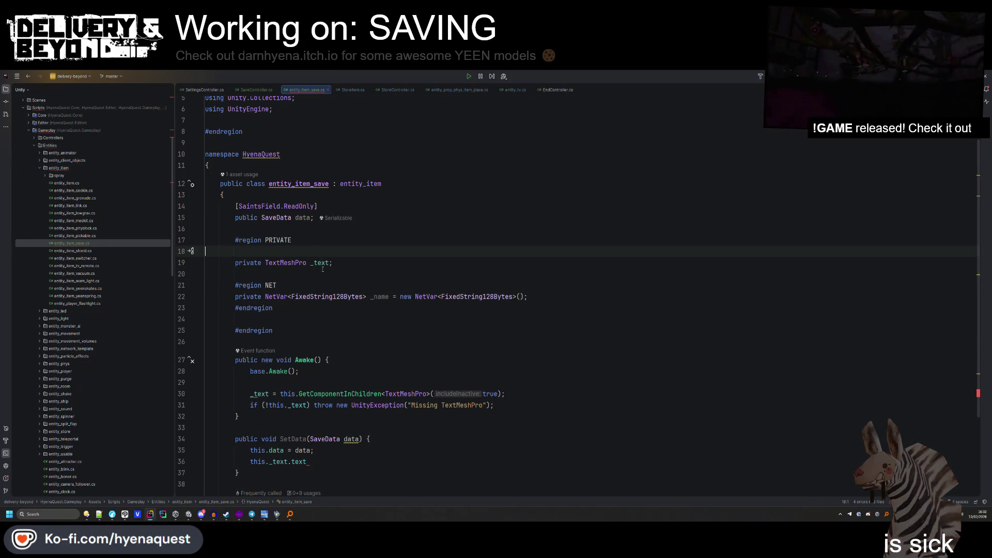
pyautogui.hotkey('alt', 'shift', 'Up')
# Replace the text line in SetData with _name.SetSpawnValue(data.date).
pyautogui.doubleClick(380, 285)
pyautogui.hotkey('ctrl', 'c')
pyautogui.scroll(-3, 349, 335)
pyautogui.moveTo(309, 360); pyautogui.dragTo(250, 361)
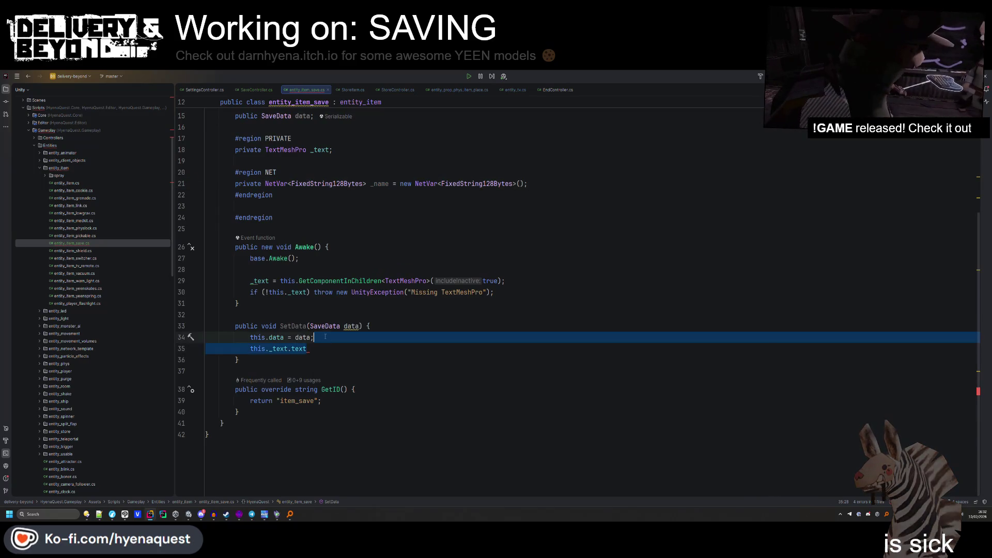
pyautogui.hotkey('ctrl', 'v')
pyautogui.write('.SetS')
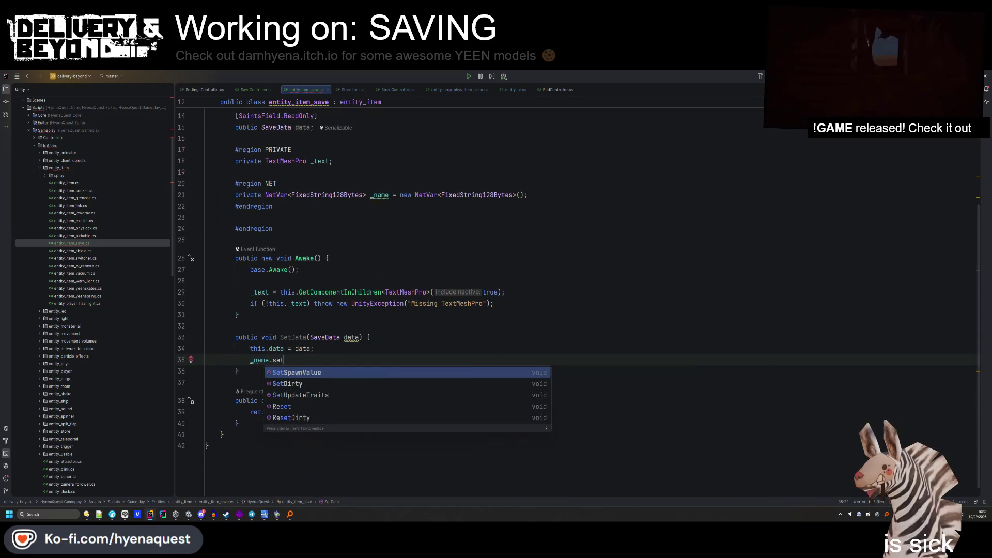
pyautogui.press('Return')
pyautogui.write('data.date);')
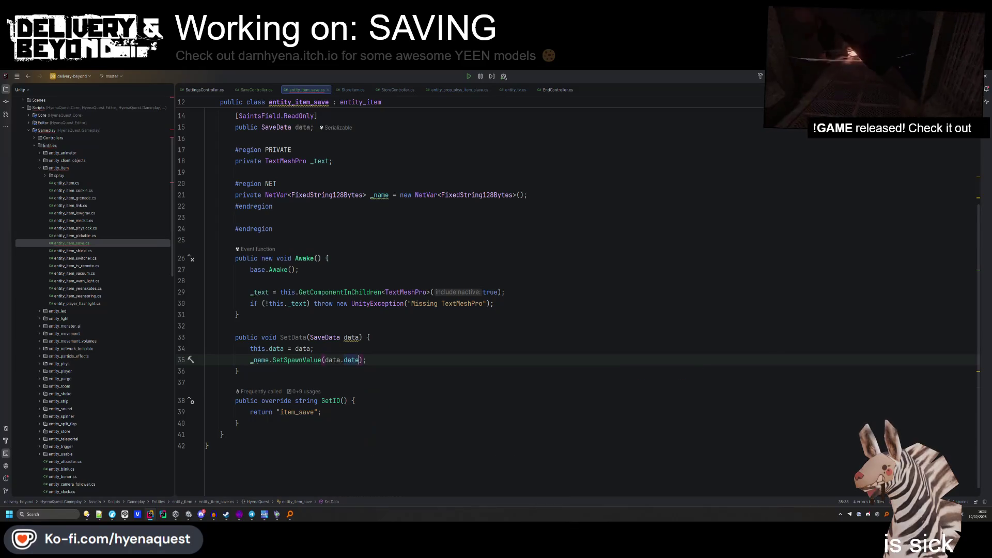
# Start an if( at the top of SetData and select the public SaveData field.
pyautogui.click(367, 337)
pyautogui.press('Return')
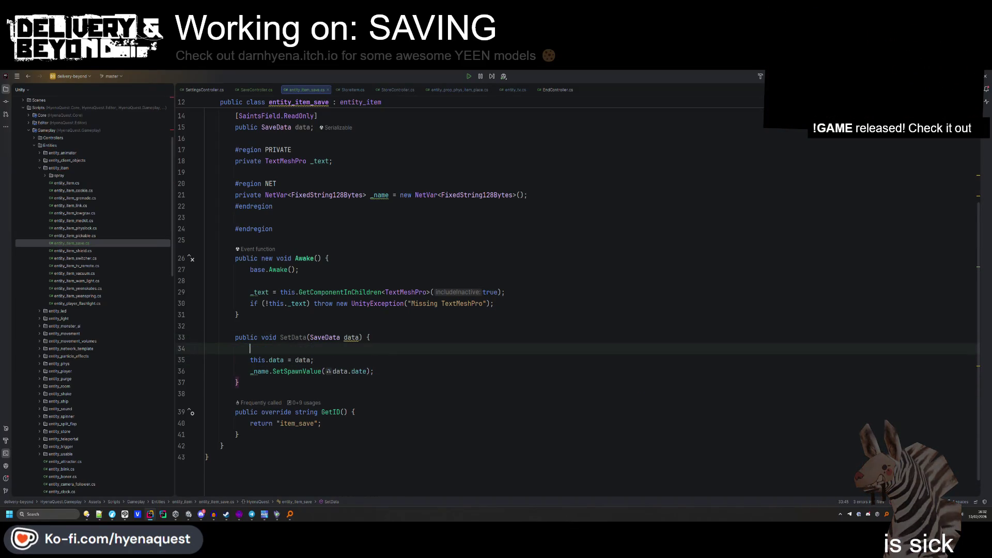
pyautogui.write('if(')
pyautogui.click(361, 231)
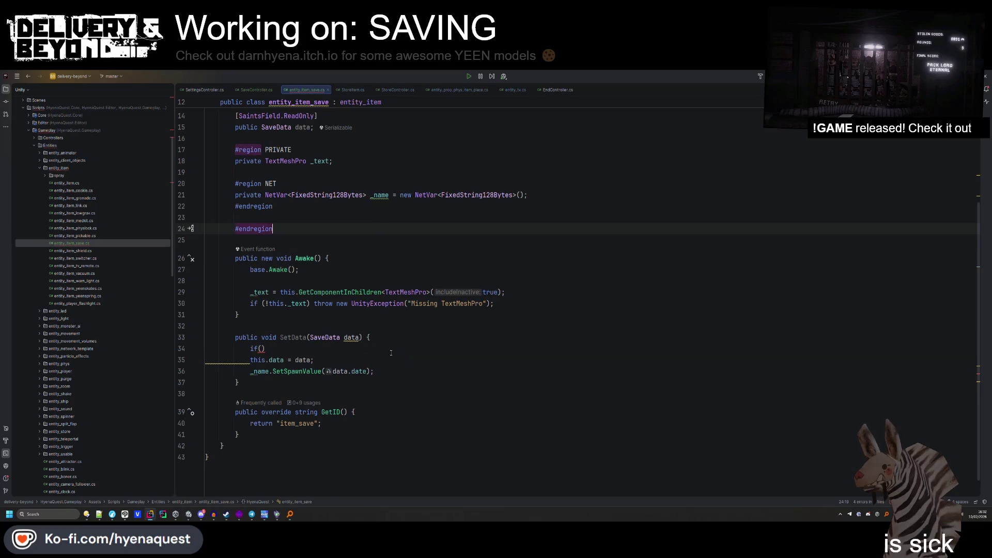
pyautogui.scroll(3, 309, 203)
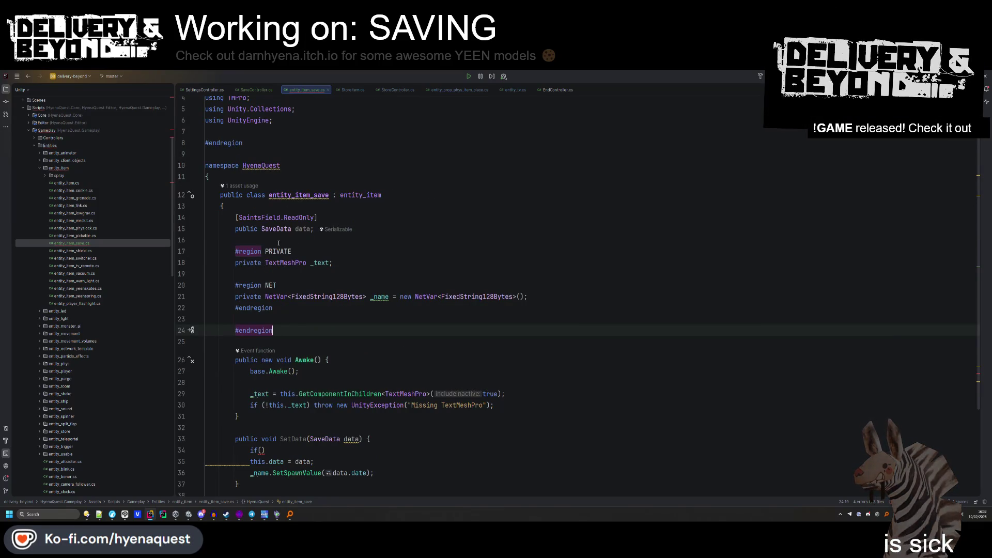
pyautogui.moveTo(278, 241); pyautogui.dragTo(237, 220)
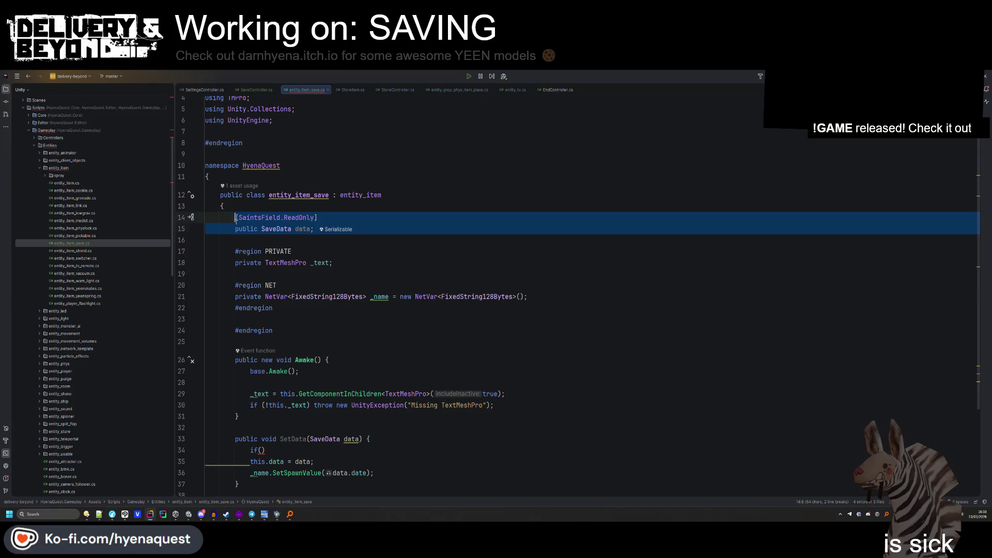
# Replace the public SaveData field with private SaveData _data and assign _data in SetData.
pyautogui.press('Delete')
pyautogui.press('Delete')
pyautogui.click(350, 233)
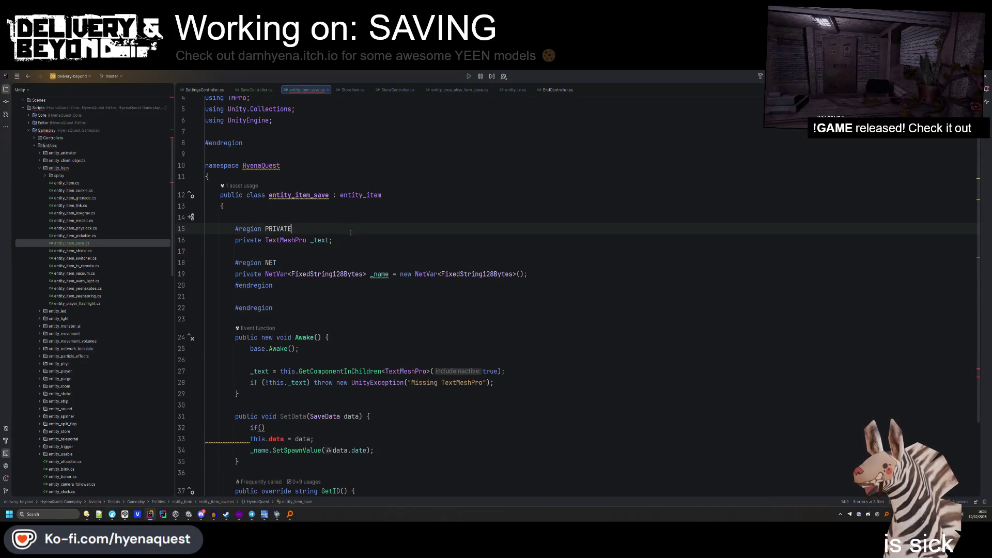
pyautogui.press('Return')
pyautogui.write('SaveData data;')
pyautogui.press('Home')
pyautogui.write('pri')
pyautogui.press('Return')
pyautogui.press('End')
pyautogui.press('Delete')
pyautogui.press('Left')
pyautogui.press('Left')
pyautogui.press('Left')
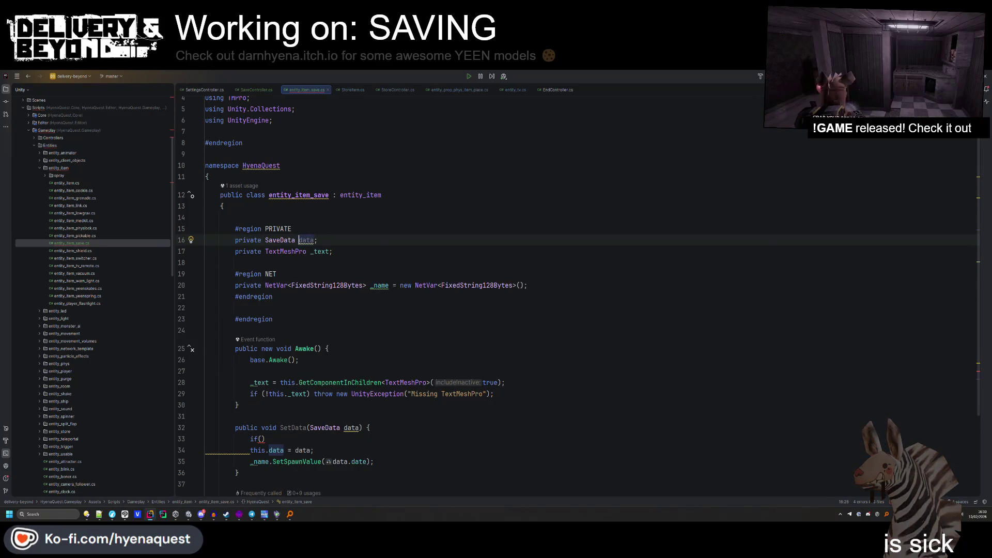
pyautogui.write('_')
pyautogui.click(353, 220)
pyautogui.click(317, 241)
pyautogui.doubleClick(276, 450)
pyautogui.write('_data')
# Mark the SetData method with the [Server] attribute.
pyautogui.click(288, 439)
pyautogui.scroll(-2, 289, 436)
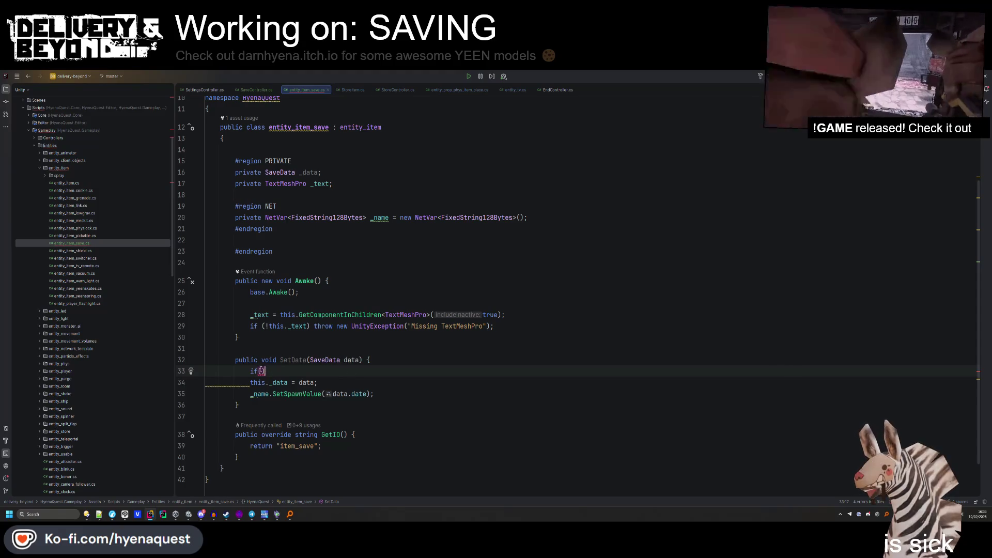
pyautogui.click(285, 348)
pyautogui.press('Return')
pyautogui.write('Ser')
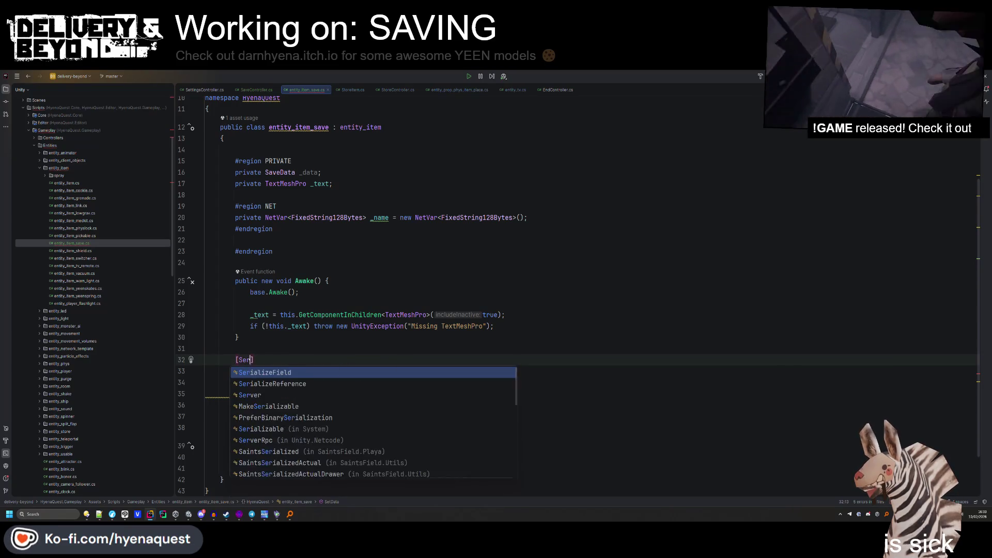
pyautogui.press('Return')
# Guard SetData with a non-server IsServer check throwing UnityException("Server only").
pyautogui.click(261, 383)
pyautogui.write('his.IsServer) throw n')
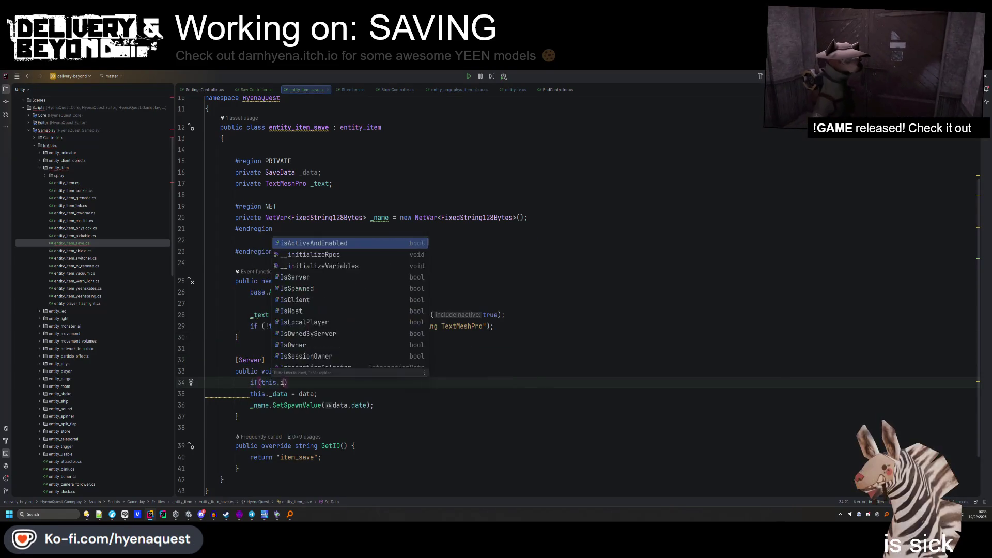
pyautogui.write('ew Unity')
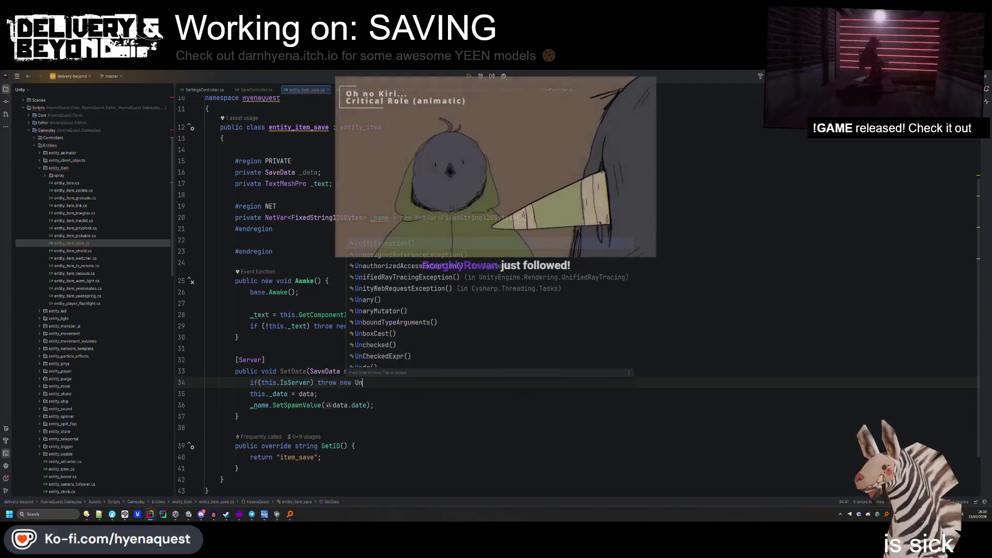
pyautogui.press('Return')
pyautogui.write('"M')
pyautogui.press('BackSpace')
pyautogui.write('Server only");')
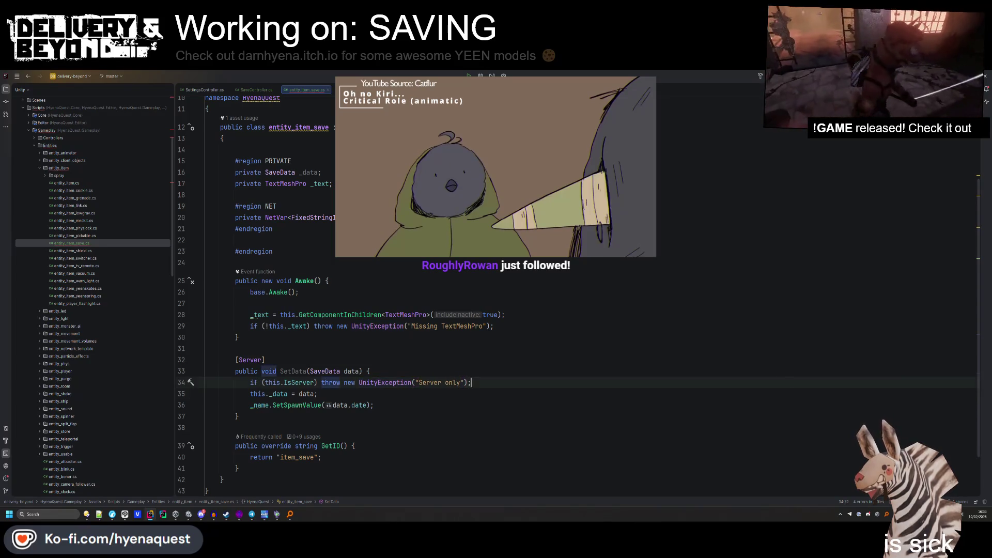
pyautogui.press('Return')
pyautogui.click(267, 383)
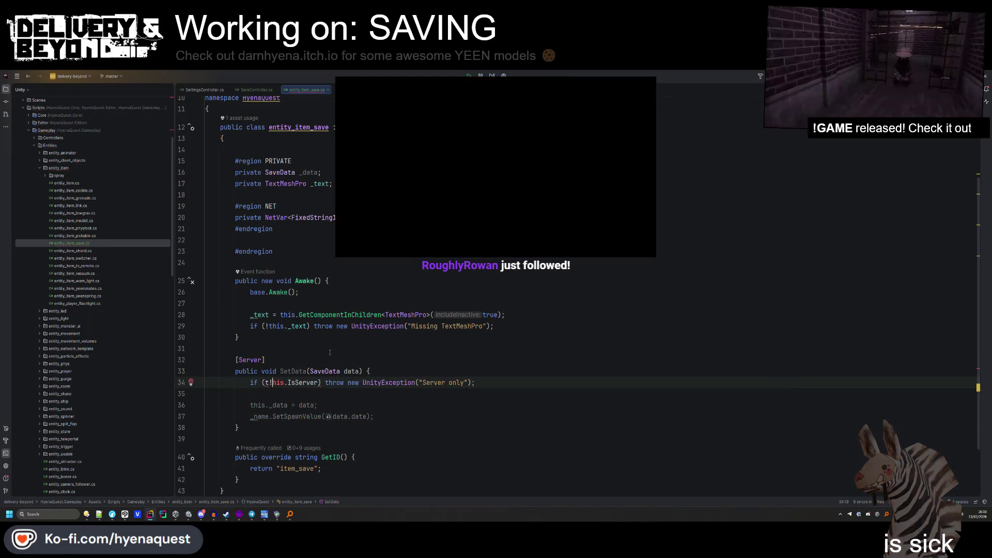
pyautogui.click(362, 326)
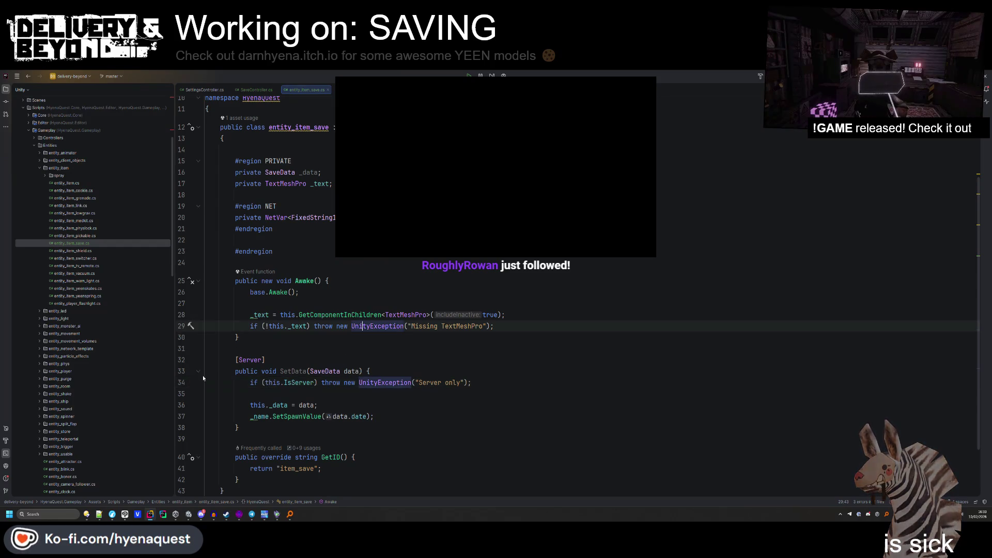
pyautogui.hotkey('ctrl', 'z')
pyautogui.hotkey('ctrl', 'z')
pyautogui.hotkey('ctrl', 'z')
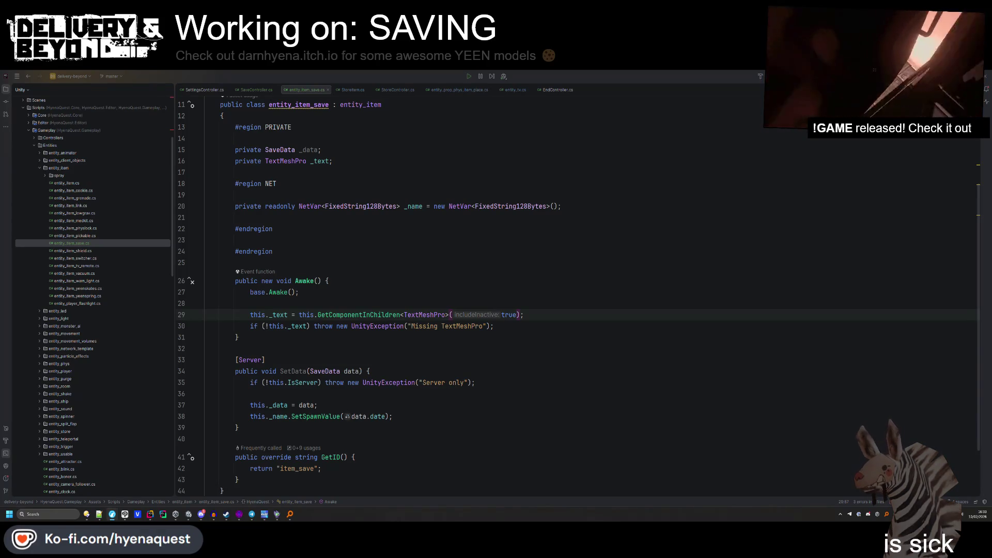
pyautogui.scroll(-2, 448, 299)
# Open Find in Files across the whole project with the previous query cleared.
pyautogui.click(437, 296)
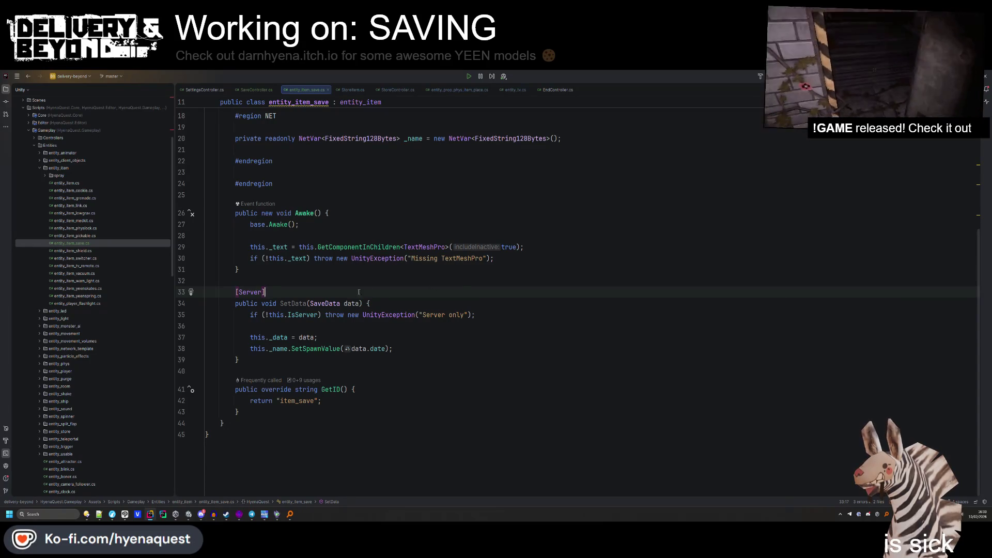
pyautogui.press('Up')
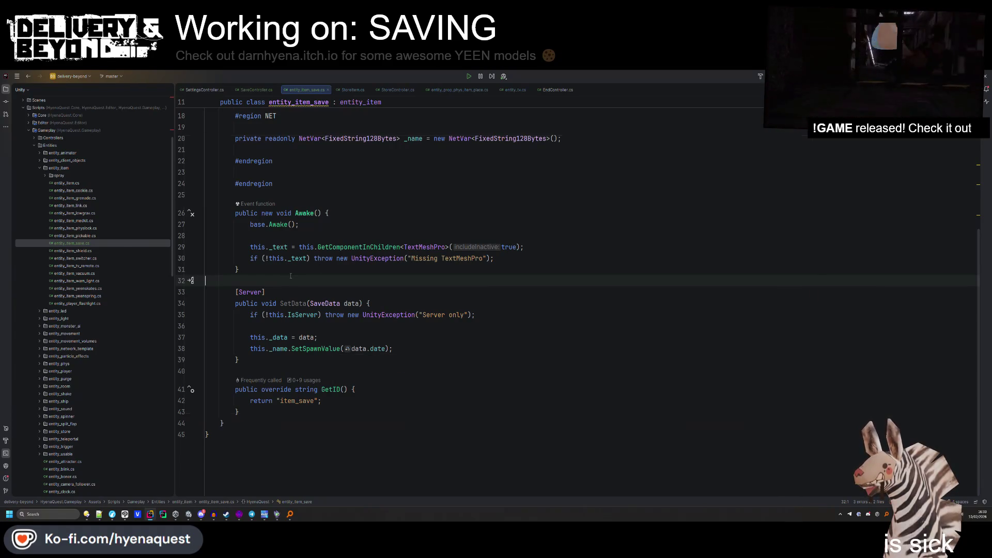
pyautogui.hotkey('ctrl', 'shift', 'f')
pyautogui.press('BackSpace')
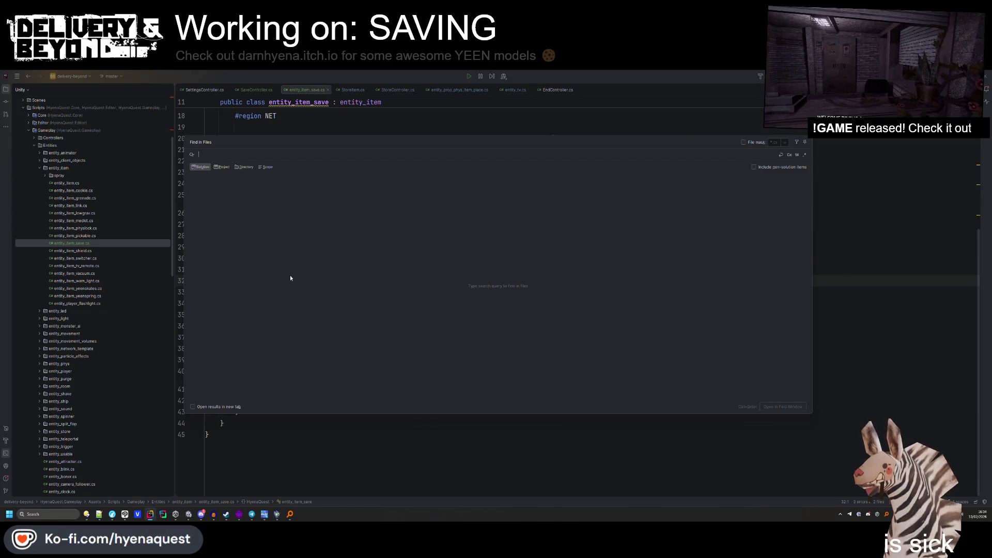
# Switch to Unity to let the script recompile and fly the scene camera around the room.
pyautogui.hotkey('alt', 'Tab')
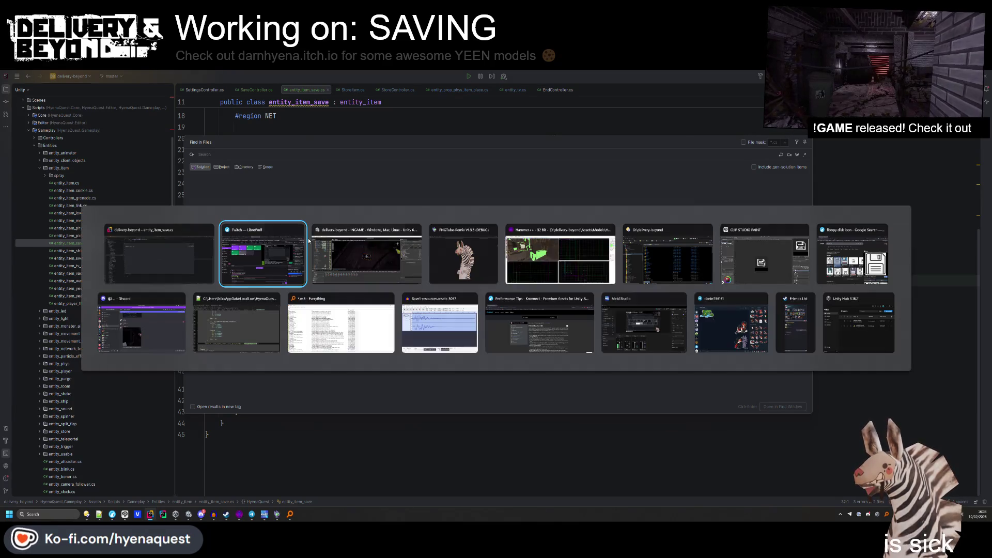
pyautogui.moveTo(795, 257); pyautogui.dragTo(268, 148)
pyautogui.moveTo(667, 133); pyautogui.dragTo(549, 206)
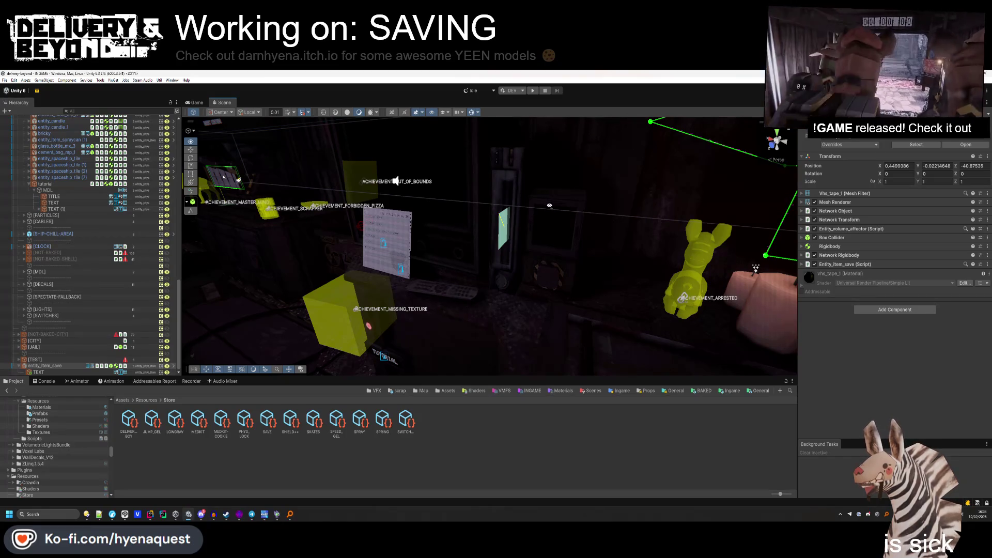
pyautogui.moveTo(549, 205)
pyautogui.mouseDown()
pyautogui.moveTo(410, 206)
pyautogui.moveTo(381, 239)
pyautogui.moveTo(565, 222)
pyautogui.mouseUp()
pyautogui.moveTo(473, 240); pyautogui.dragTo(428, 249)
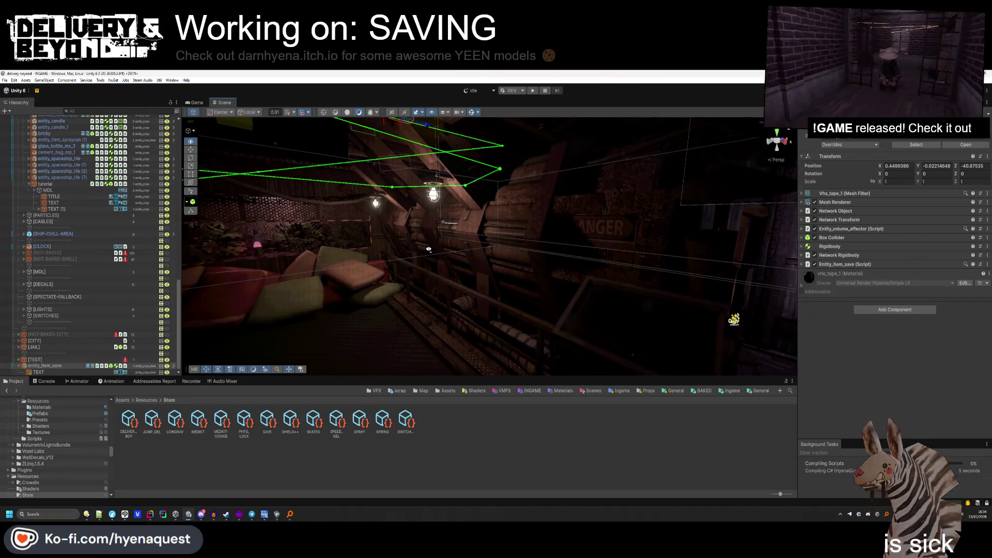
pyautogui.moveTo(428, 245)
pyautogui.mouseDown()
pyautogui.moveTo(375, 238)
pyautogui.moveTo(616, 233)
pyautogui.moveTo(510, 346)
pyautogui.mouseUp()
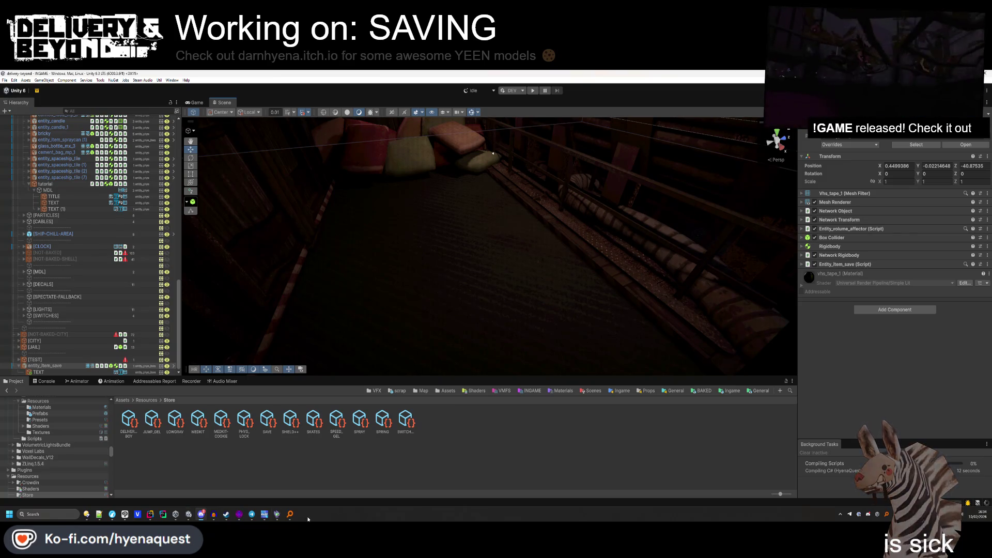
# Return to Rider and close the file search.
pyautogui.hotkey('alt', 'Tab')
pyautogui.hotkey('ctrl', 'shift', 'f')
pyautogui.press('Escape')
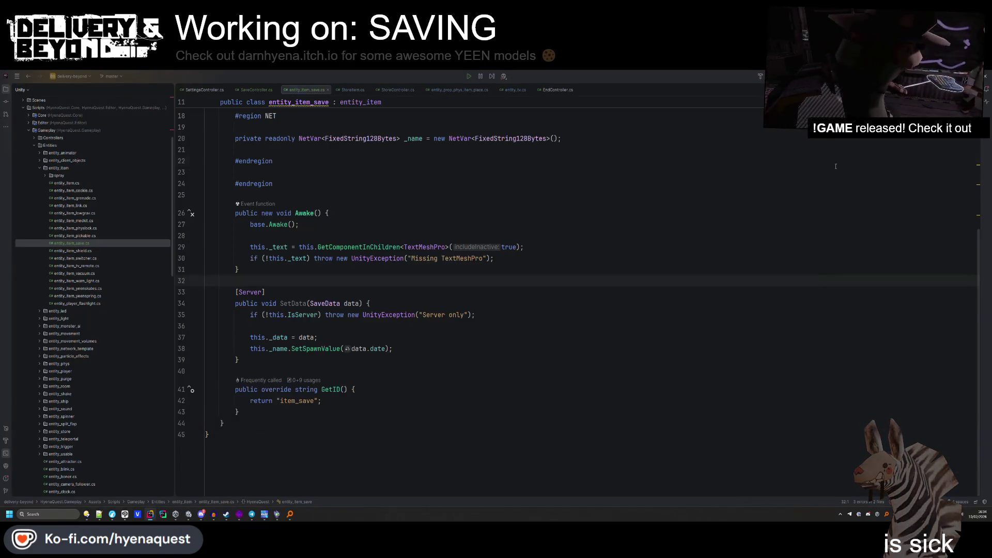
# Glance at the Git commit history and place the caret near the Awake method.
pyautogui.click(304, 160)
pyautogui.click(305, 292)
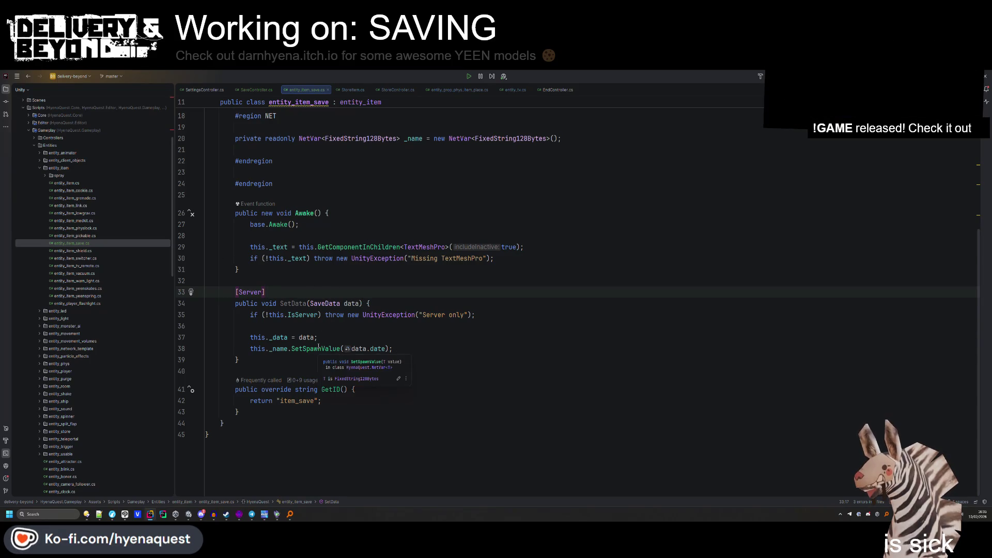
pyautogui.click(338, 272)
pyautogui.hotkey('alt', '9')
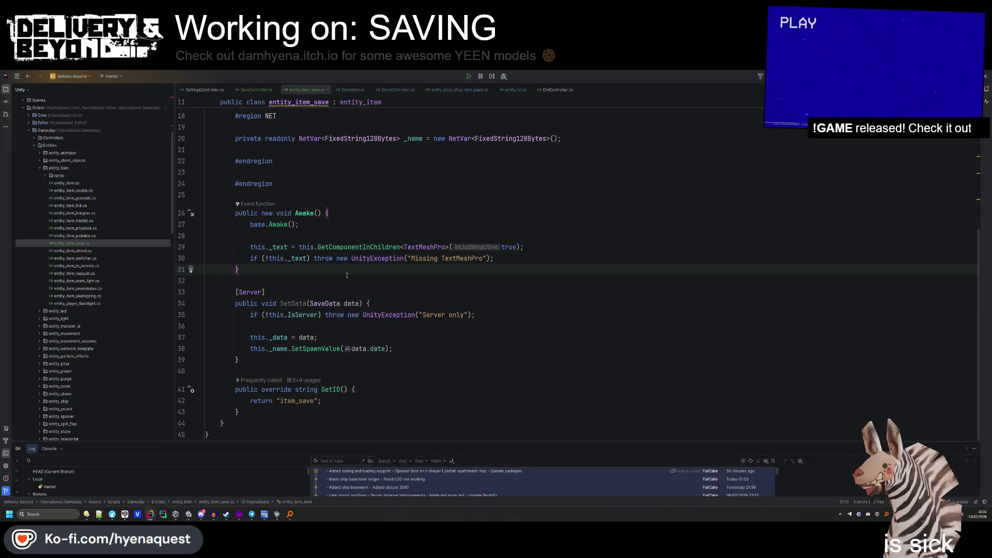
pyautogui.click(6, 491)
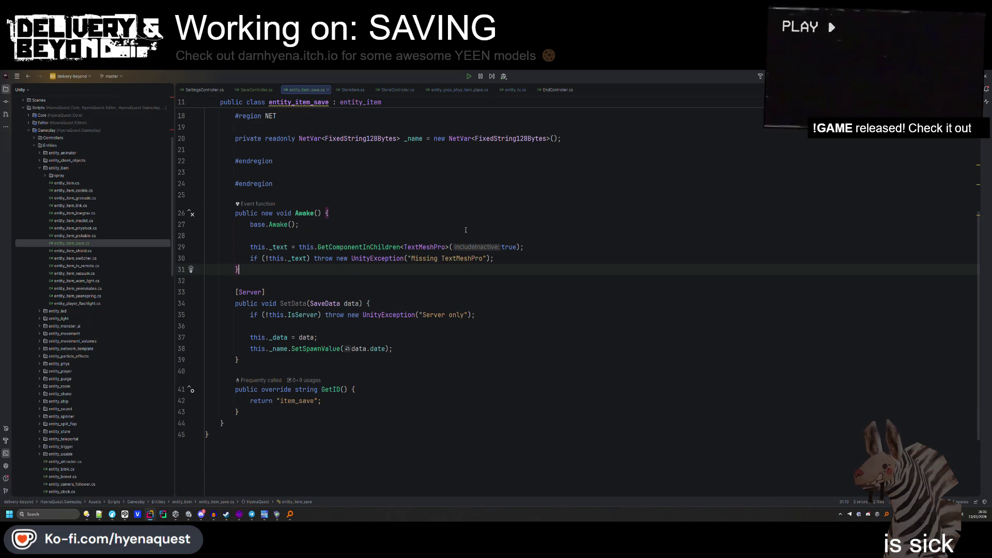
pyautogui.click(379, 292)
# Find 'HOOKS' in files, copy entity_item_medkit's HOOKS region, and paste it after Awake.
pyautogui.hotkey('ctrl', 'shift', 'f')
pyautogui.write('HOOKS')
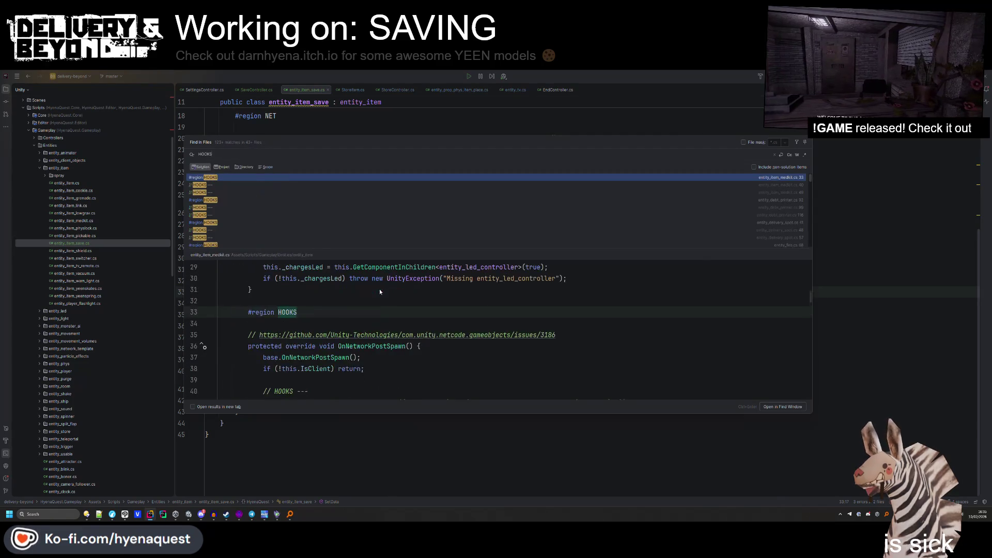
pyautogui.scroll(-5, 204, 347)
pyautogui.scroll(5, 204, 347)
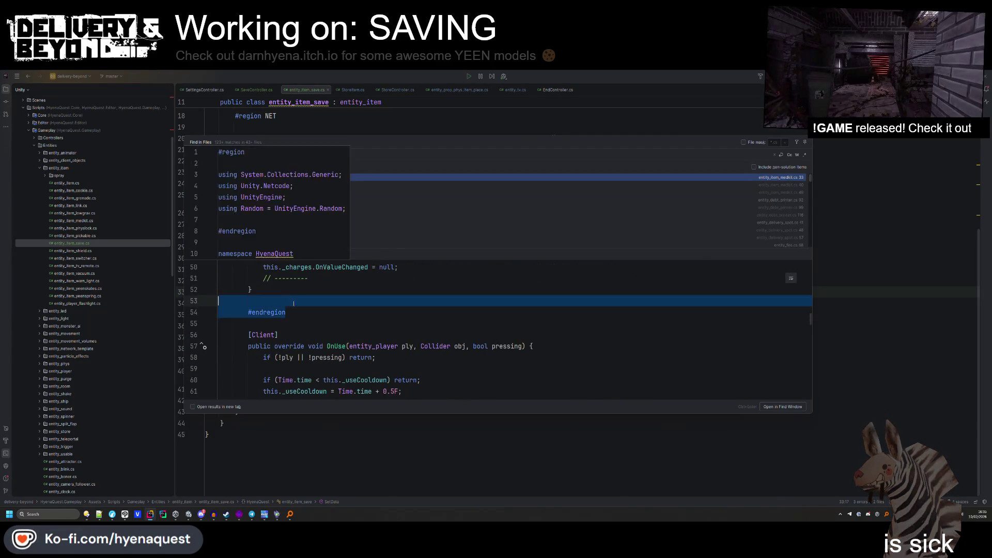
pyautogui.moveTo(204, 348); pyautogui.dragTo(311, 261)
pyautogui.press('Escape')
pyautogui.click(258, 281)
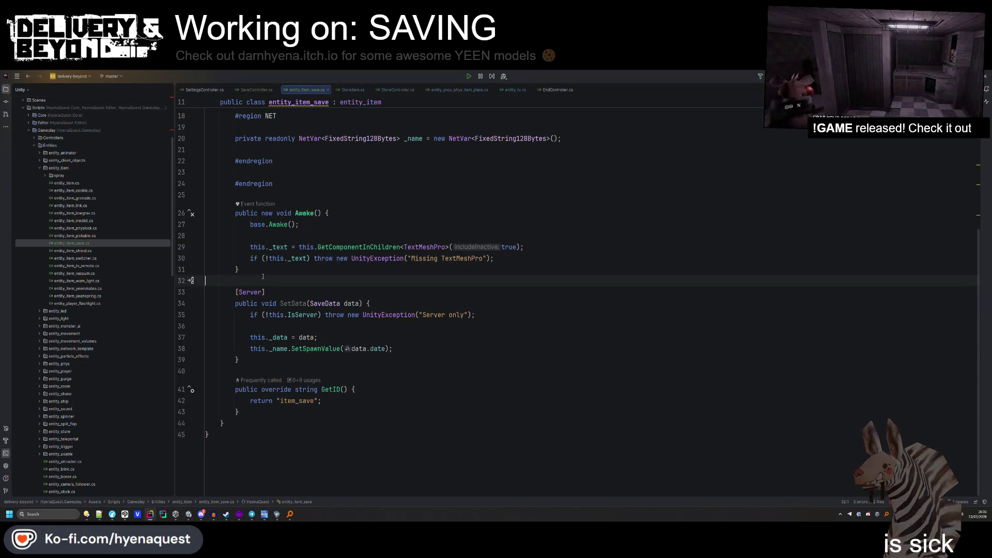
pyautogui.hotkey('ctrl', 'v')
pyautogui.click(257, 199)
# Swap _charges for _name in both the post-spawn and pre-despawn network hooks.
pyautogui.doubleClick(284, 296)
pyautogui.scroll(-5, 306, 310)
pyautogui.scroll(8, 306, 335)
pyautogui.scroll(2, 306, 335)
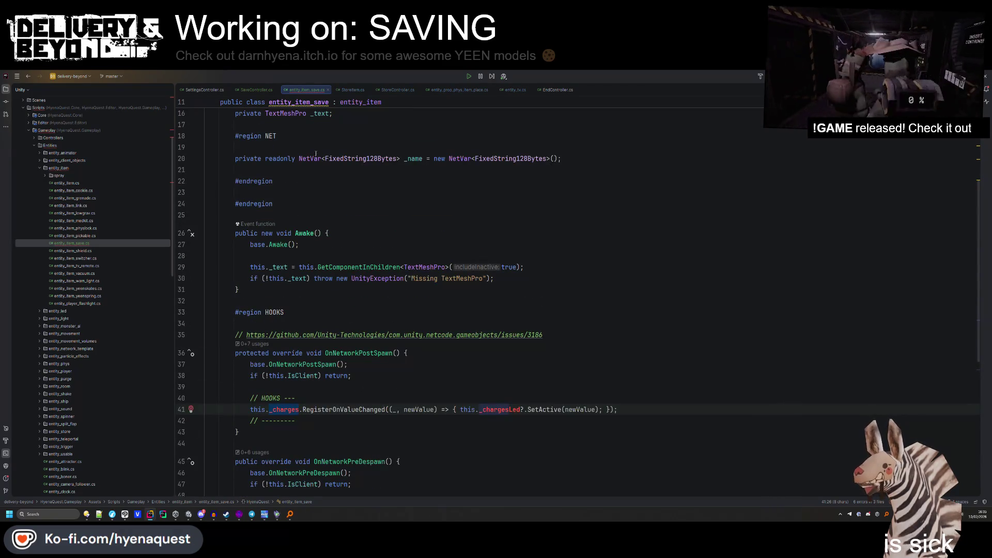
pyautogui.doubleClick(413, 158)
pyautogui.hotkey('ctrl', 'c')
pyautogui.scroll(-3, 412, 161)
pyautogui.doubleClick(285, 308)
pyautogui.hotkey('ctrl', 'v')
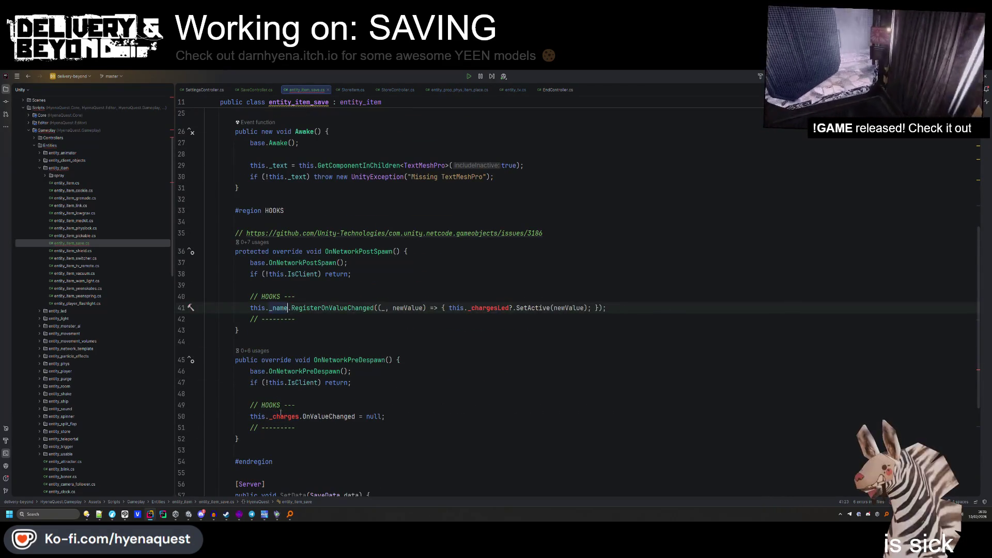
pyautogui.doubleClick(281, 427)
pyautogui.doubleClick(286, 417)
pyautogui.hotkey('ctrl', 'v')
# Rewrite the callback as if(!this._text) return; this._text.text = newValue.ToString();.
pyautogui.moveTo(508, 308); pyautogui.dragTo(652, 307)
pyautogui.write('{')
pyautogui.press('Return')
pyautogui.write('this.')
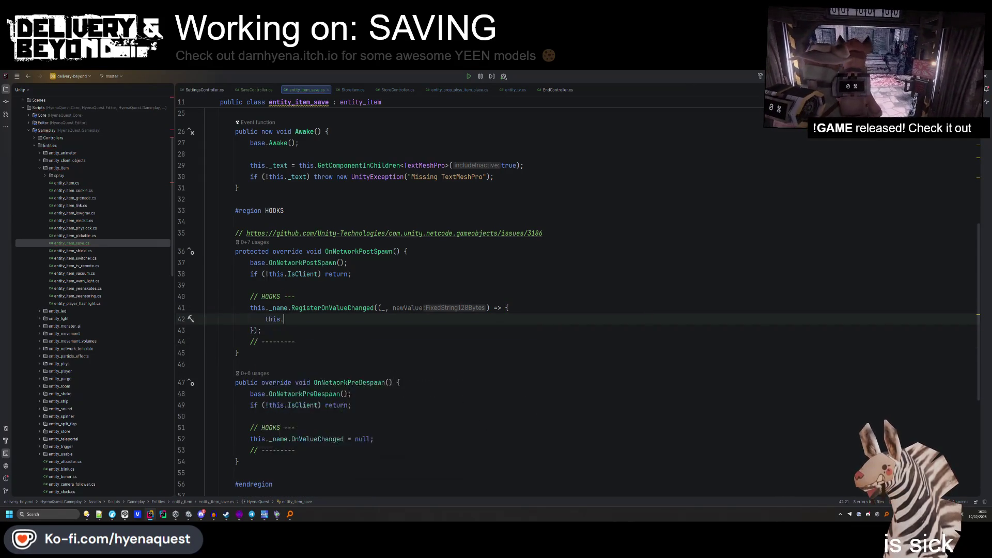
pyautogui.write('_text.tex')
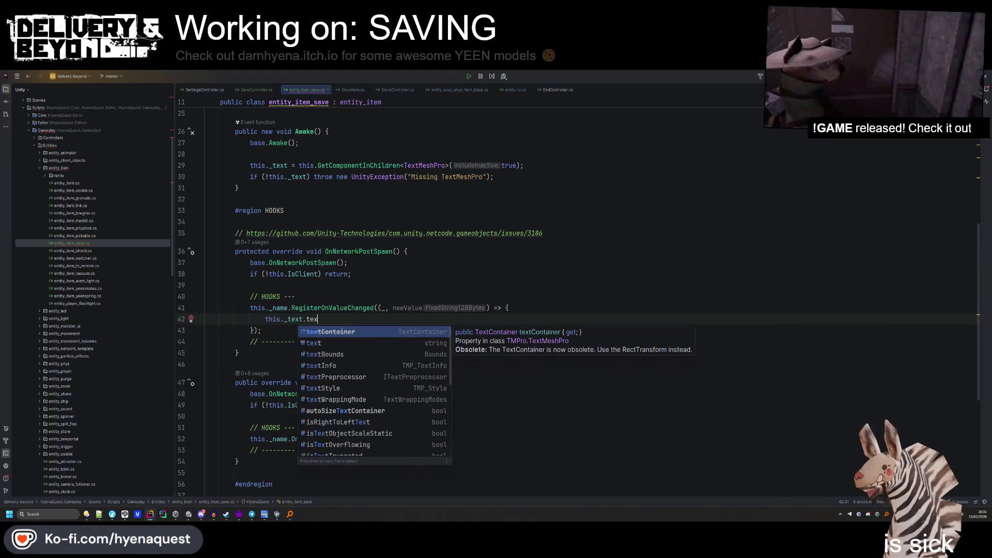
pyautogui.write('t = n')
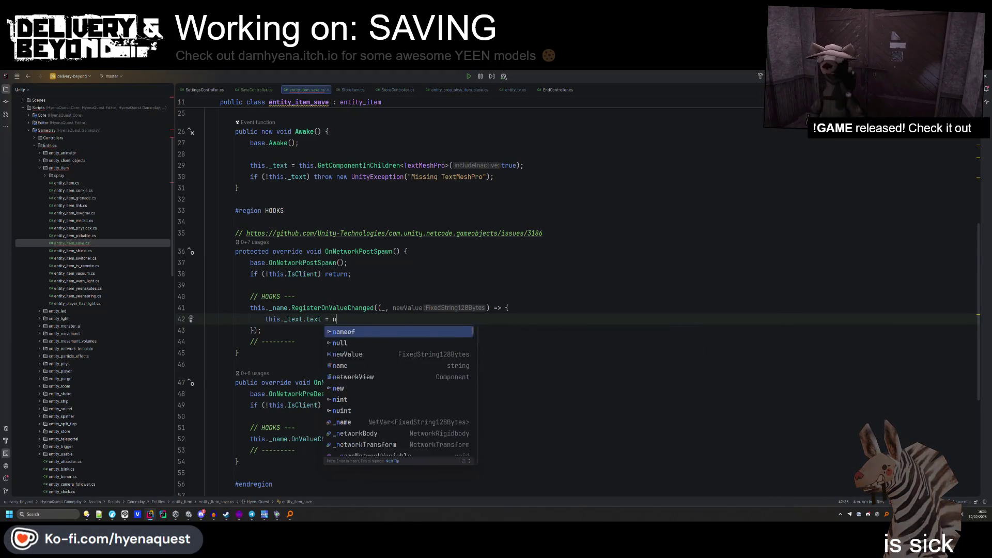
pyautogui.write('ewValue.ToString();')
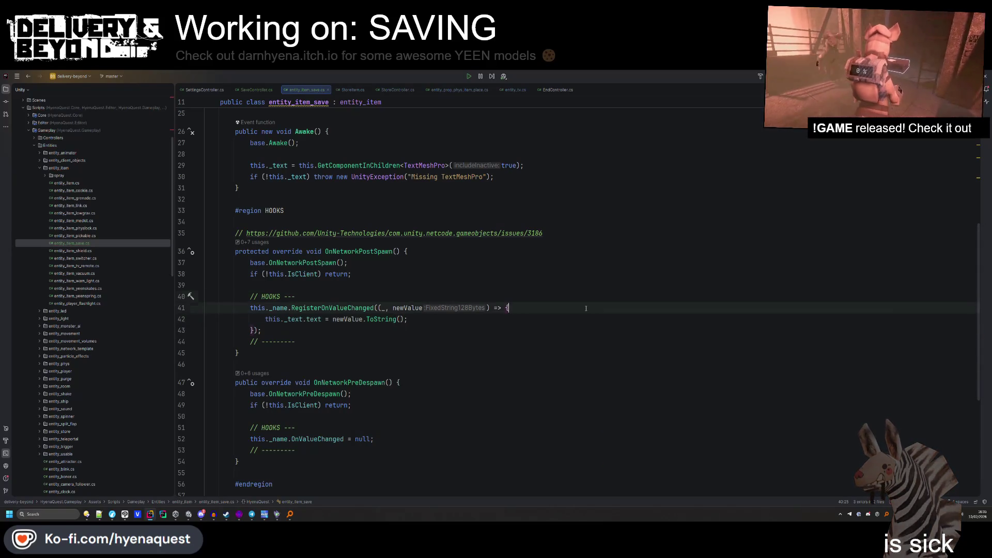
pyautogui.hotkey('ctrl', 'alt', 'Return')
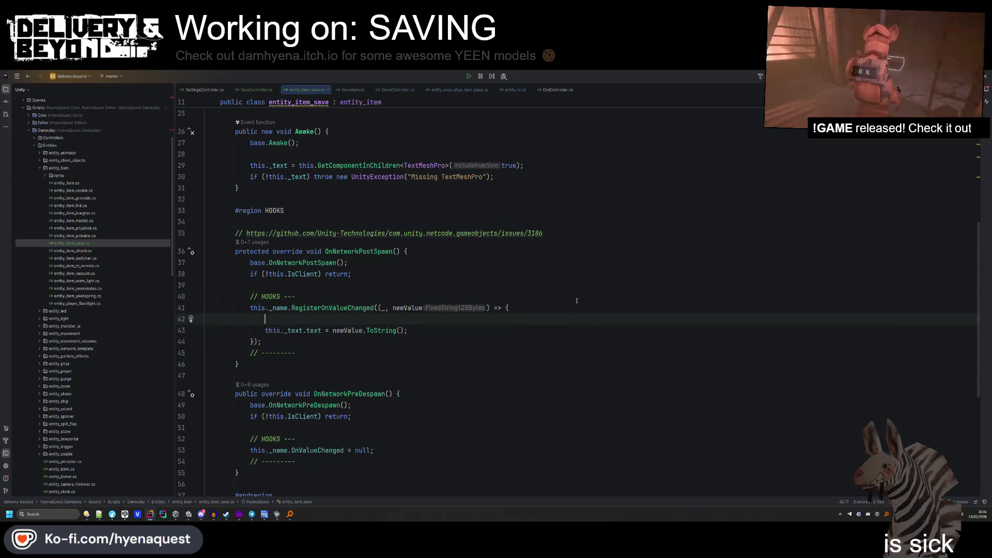
pyautogui.write('if(!this._text)')
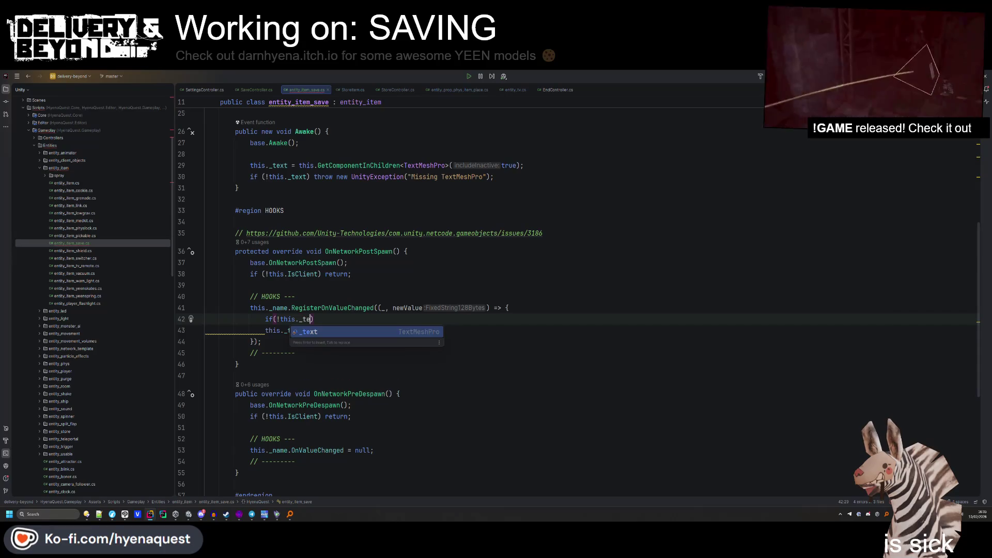
pyautogui.write(' return;')
pyautogui.scroll(-5, 551, 337)
pyautogui.click(551, 337)
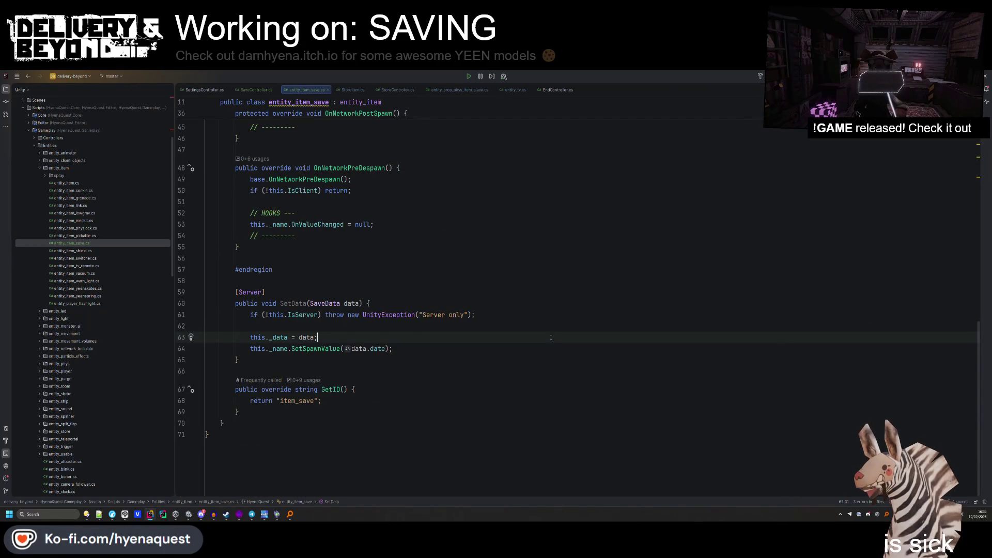
pyautogui.click(538, 321)
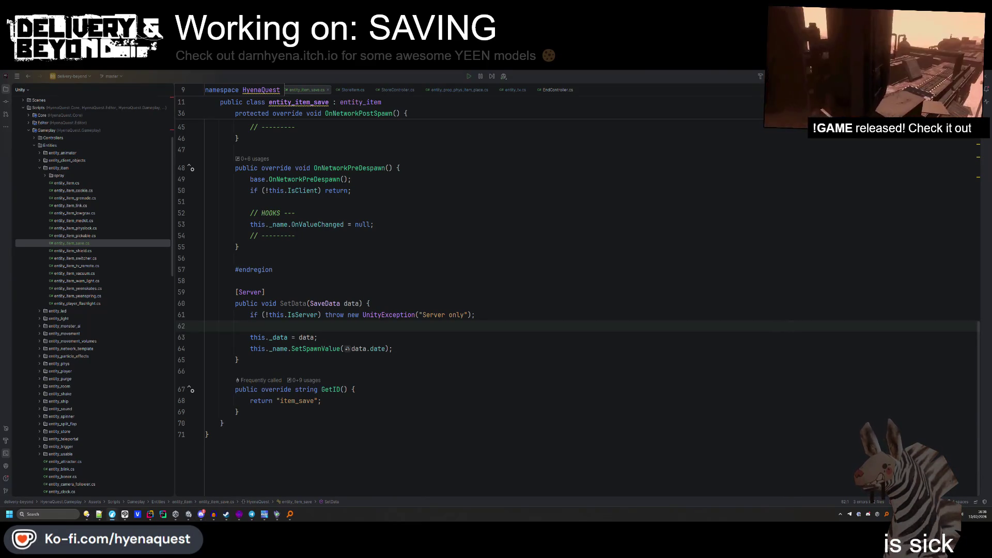
pyautogui.hotkey('alt', 'Tab')
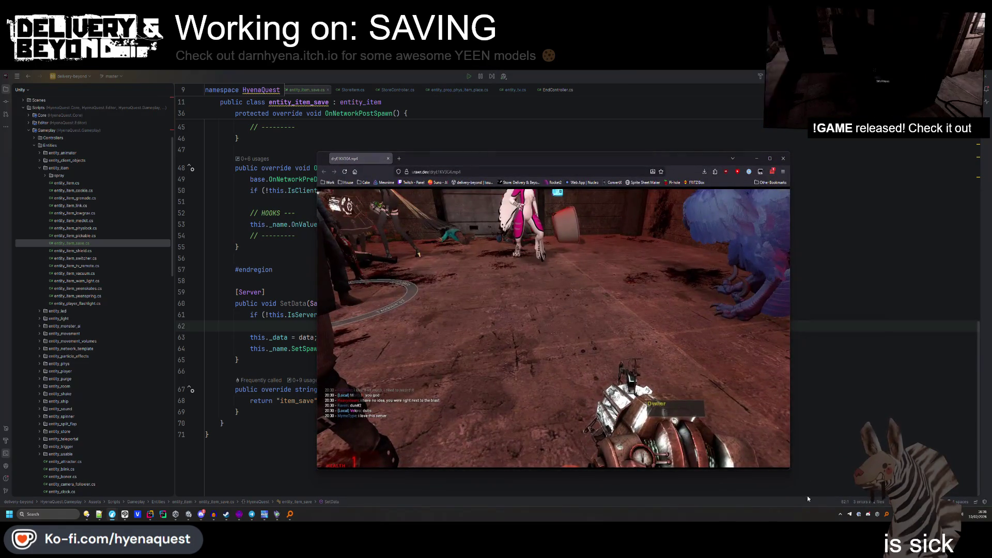
pyautogui.hotkey('alt', 'Tab')
pyautogui.click(191, 423)
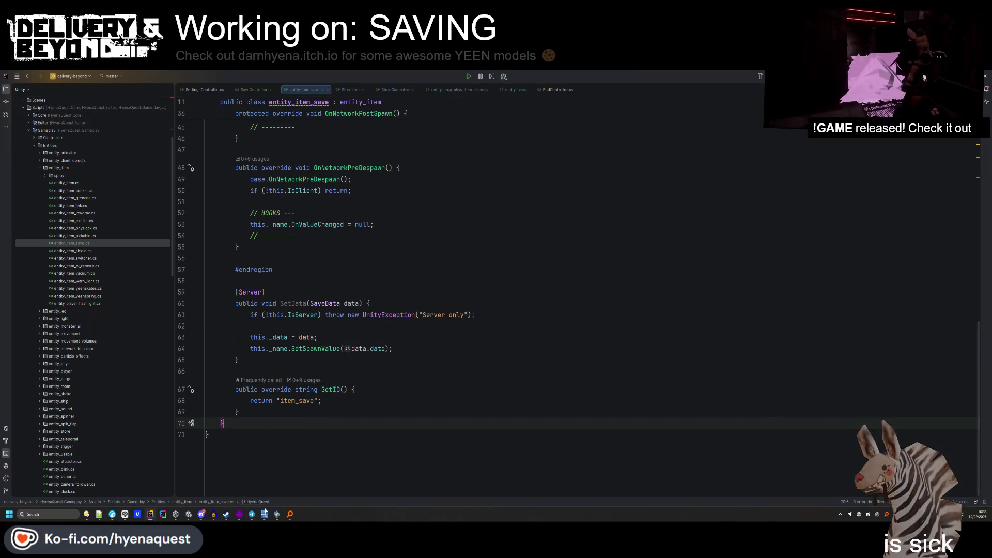
pyautogui.moveTo(125, 514)
pyautogui.click(171, 478)
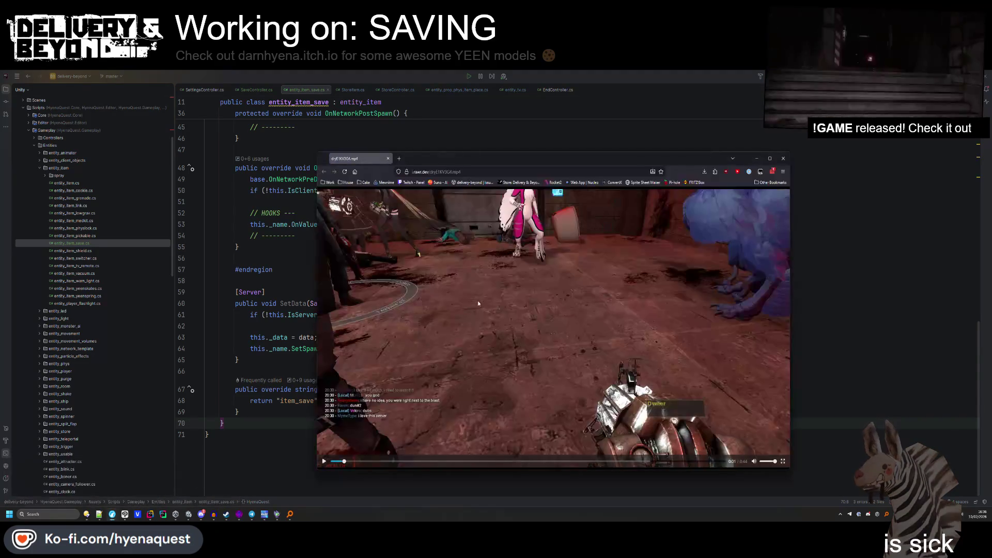
pyautogui.moveTo(793, 470); pyautogui.dragTo(841, 472)
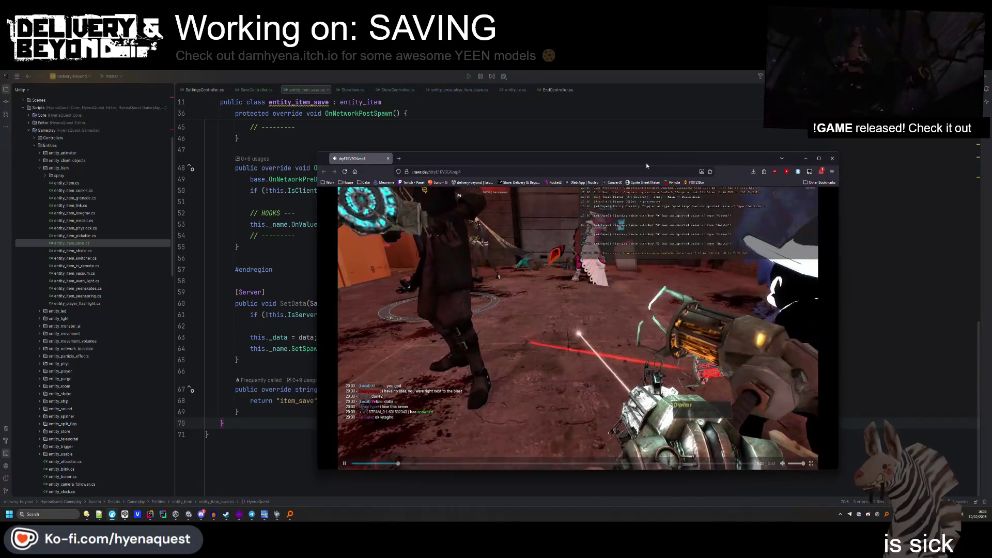
pyautogui.moveTo(632, 159); pyautogui.dragTo(616, 145)
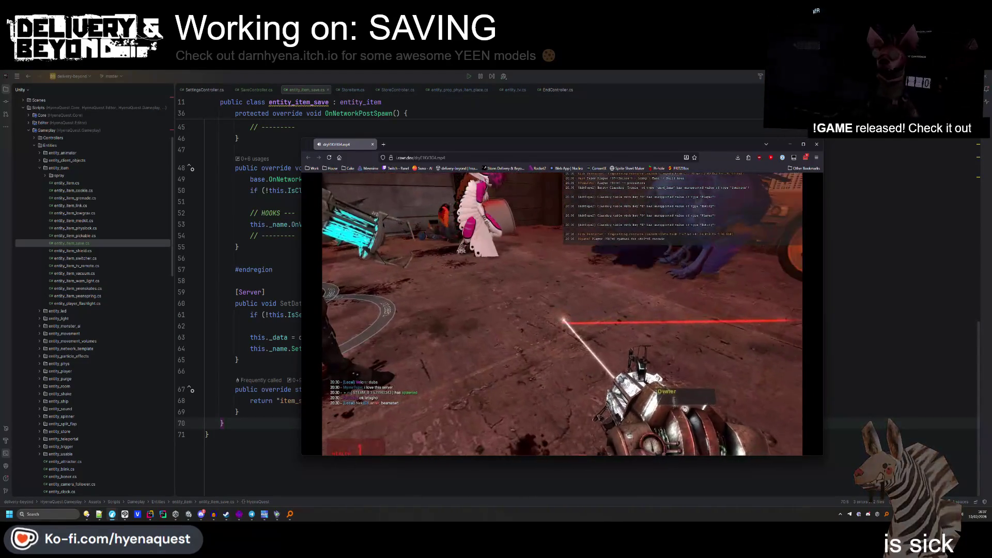
pyautogui.moveTo(782, 452)
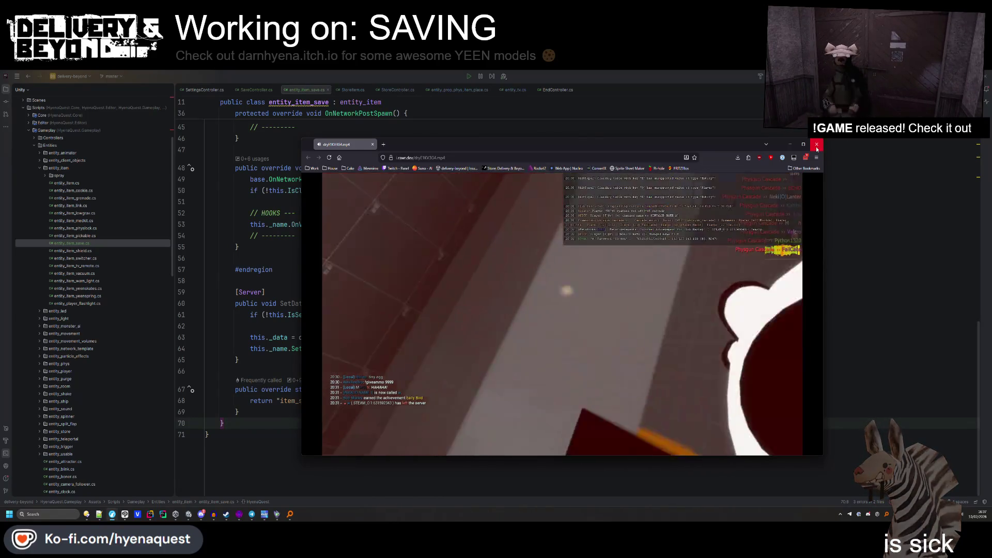
pyautogui.click(372, 145)
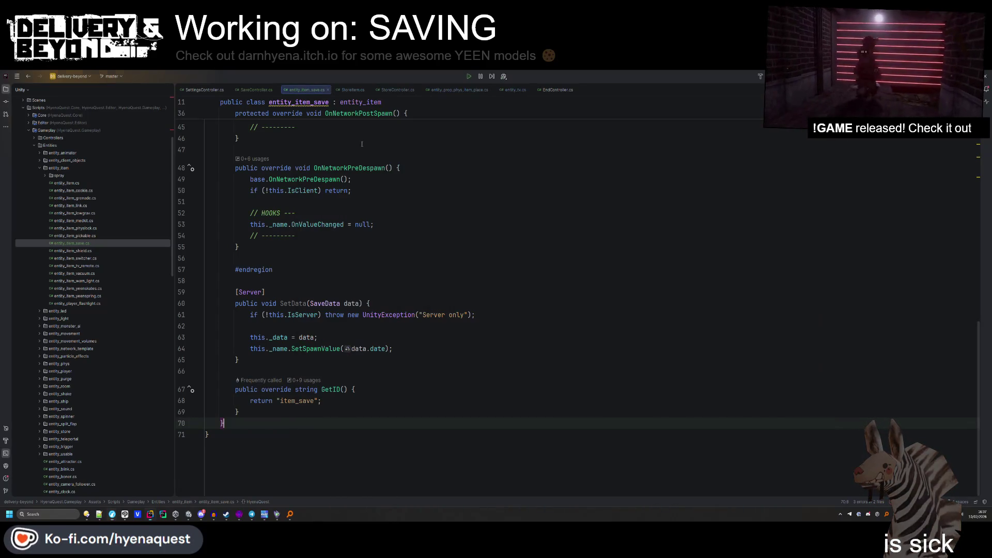
pyautogui.click(416, 315)
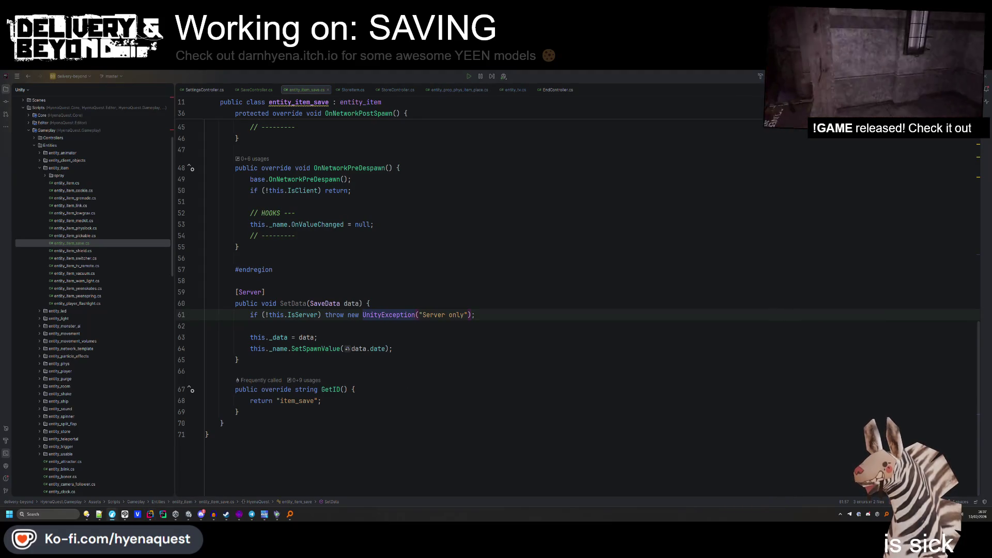
# Jump to the GetID method in the save item script, then switch to the Unity editor.
pyautogui.click(601, 316)
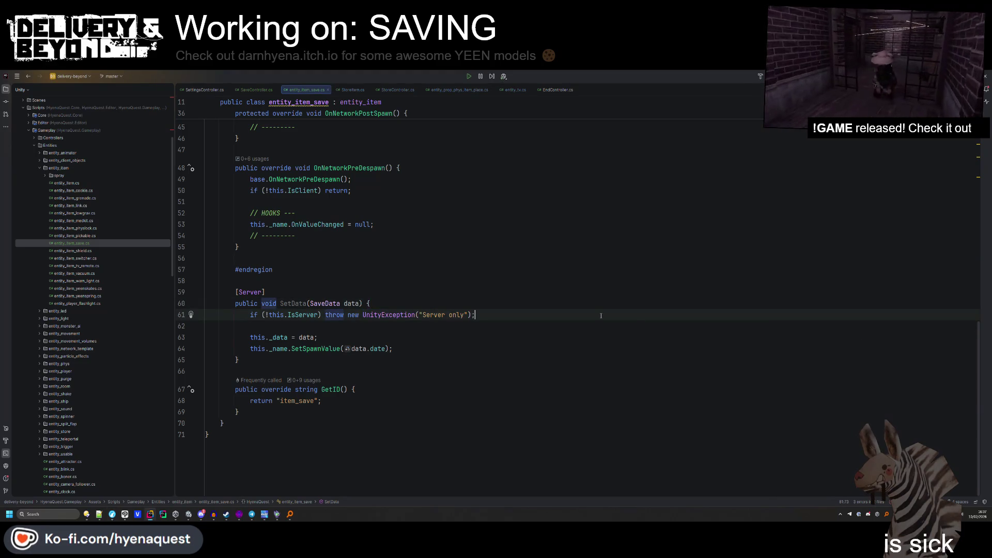
pyautogui.hotkey('alt', 'Down')
pyautogui.click(189, 519)
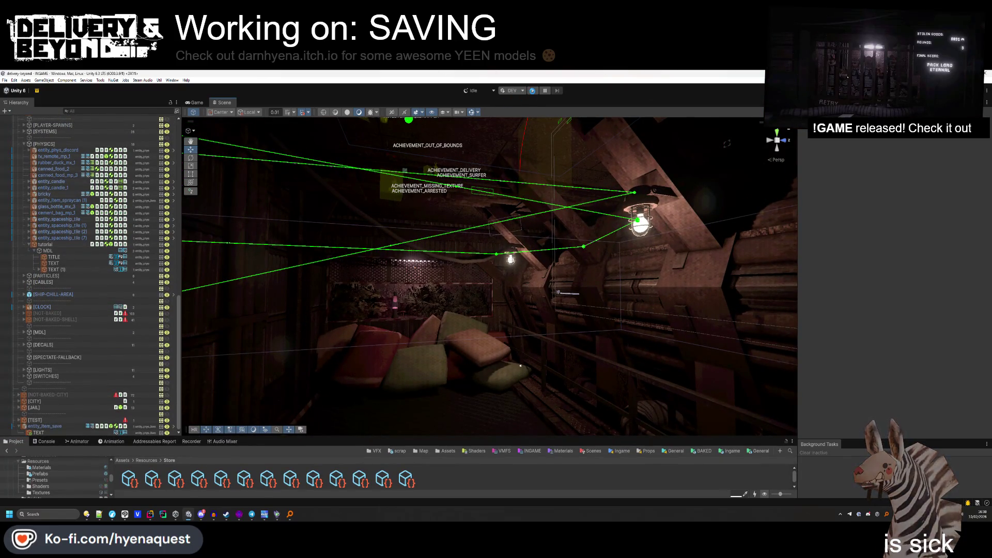
# Enter play mode so the game loads through its startup screens into INGAME.
pyautogui.click(533, 91)
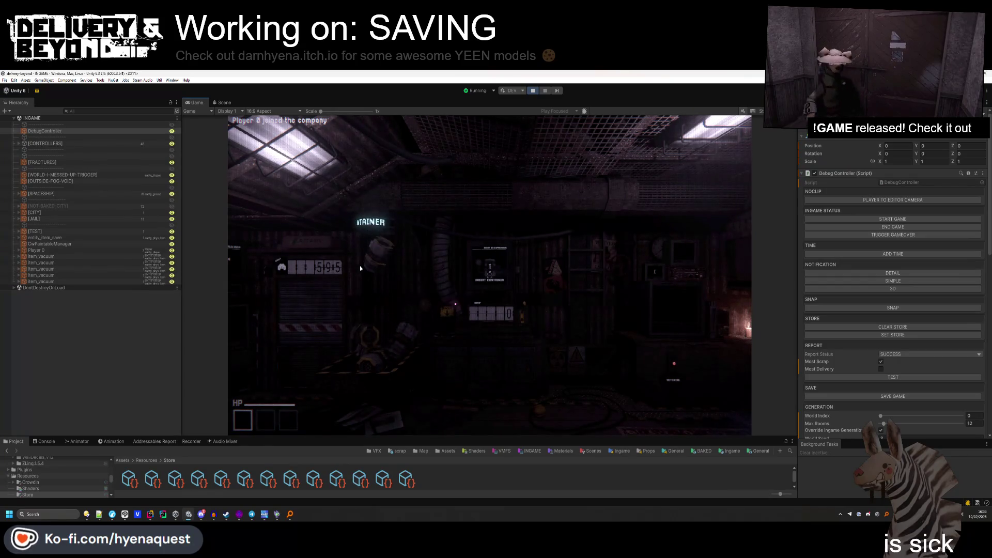
# Walk the player around the dark building in the running INGAME scene.
pyautogui.moveTo(287, 274)
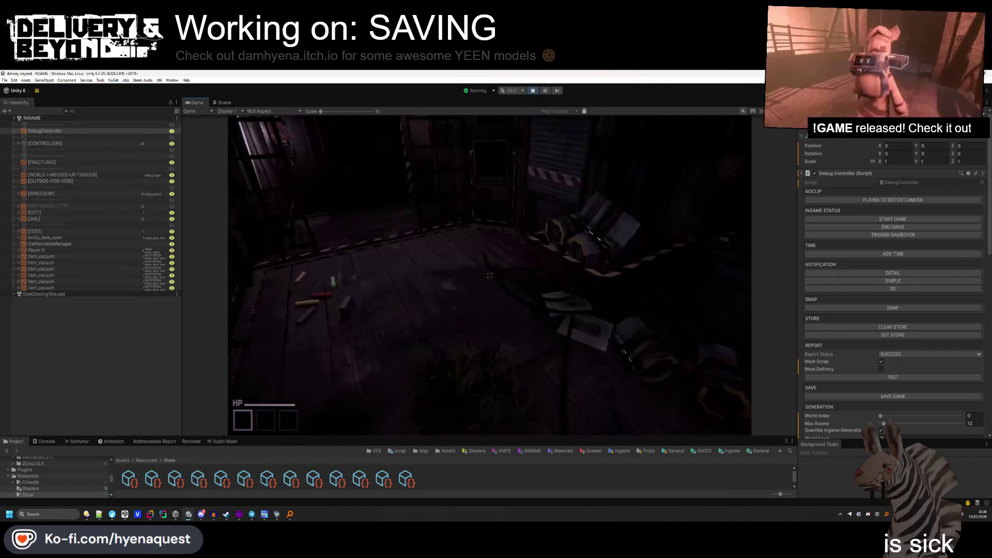
pyautogui.press('super')
pyautogui.click(77, 149)
pyautogui.click(320, 238)
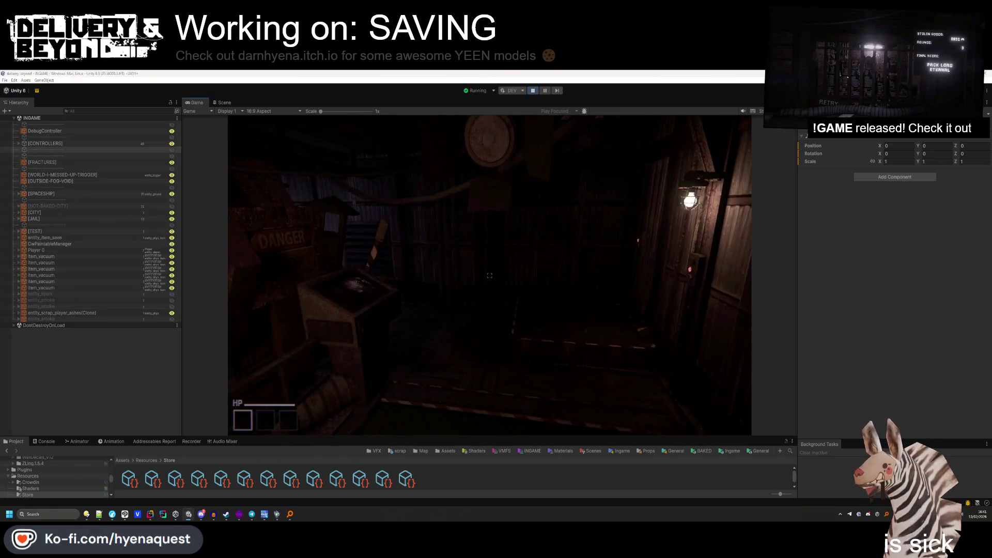
pyautogui.hotkey('alt', 'Tab')
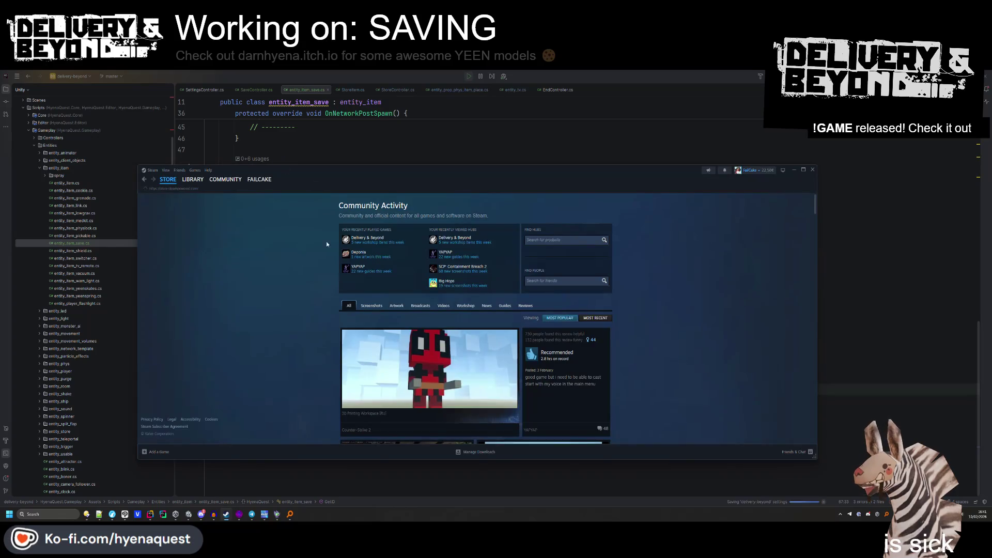
# Open Delivery & Beyond's Steam page and look through its post-game summary screenshots.
pyautogui.click(193, 178)
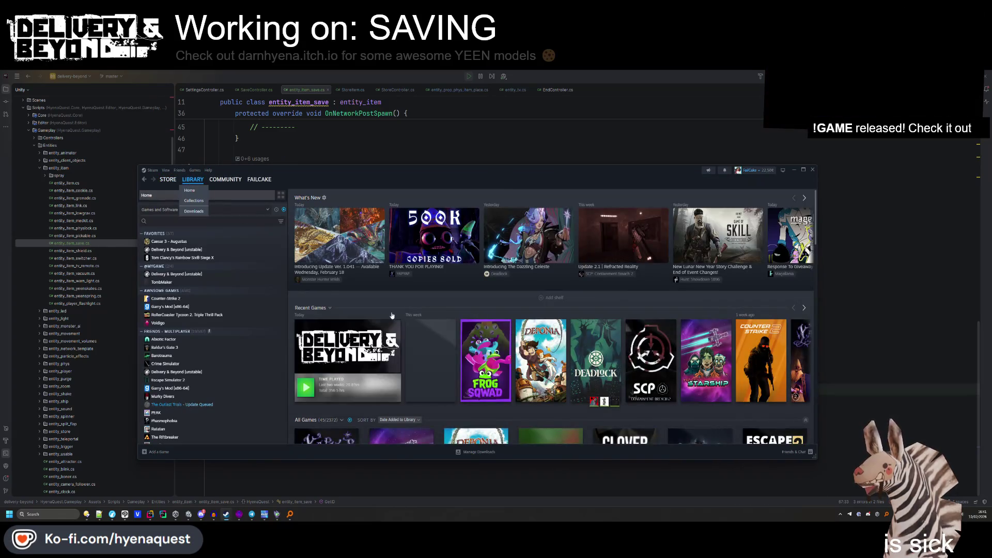
pyautogui.click(362, 356)
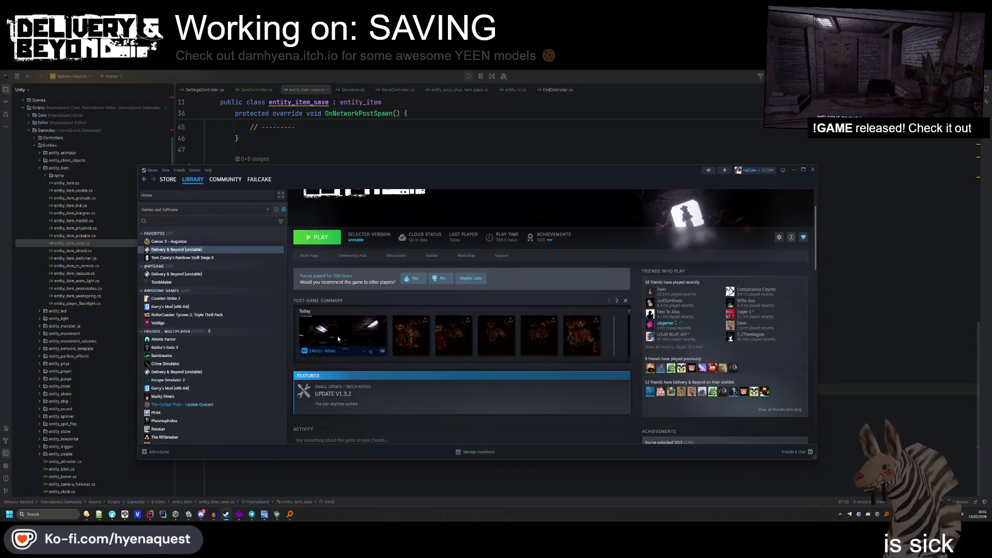
pyautogui.click(337, 336)
pyautogui.press('Escape')
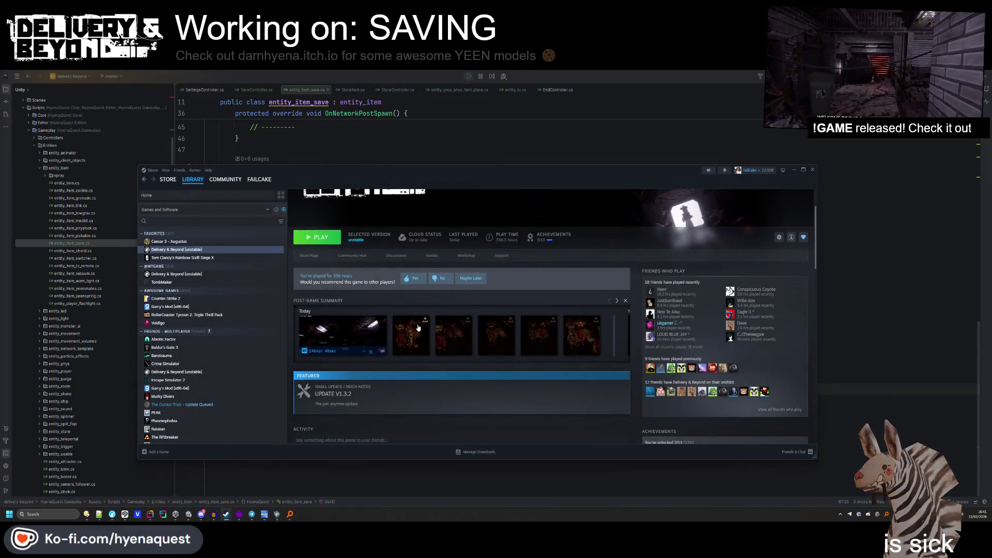
pyautogui.click(418, 328)
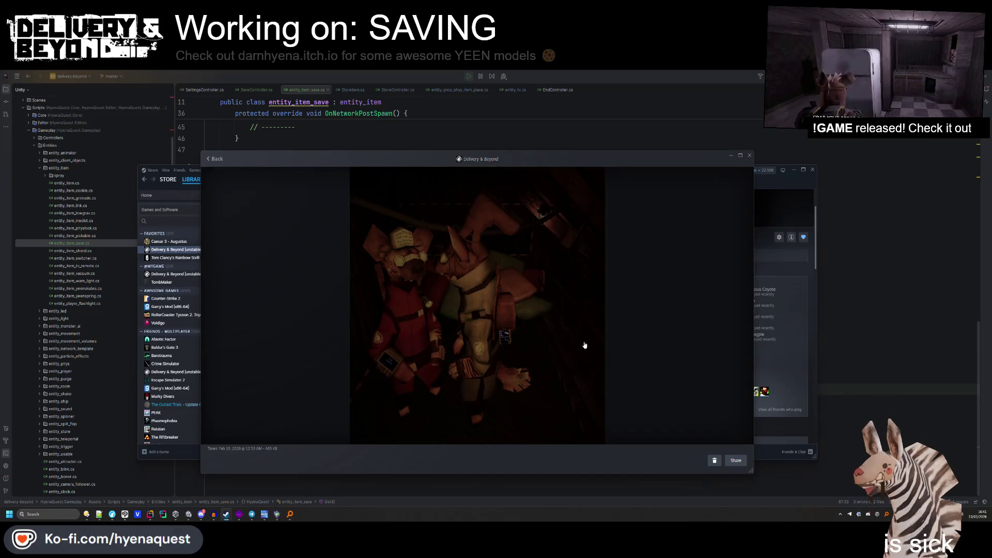
pyautogui.click(749, 155)
pyautogui.click(666, 345)
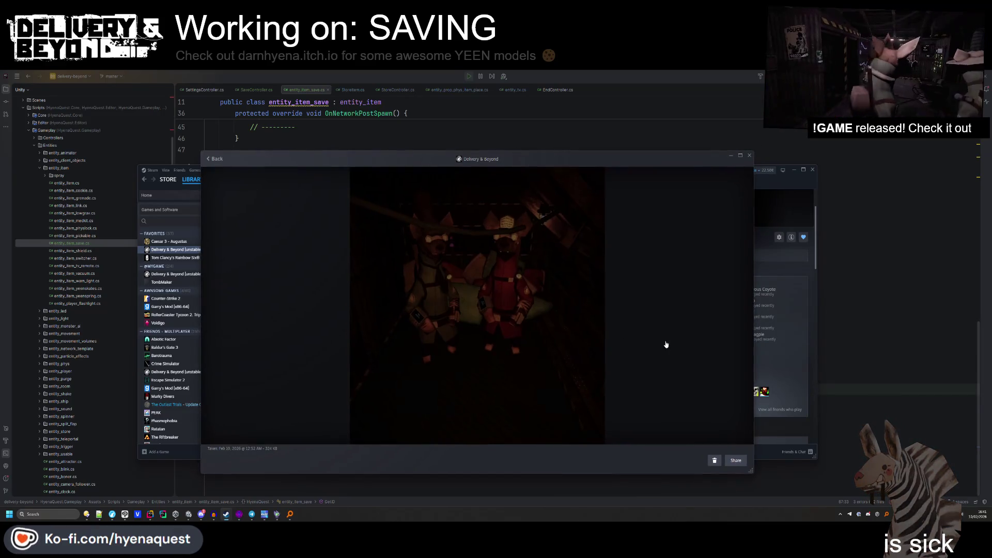
pyautogui.click(749, 155)
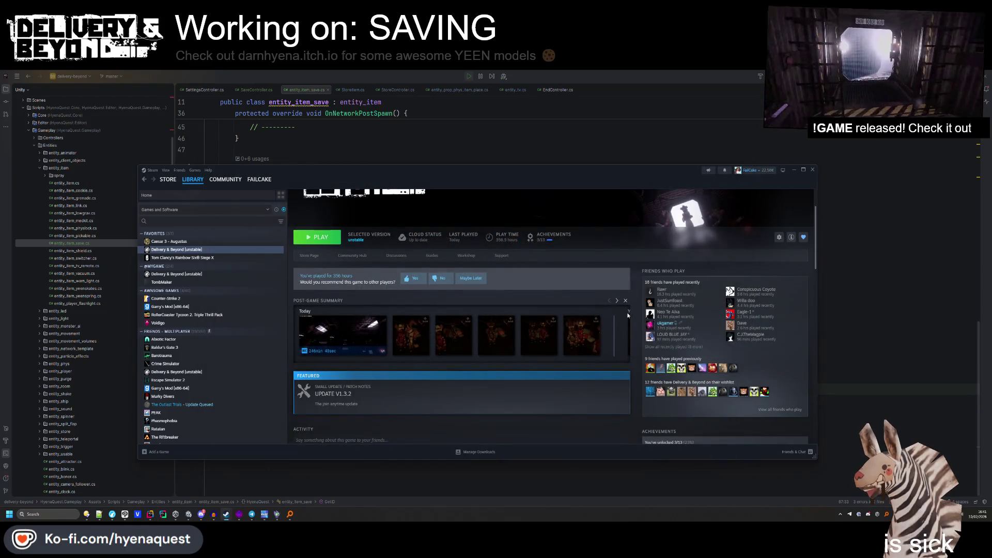
# View yesterday's post-game screenshots, including the hyena picture, then return to Rider's SetData code.
pyautogui.click(617, 302)
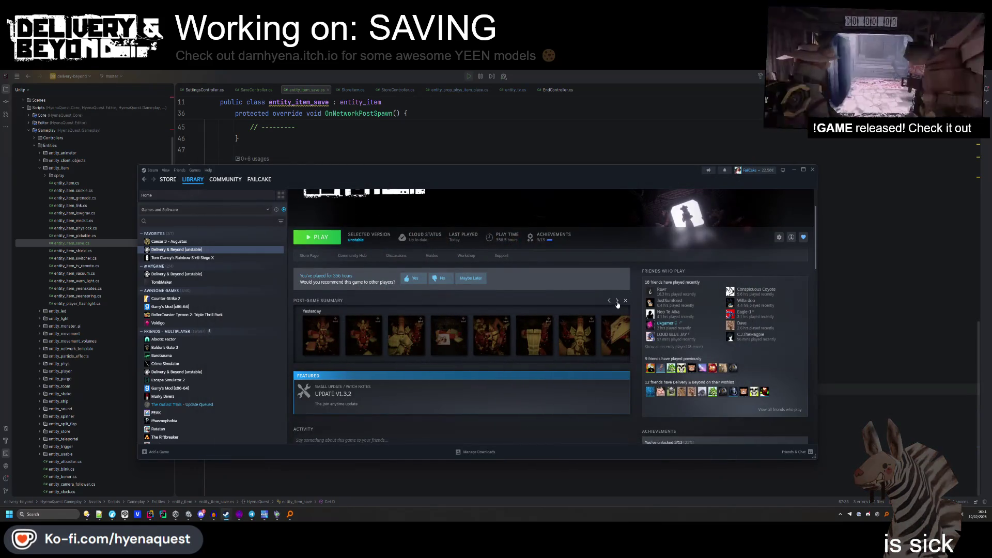
pyautogui.click(583, 344)
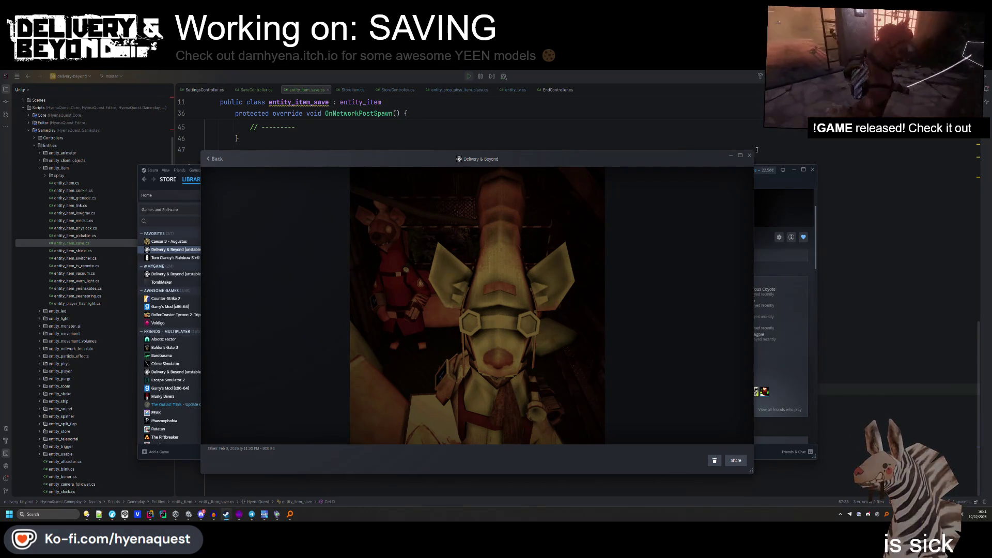
pyautogui.press('Escape')
pyautogui.click(606, 342)
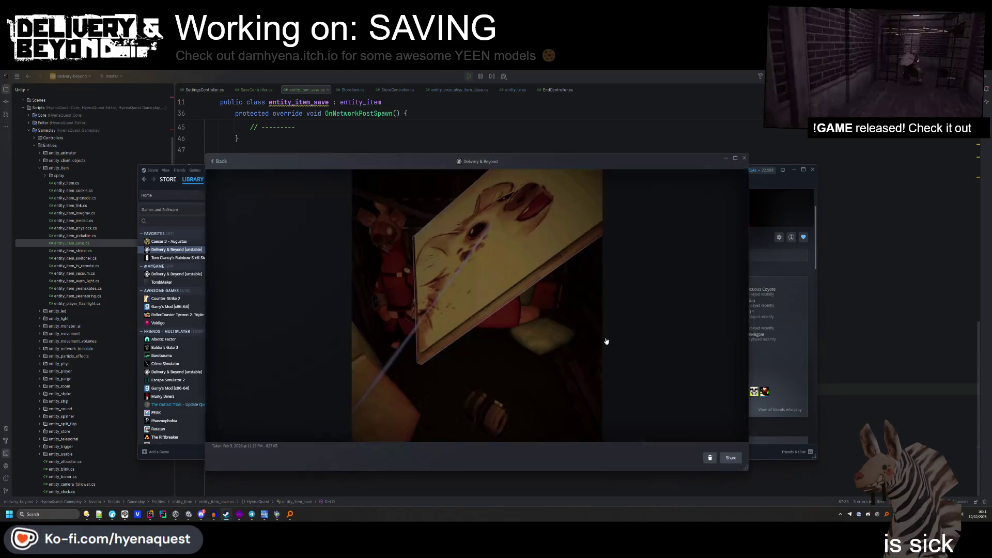
pyautogui.click(749, 156)
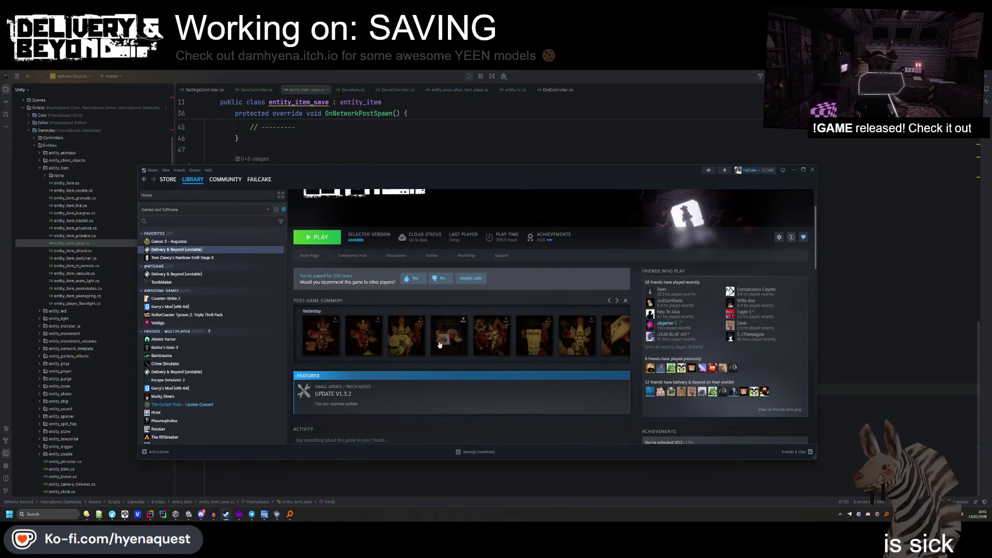
pyautogui.click(440, 345)
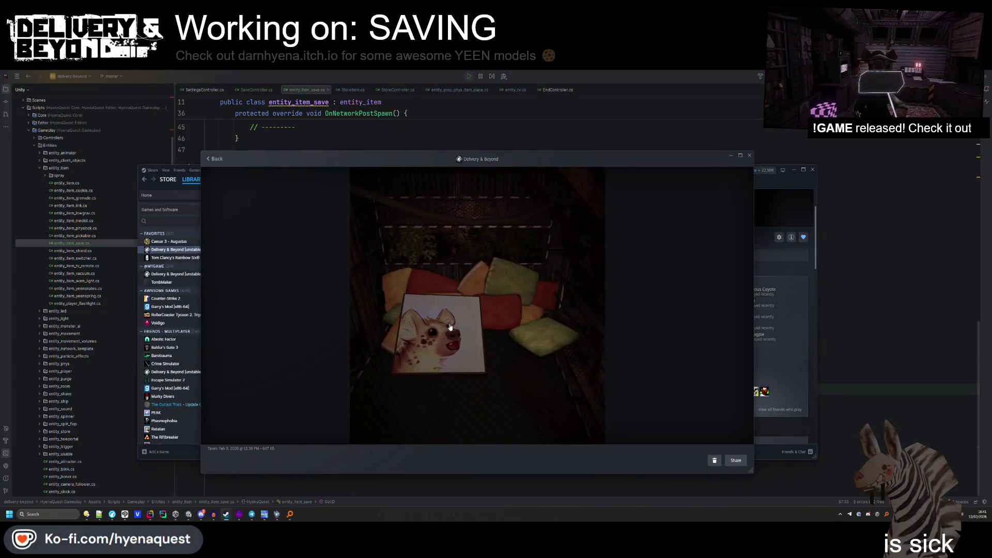
pyautogui.click(750, 155)
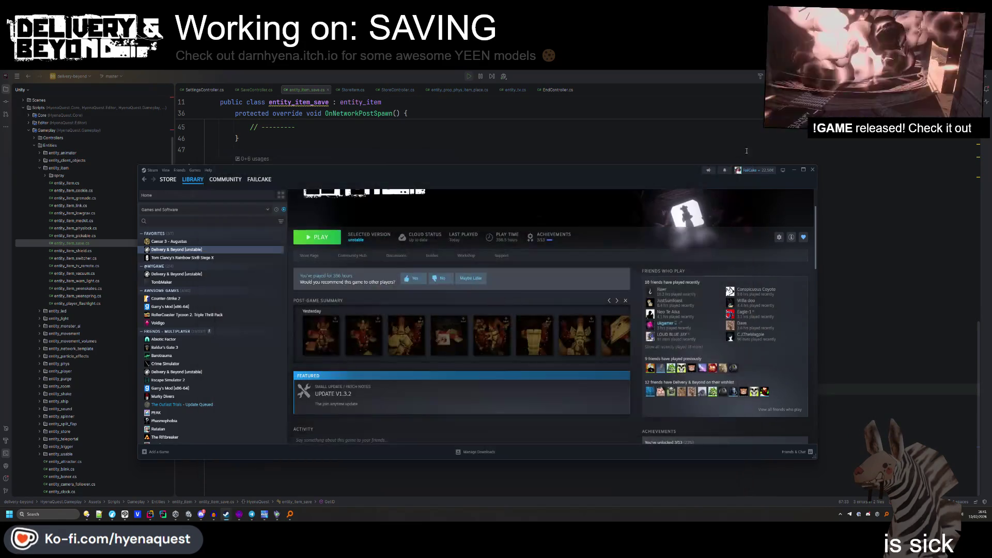
pyautogui.click(517, 139)
pyautogui.click(357, 349)
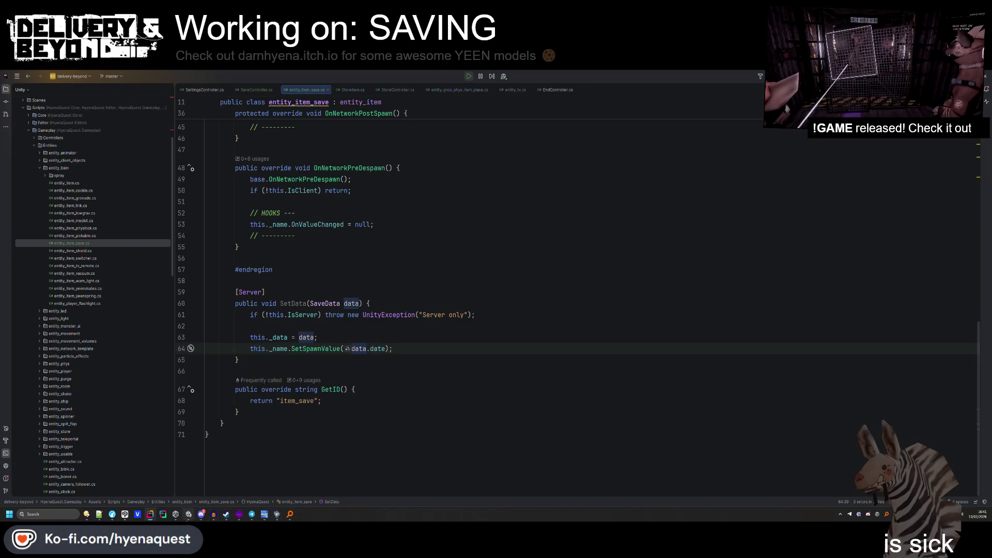
# Switch from Rider's entity_item_save.cs to the Unity editor running in play mode.
pyautogui.hotkey('alt', 'Tab')
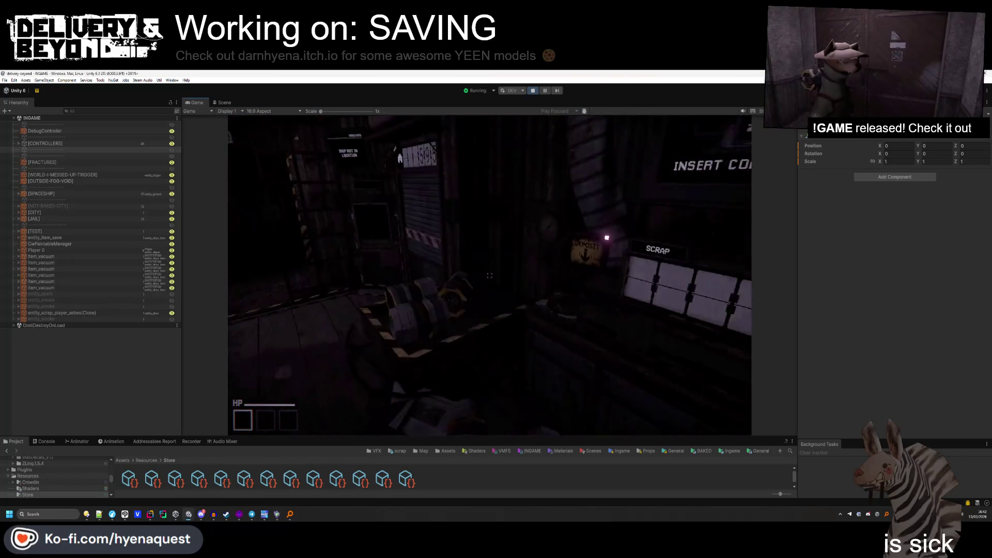
# Fill the in-game store using the DebugController's SET STORE button.
pyautogui.press('super')
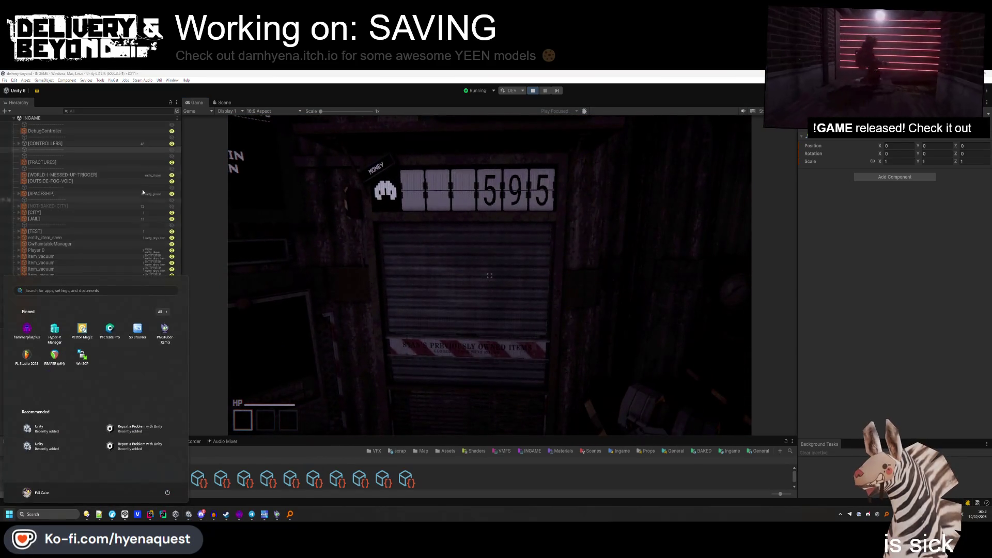
pyautogui.click(61, 136)
pyautogui.click(61, 132)
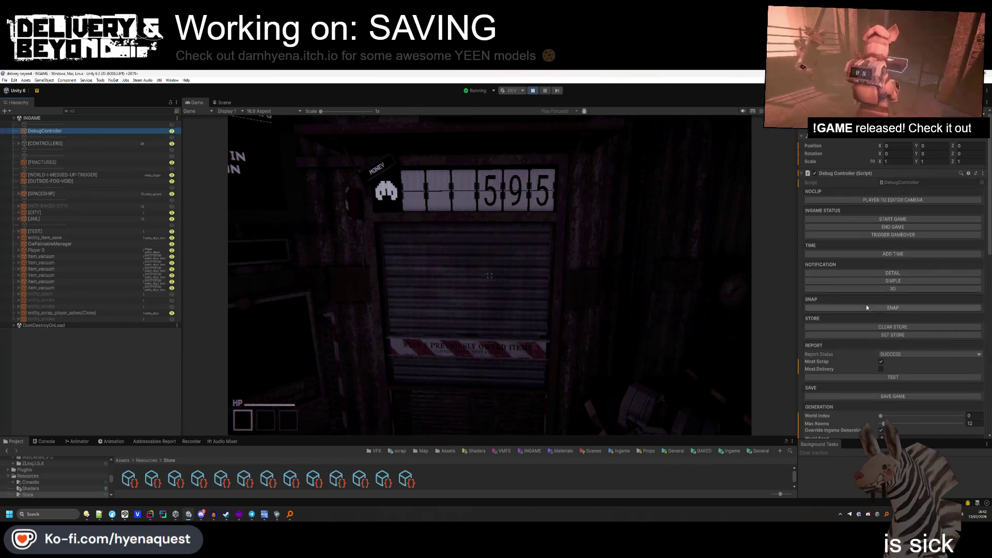
pyautogui.scroll(-2, 868, 310)
pyautogui.scroll(1, 879, 357)
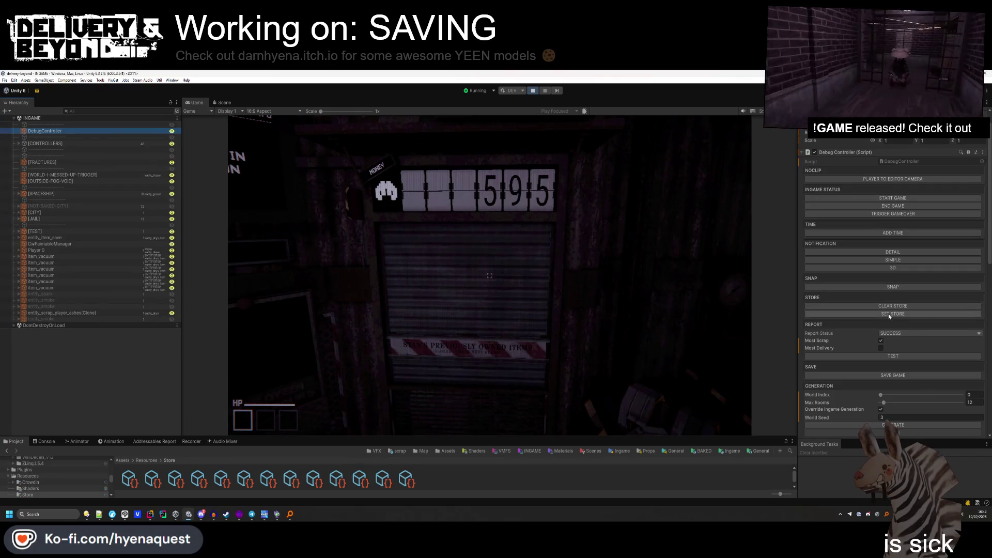
pyautogui.click(888, 314)
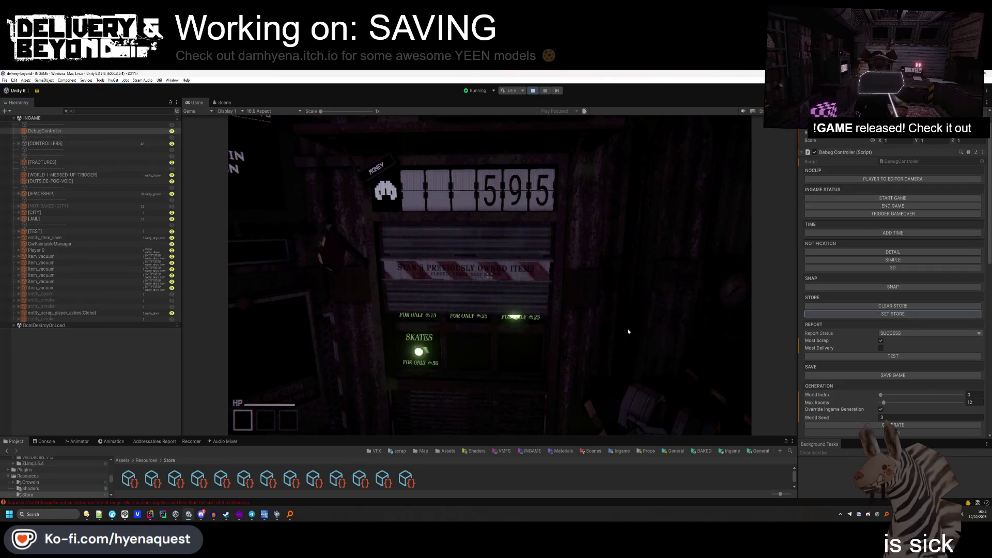
# Inspect the ArgumentOutOfRangeException stack trace in the Console, then stop play mode.
pyautogui.click(175, 503)
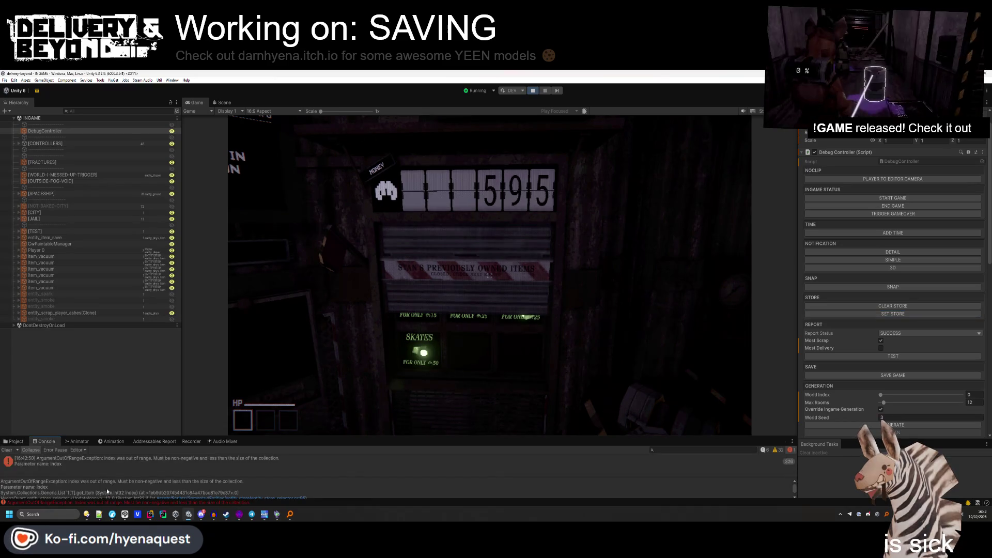
pyautogui.click(114, 461)
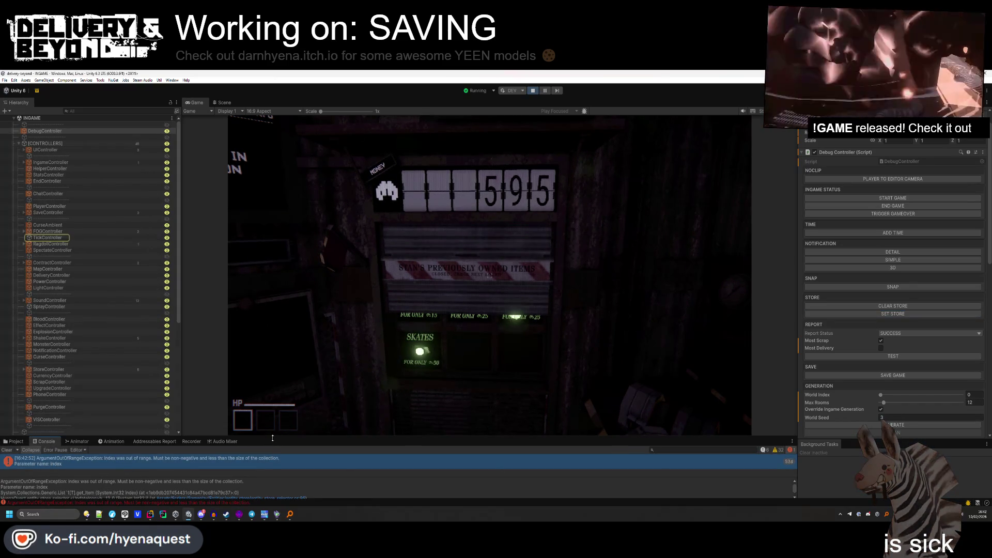
pyautogui.moveTo(273, 439); pyautogui.dragTo(273, 393)
pyautogui.click(282, 479)
pyautogui.click(283, 479)
pyautogui.click(534, 91)
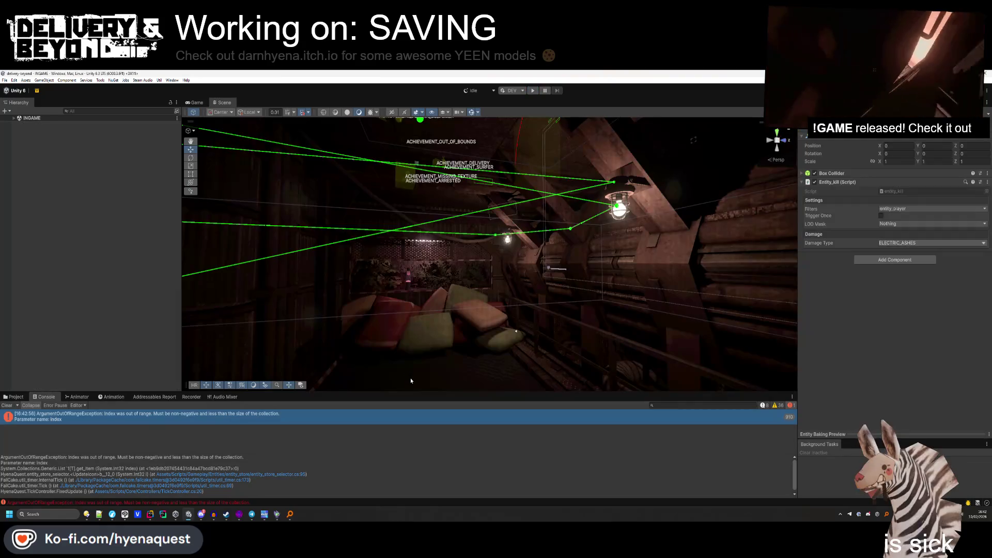
# Dock the Game view beside the Scene view at ITEMGEN 256x256 resolution.
pyautogui.click(14, 397)
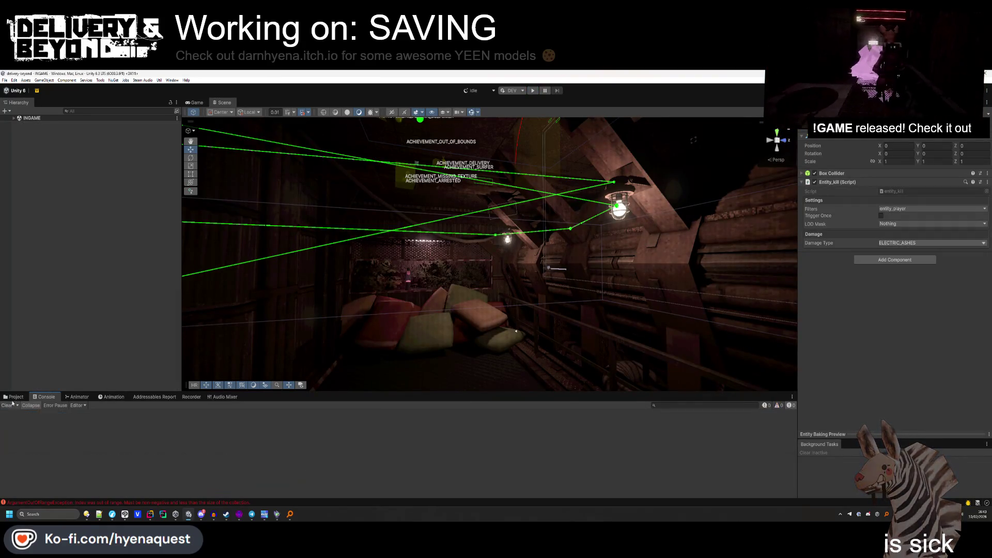
pyautogui.click(66, 343)
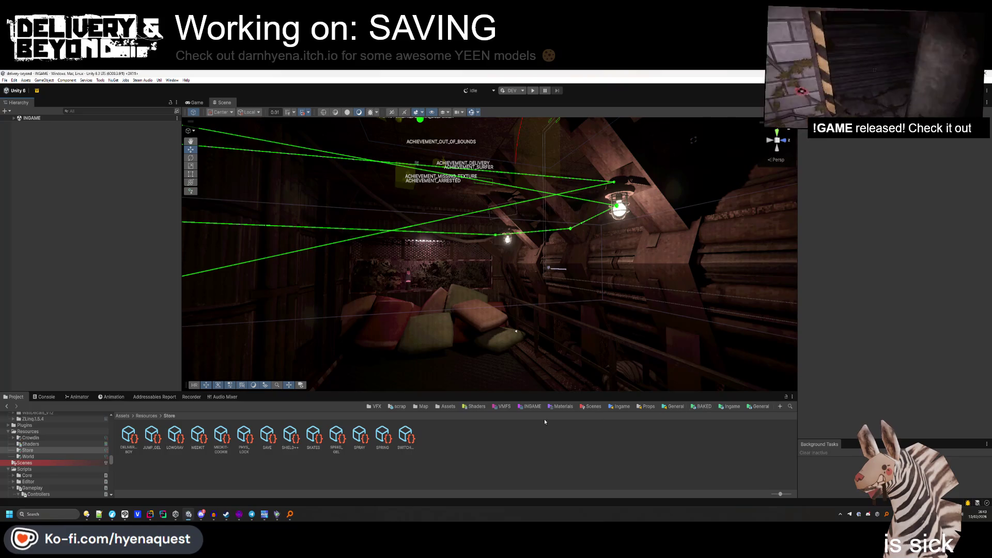
pyautogui.moveTo(485, 393)
pyautogui.mouseDown()
pyautogui.moveTo(486, 352)
pyautogui.moveTo(488, 403)
pyautogui.mouseUp()
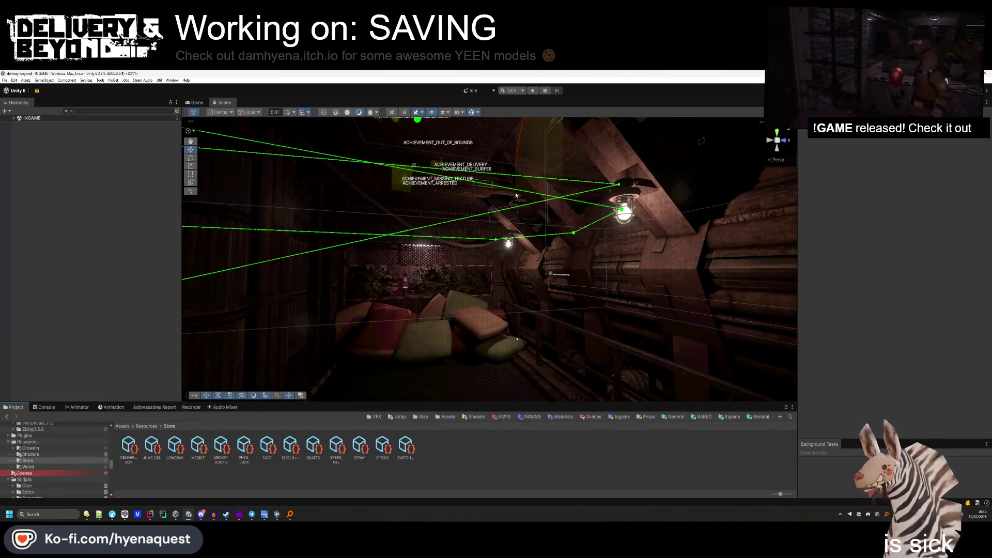
pyautogui.moveTo(205, 105)
pyautogui.mouseDown()
pyautogui.moveTo(465, 155)
pyautogui.moveTo(723, 233)
pyautogui.moveTo(576, 103)
pyautogui.mouseUp()
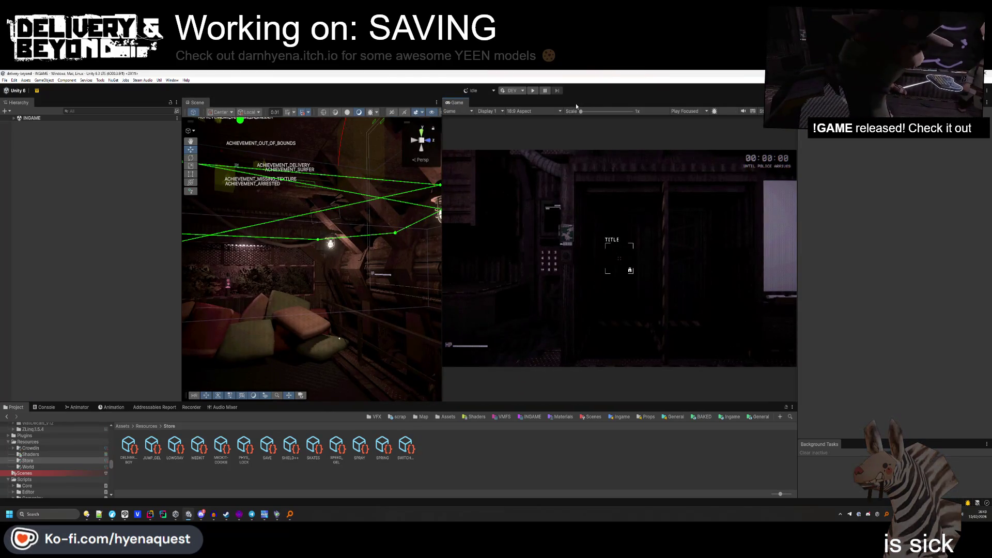
pyautogui.click(537, 111)
pyautogui.click(575, 199)
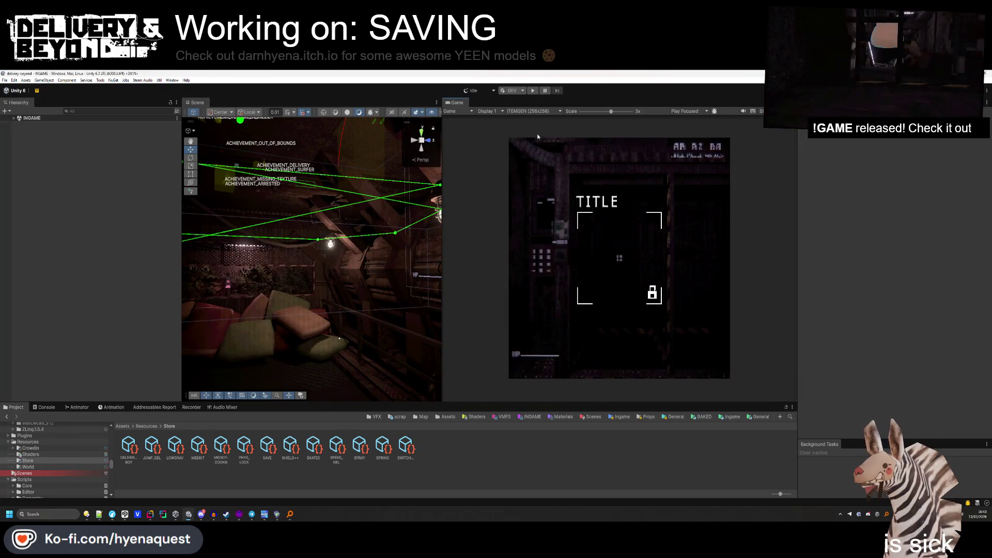
# Check the recorder settings, then fly the Scene view to the VHS save tape and select it.
pyautogui.click(147, 426)
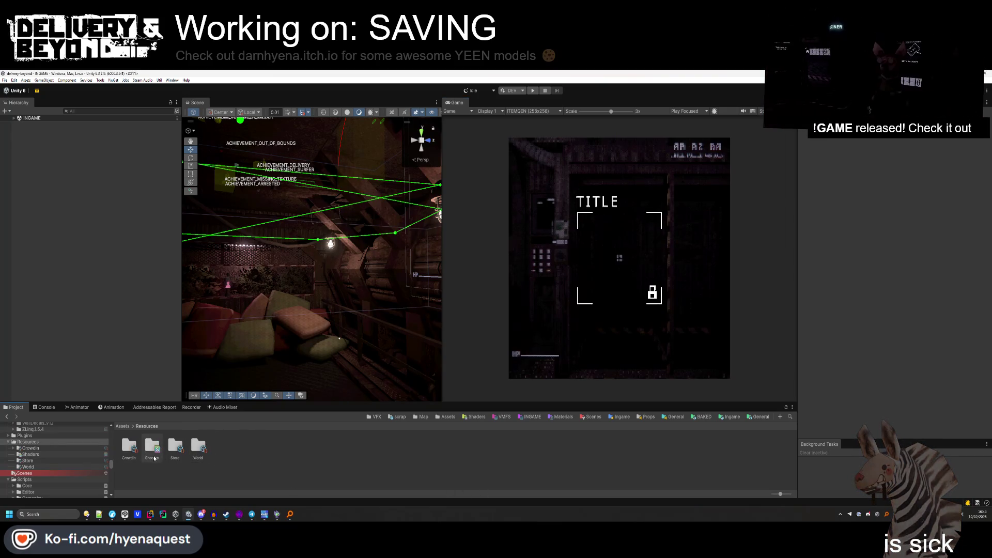
pyautogui.click(191, 407)
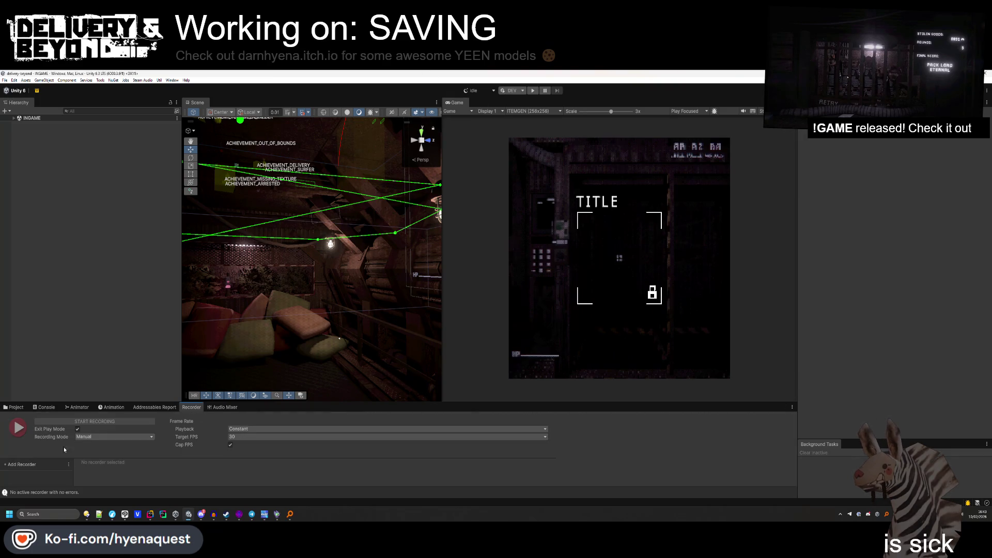
pyautogui.click(17, 409)
pyautogui.moveTo(310, 248)
pyautogui.mouseDown()
pyautogui.moveTo(280, 164)
pyautogui.moveTo(334, 347)
pyautogui.moveTo(318, 306)
pyautogui.mouseUp()
pyautogui.click(322, 319)
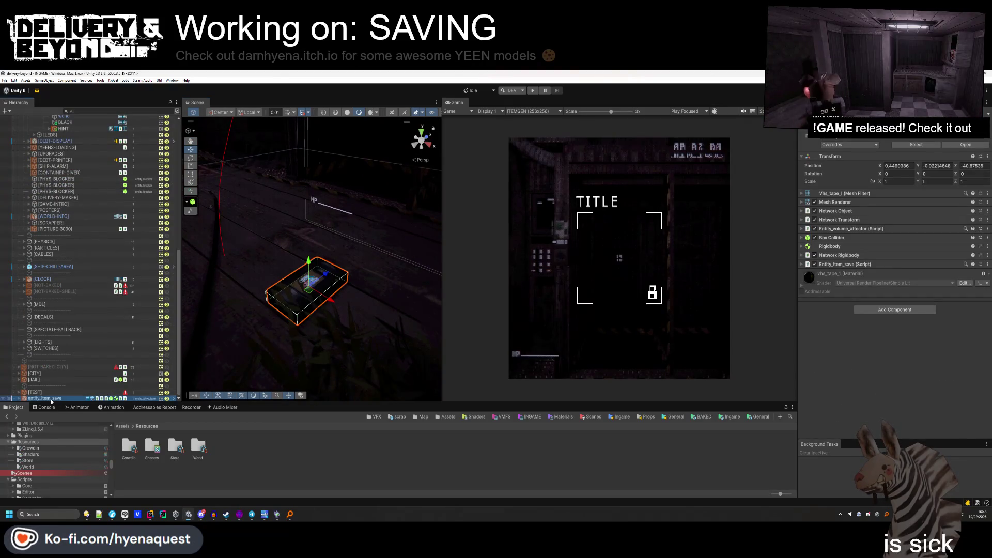
pyautogui.click(284, 459)
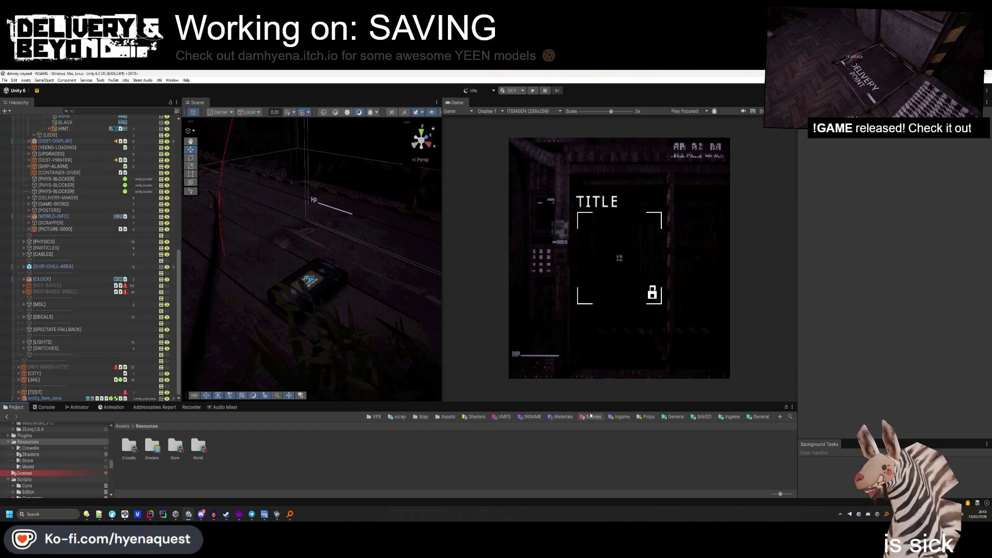
# Paste the VHS save tape into the ITEM_MAKER scene and hide the spraycan.
pyautogui.doubleClick(152, 445)
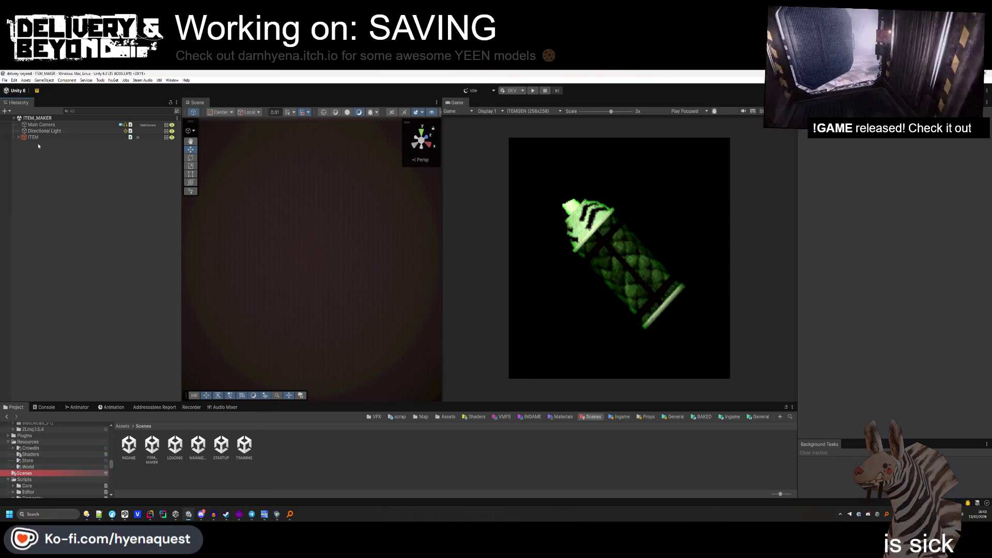
pyautogui.hotkey('ctrl', 'v')
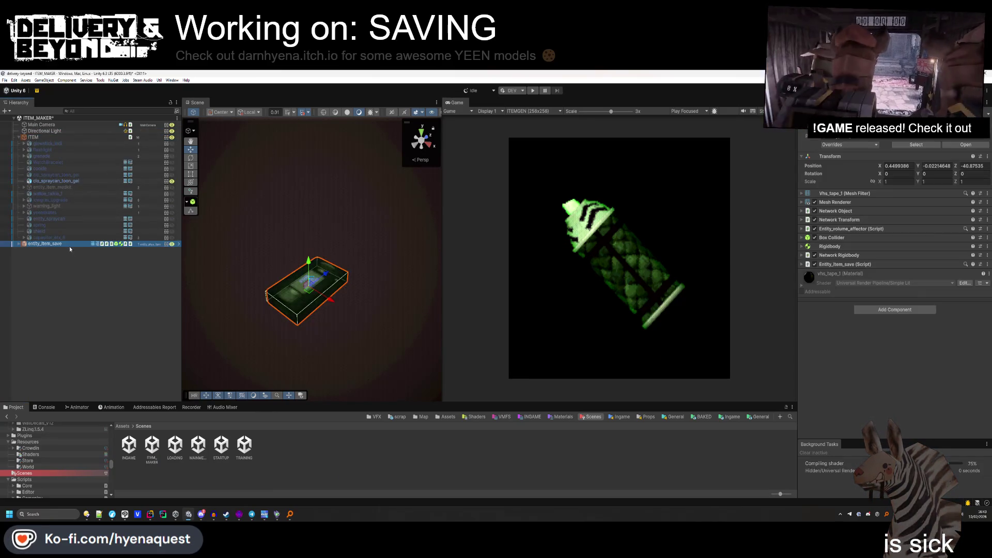
pyautogui.moveTo(55, 186); pyautogui.dragTo(55, 186)
pyautogui.click(56, 181)
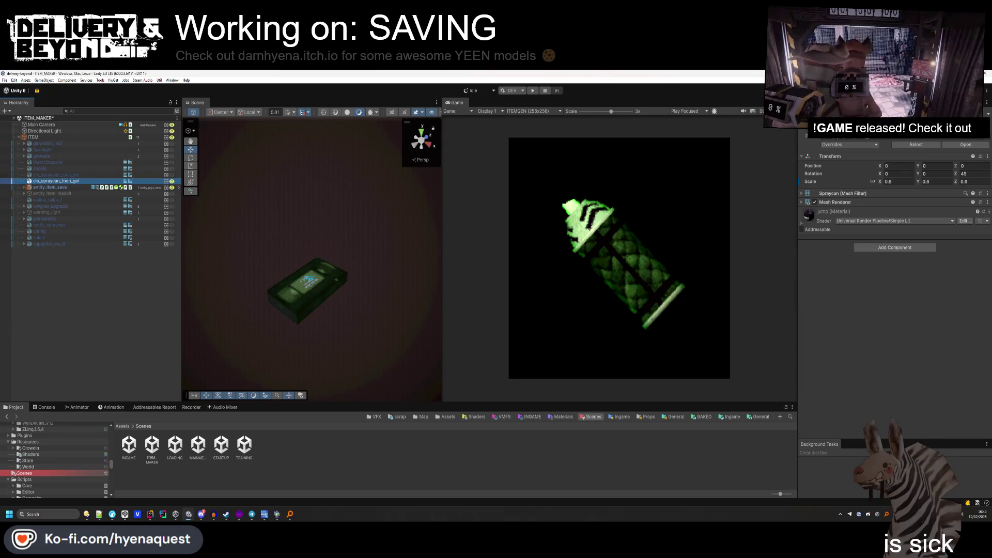
pyautogui.hotkey('alt', 'shift', 'a')
# Reset the tape's position to 0, 0, 0 and remove its save script, Network Rigidbody and Rigidbody.
pyautogui.click(51, 187)
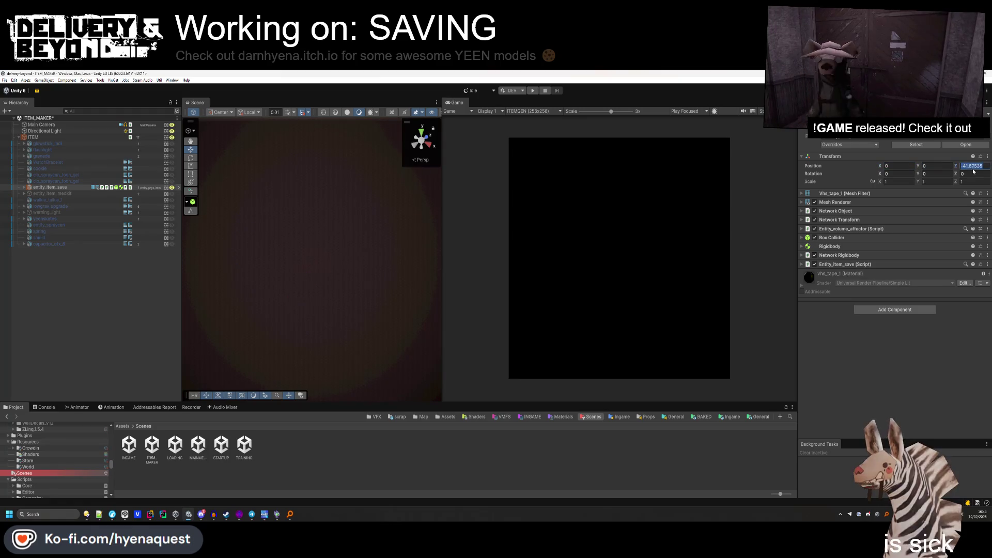
pyautogui.rightClick(860, 265)
pyautogui.click(862, 280)
pyautogui.rightClick(862, 264)
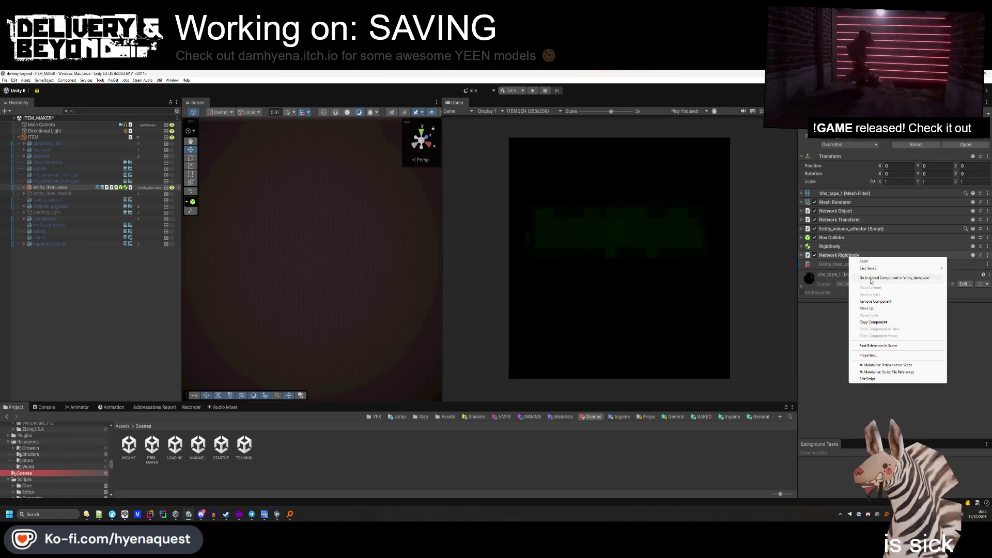
pyautogui.click(872, 301)
pyautogui.rightClick(840, 246)
pyautogui.click(853, 291)
pyautogui.rightClick(837, 237)
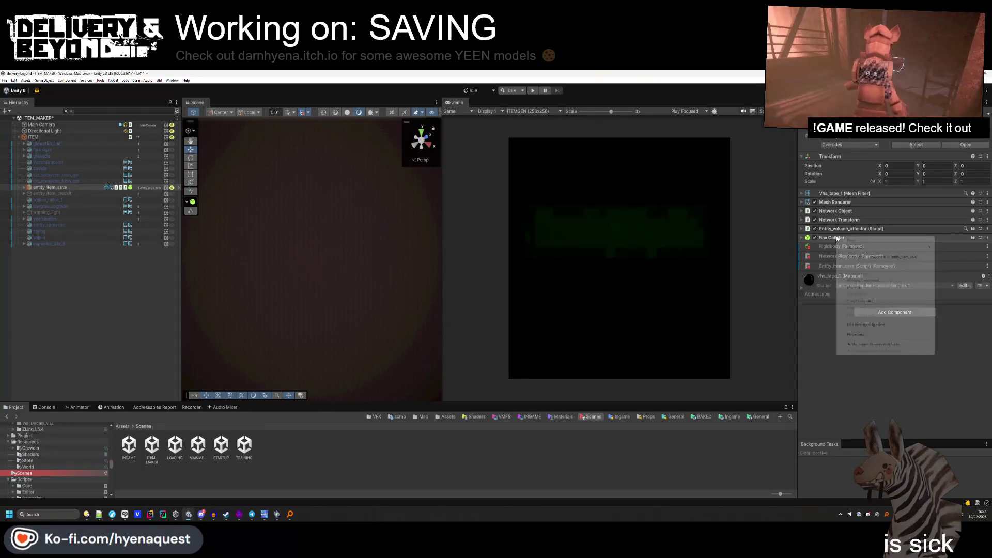
# Remove the Box Collider, volume affector script, Network Transform and Network Object from the tape.
pyautogui.click(863, 280)
pyautogui.rightClick(842, 228)
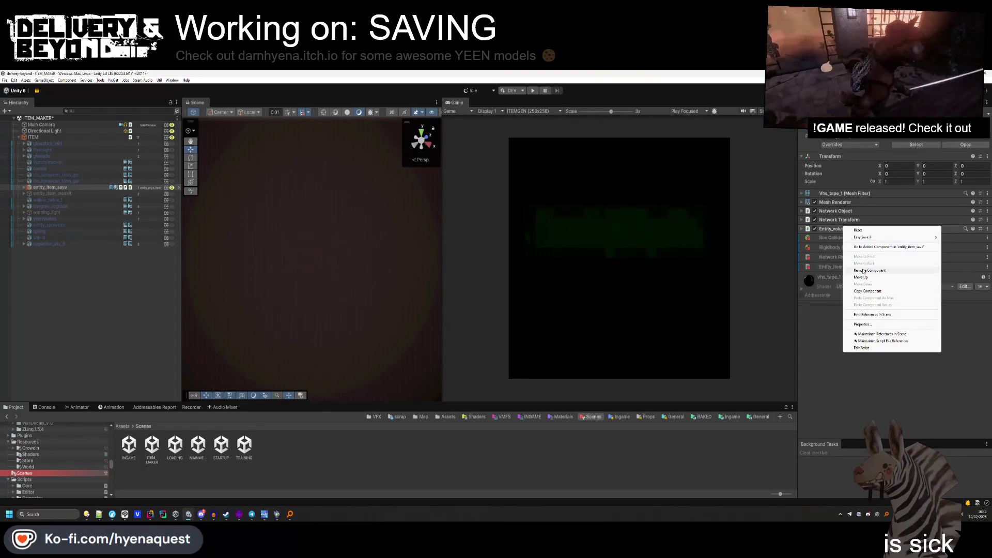
pyautogui.click(866, 269)
pyautogui.rightClick(841, 222)
pyautogui.click(861, 264)
pyautogui.rightClick(838, 212)
pyautogui.click(860, 258)
# Revert the tape's removed-component prefab overrides and select its TEXT child.
pyautogui.rightClick(70, 187)
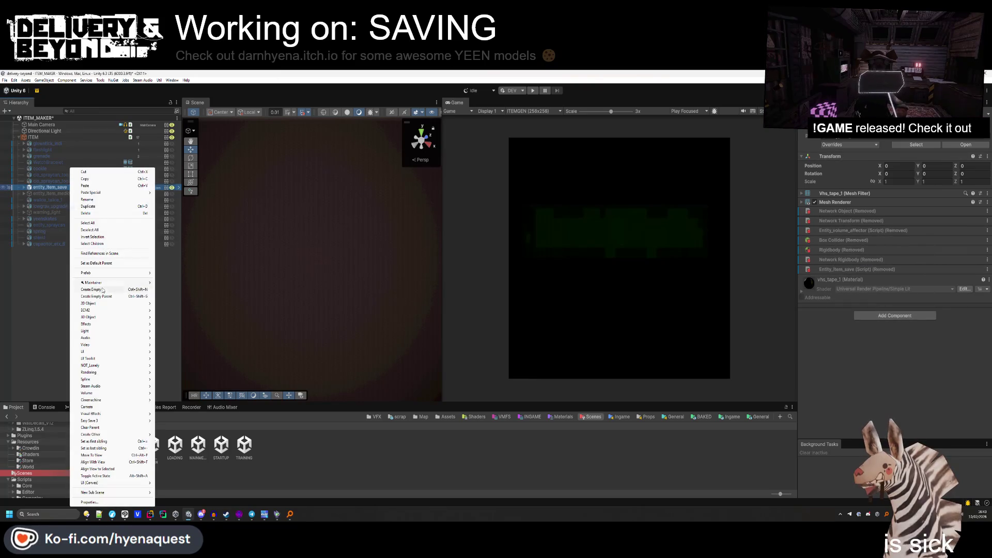
pyautogui.moveTo(114, 273)
pyautogui.click(167, 310)
pyautogui.click(25, 188)
pyautogui.click(49, 194)
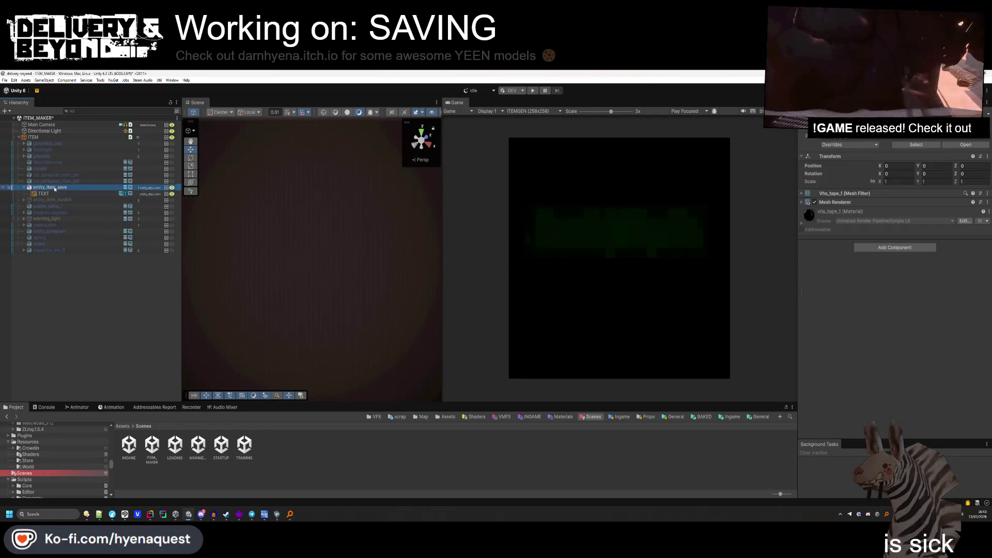
# Tilt entity_item_save to 45° on X and Y, scale it to 0.5, then deselect it.
pyautogui.press('Left')
pyautogui.press('Left')
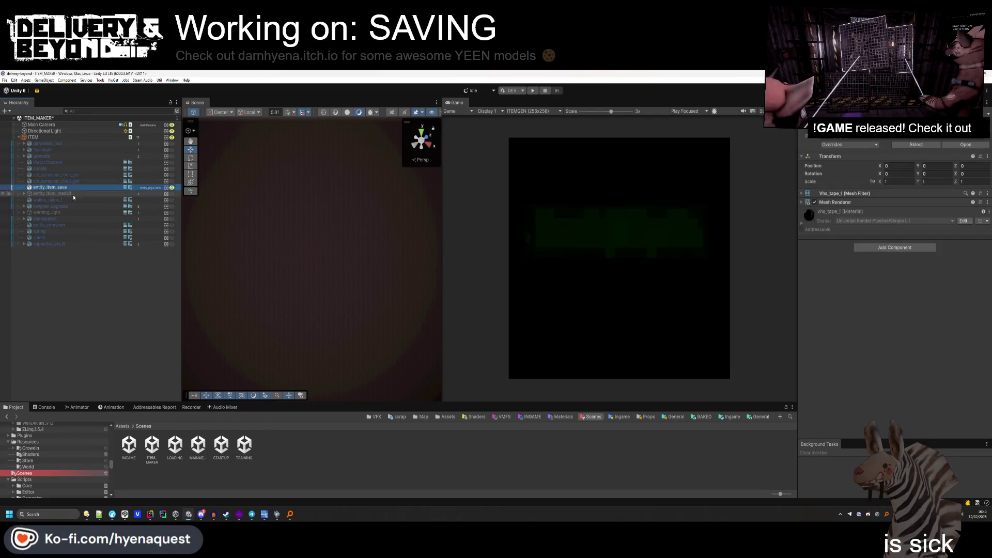
pyautogui.write('45')
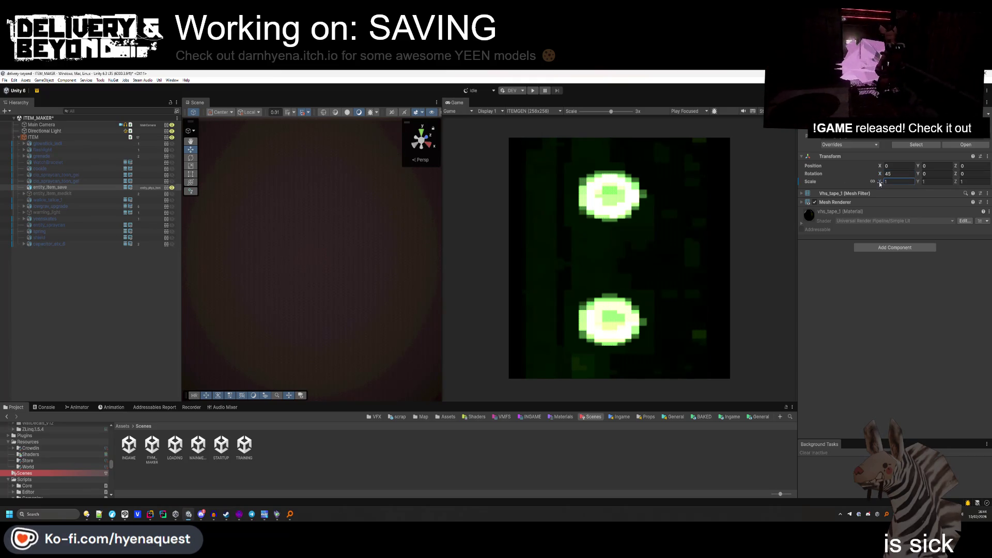
pyautogui.write('0.5')
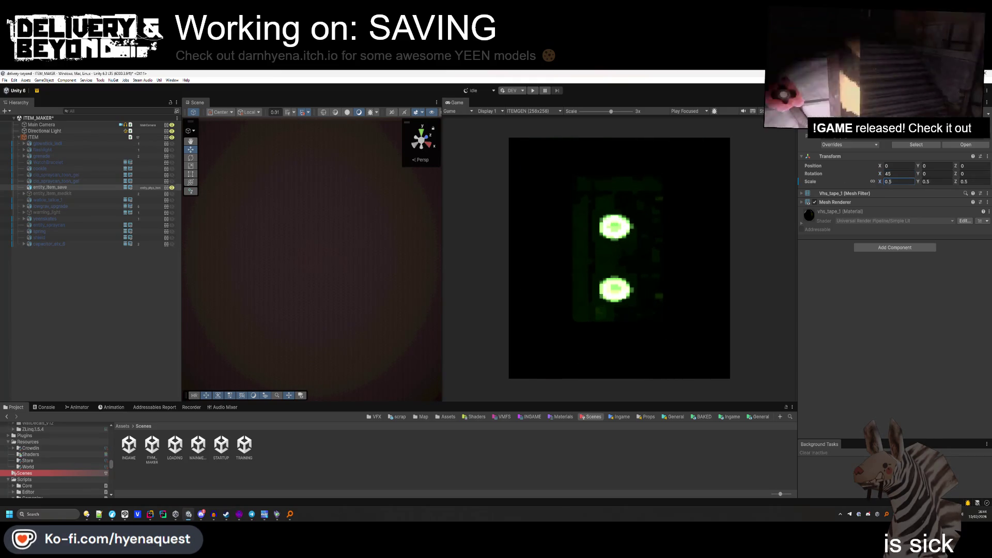
pyautogui.click(899, 174)
pyautogui.write('0')
pyautogui.click(934, 174)
pyautogui.write('45')
pyautogui.click(893, 174)
pyautogui.write('45')
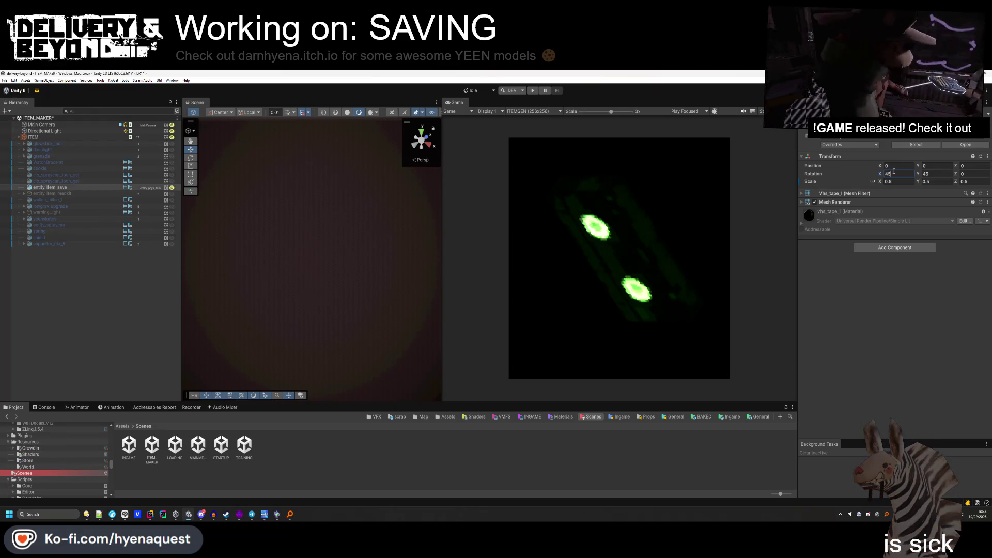
pyautogui.click(361, 277)
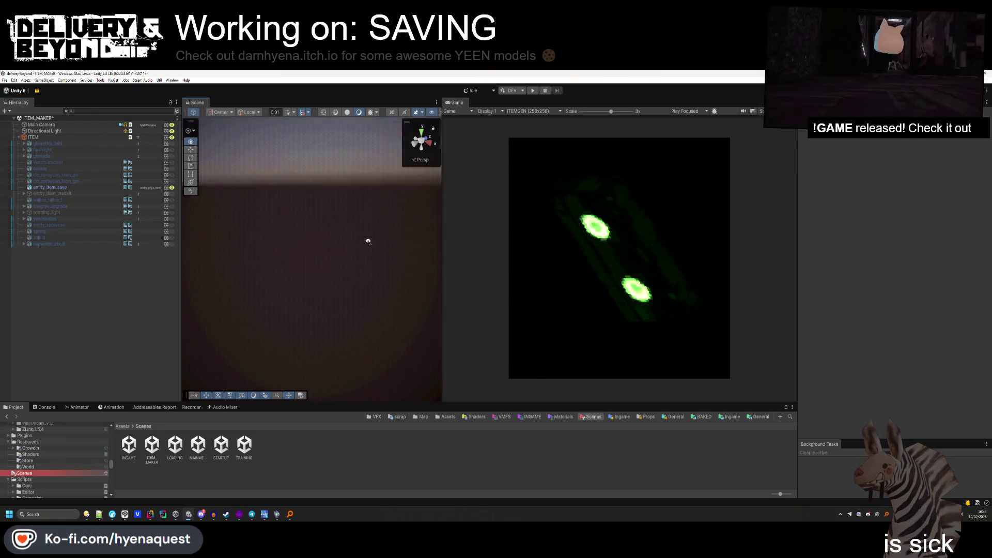
pyautogui.hotkey('ctrl', 'z')
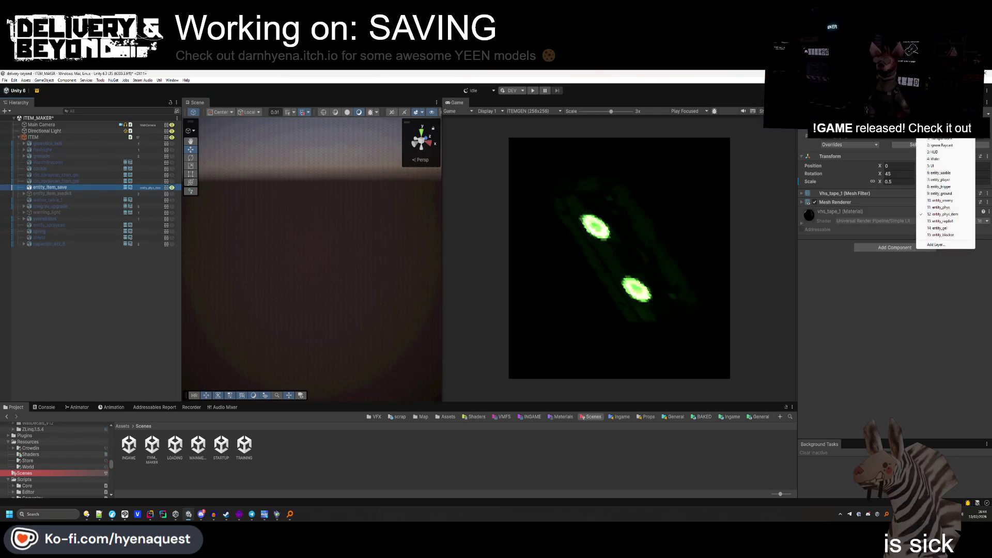
pyautogui.click(290, 247)
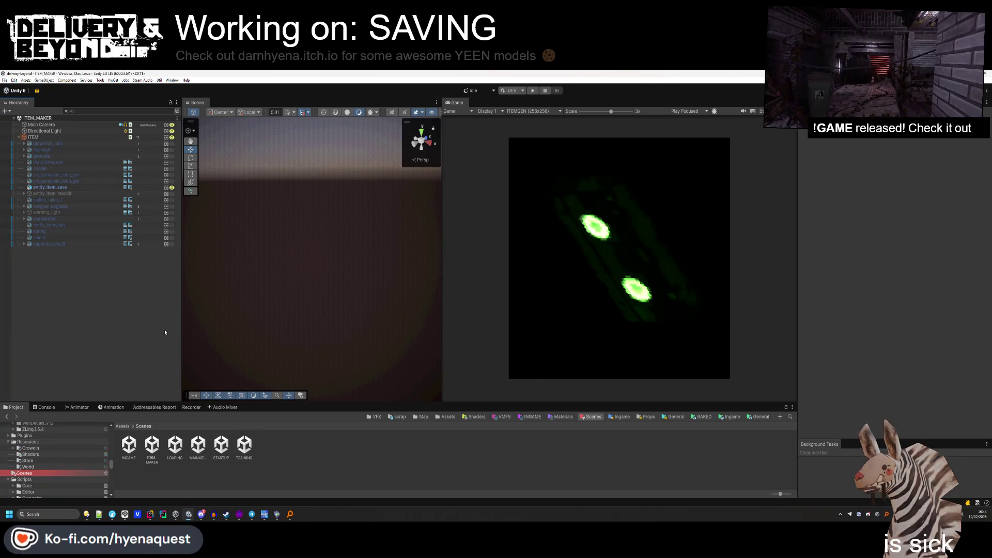
# Add an Image Sequence recorder in the Recorder window.
pyautogui.click(191, 407)
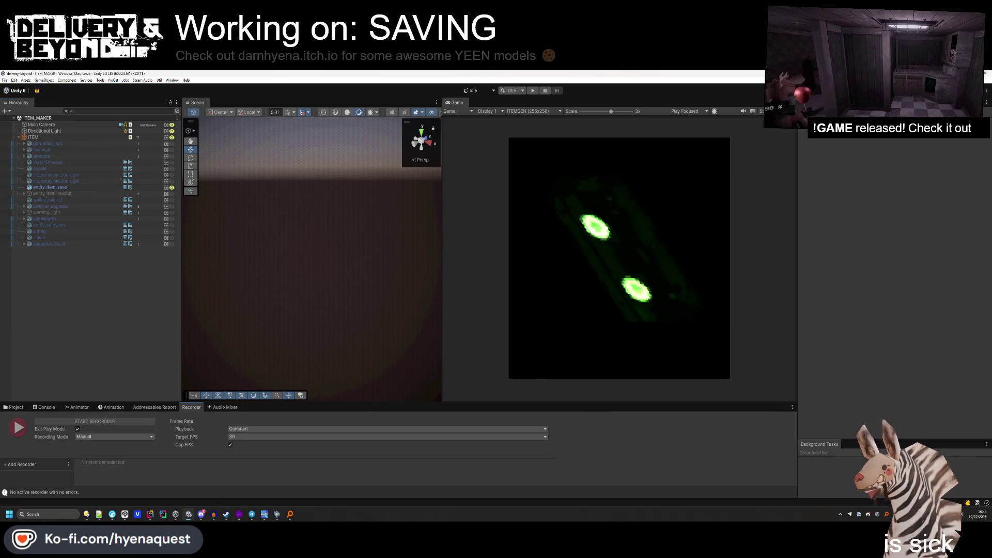
pyautogui.press('super+e')
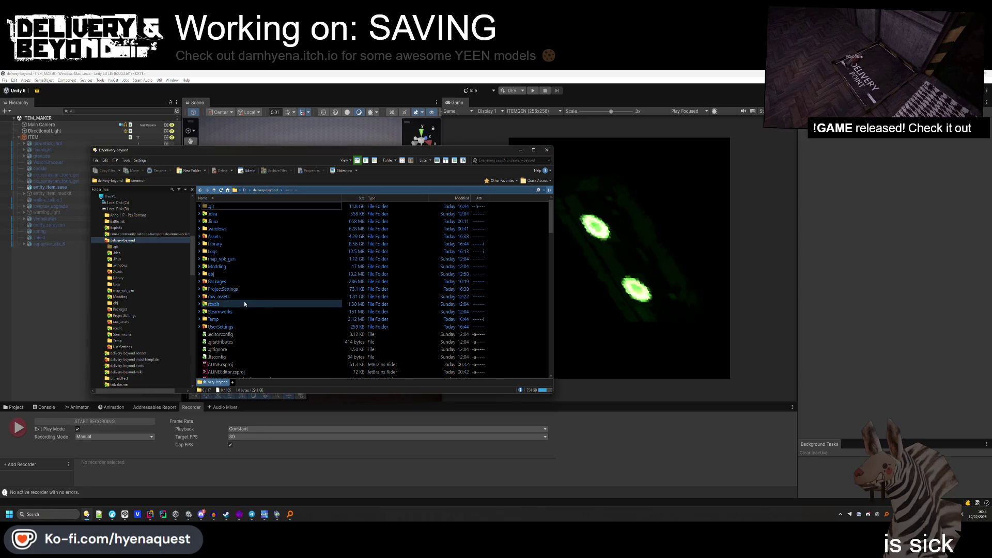
pyautogui.click(83, 354)
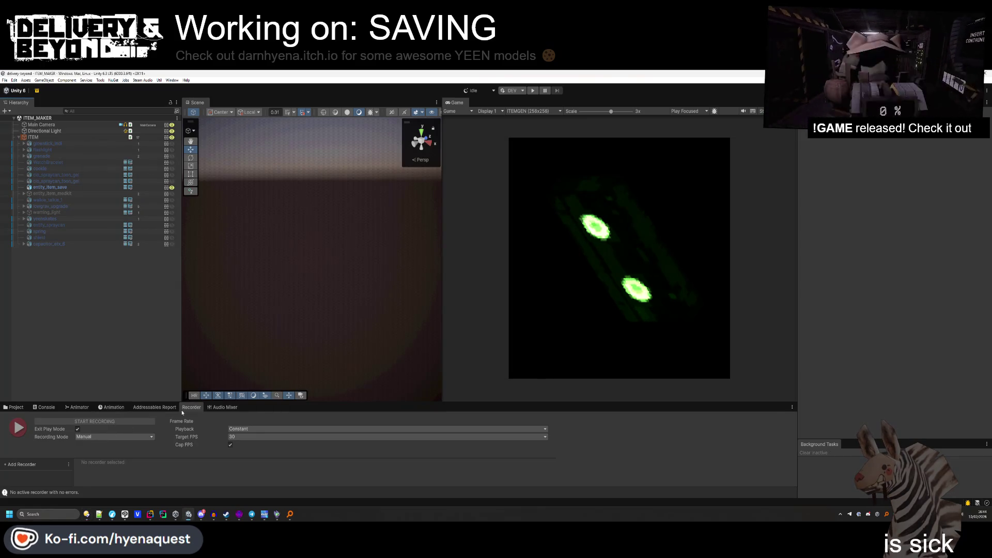
pyautogui.moveTo(188, 402); pyautogui.dragTo(181, 376)
pyautogui.click(22, 438)
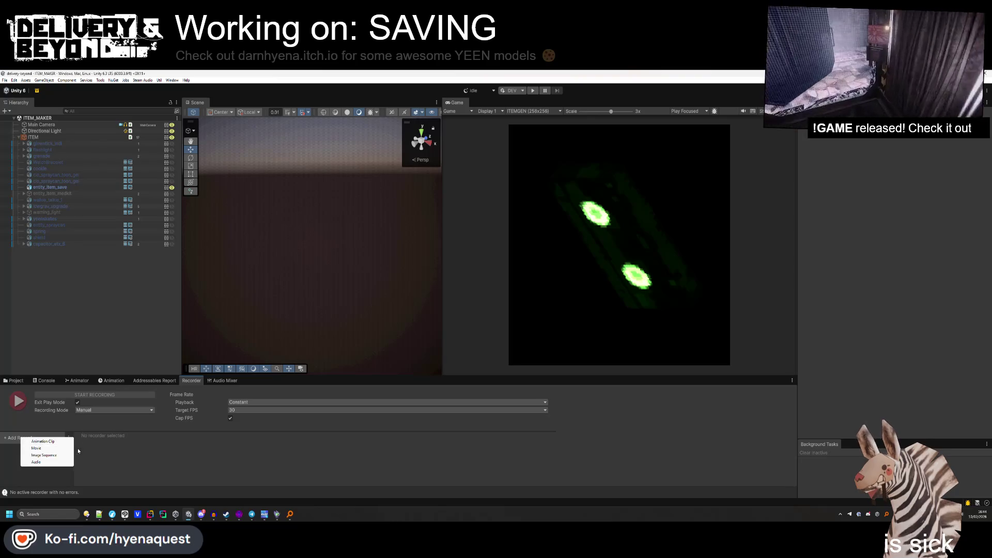
pyautogui.click(48, 456)
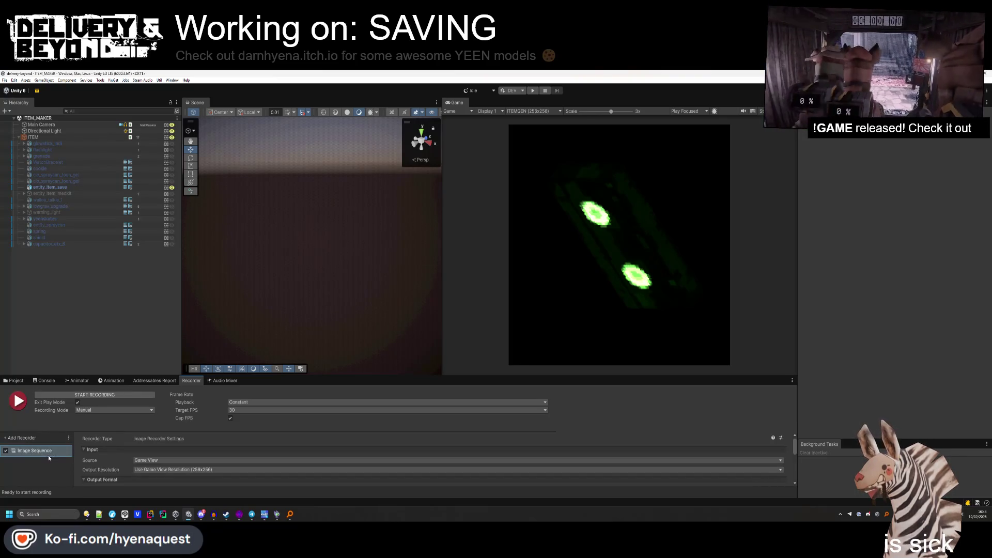
# Set the recorder's output resolution to Custom 256×256.
pyautogui.moveTo(273, 368); pyautogui.dragTo(274, 352)
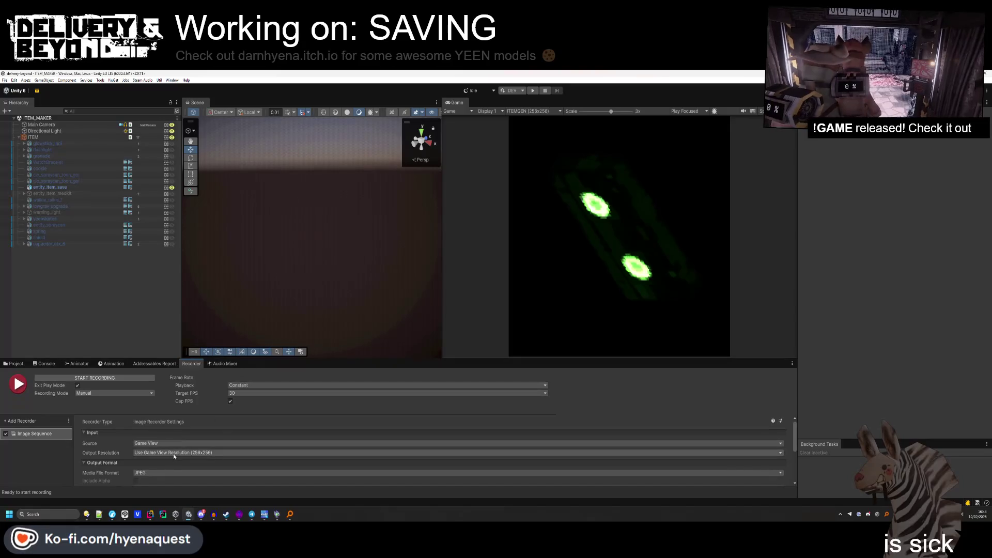
pyautogui.click(173, 453)
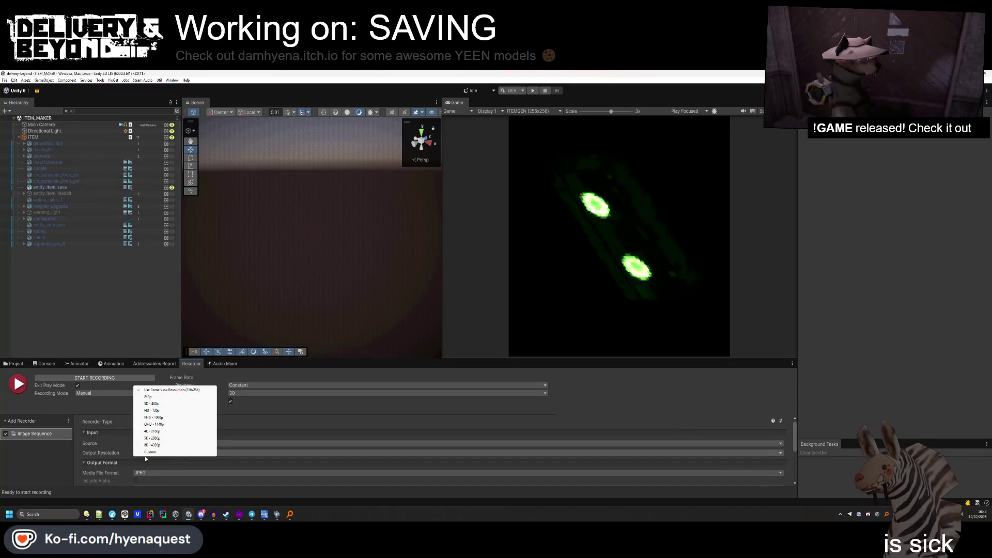
pyautogui.click(150, 453)
pyautogui.click(161, 461)
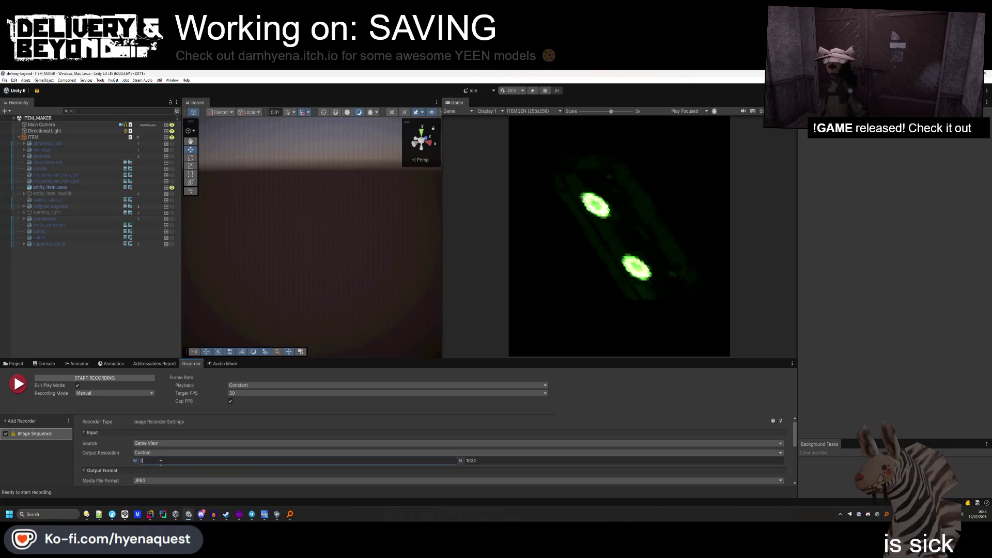
pyautogui.write('256')
pyautogui.press('Tab')
pyautogui.click(460, 462)
pyautogui.write('256')
# Set a custom target frame rate of 1 fps and start recording the Game view.
pyautogui.click(269, 393)
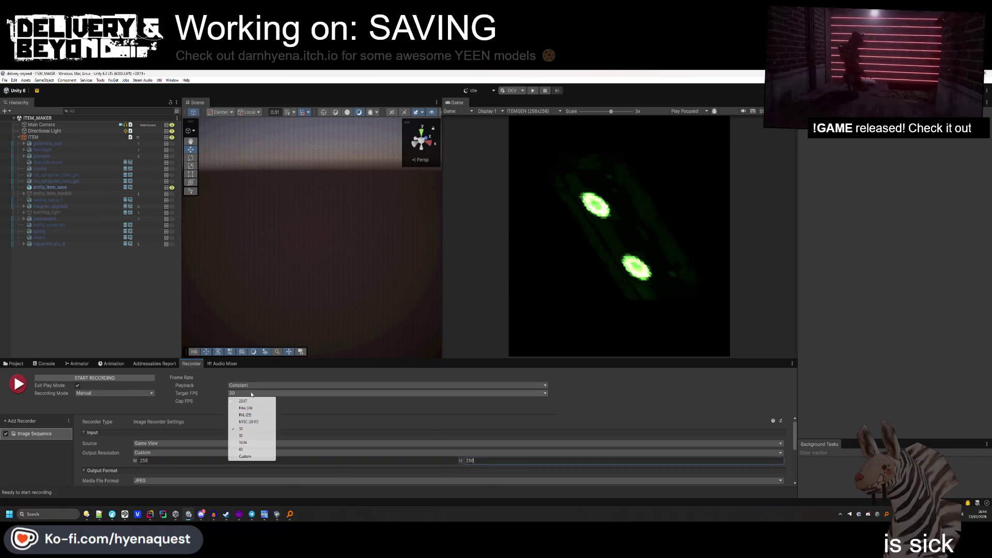
pyautogui.click(251, 451)
pyautogui.click(245, 402)
pyautogui.write('1')
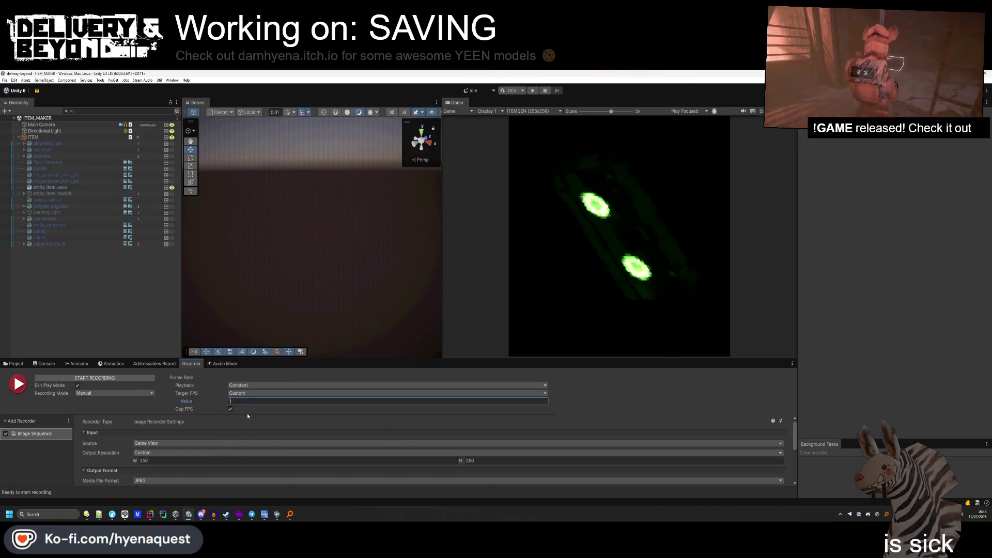
pyautogui.scroll(-2, 190, 441)
pyautogui.scroll(2, 178, 448)
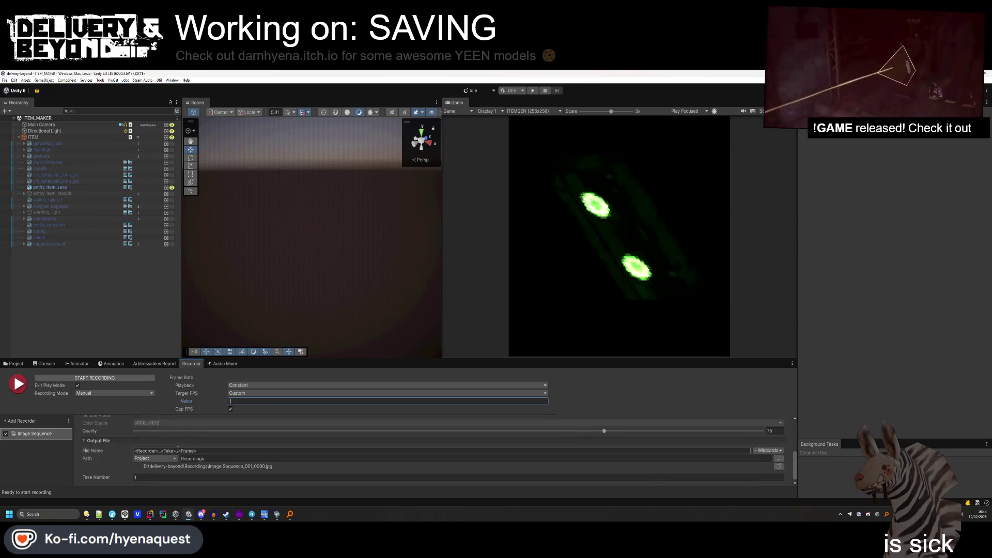
pyautogui.click(96, 399)
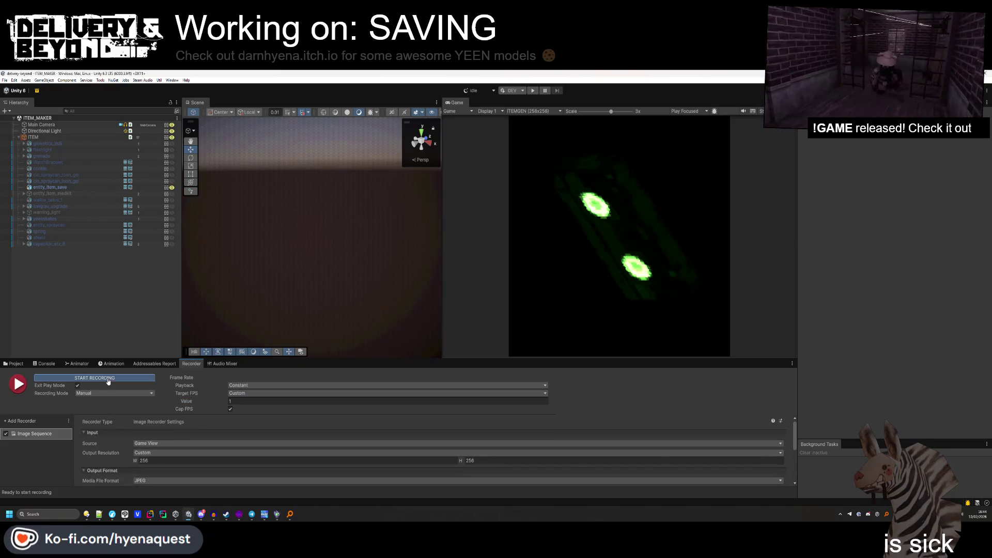
pyautogui.click(108, 378)
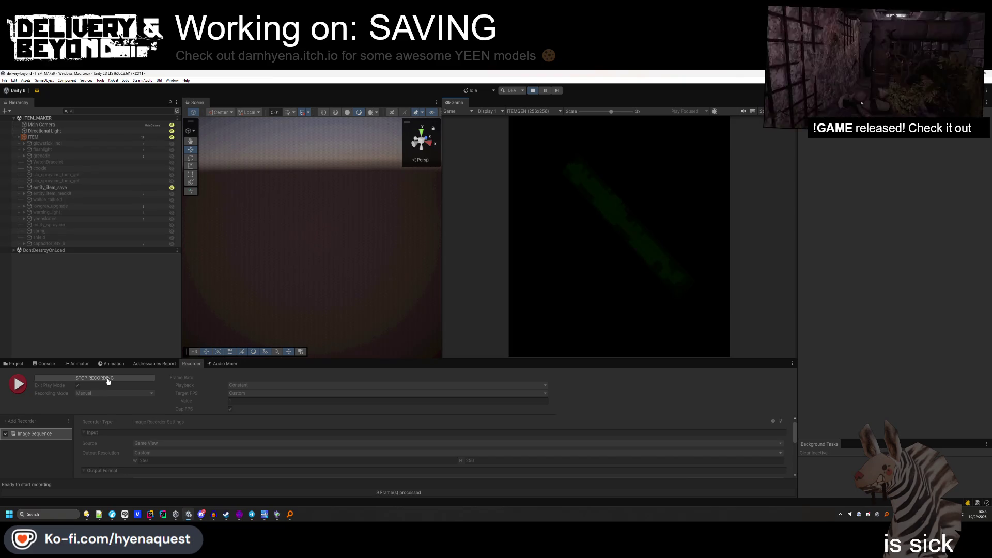
# Stop the recording and bring up the project folder in the file manager.
pyautogui.click(108, 381)
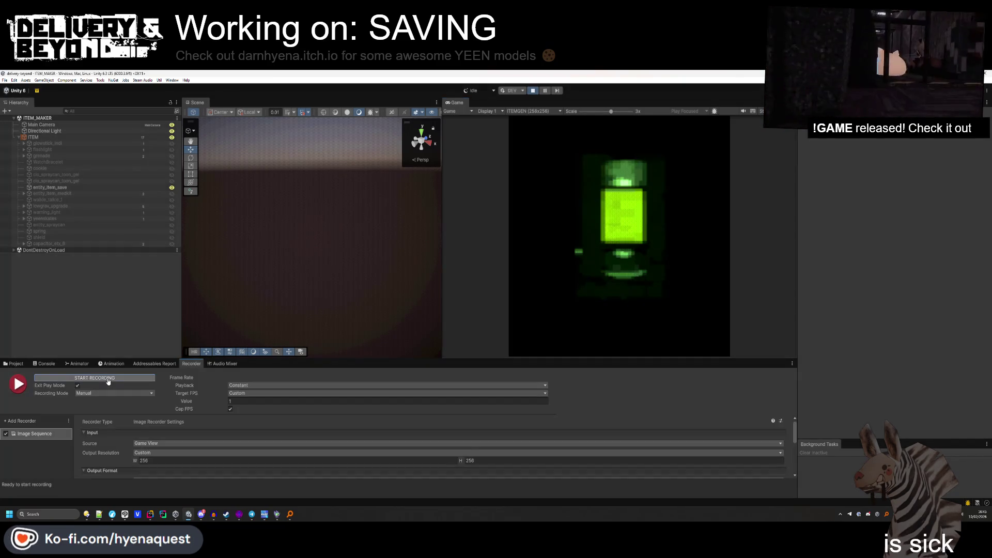
pyautogui.press('super+e')
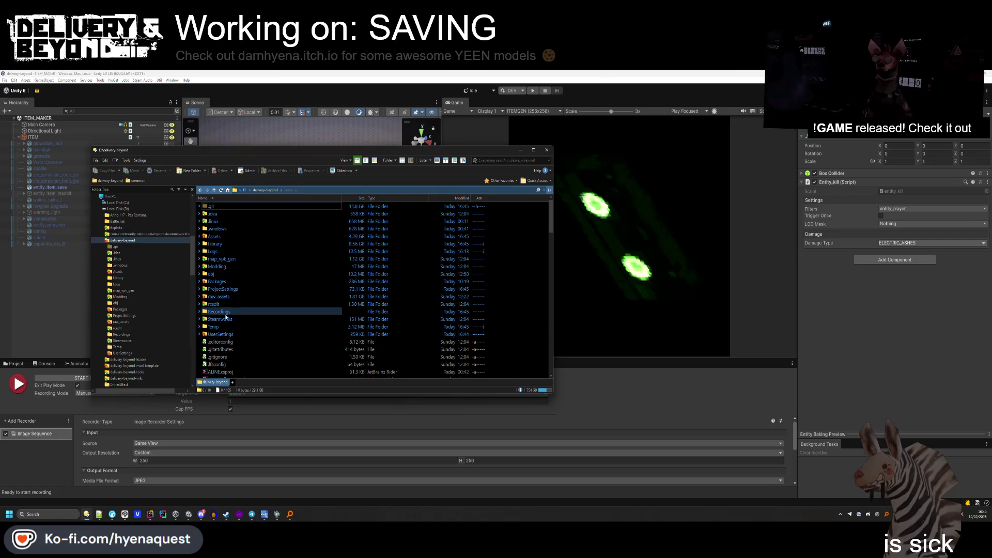
# Show the Recordings folder as thumbnails and drop frames 0000–0007 into Sprite Sheet Maker.
pyautogui.doubleClick(226, 313)
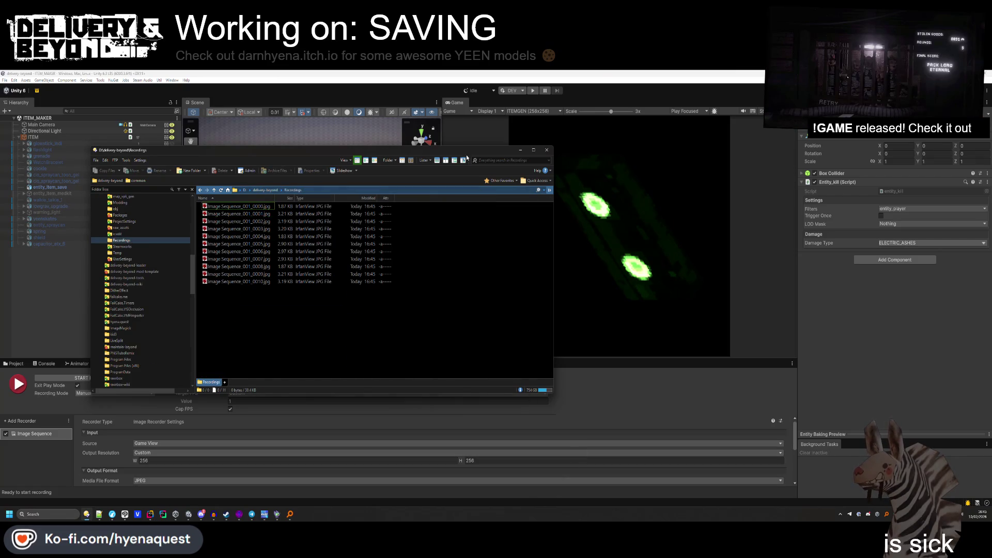
pyautogui.click(402, 162)
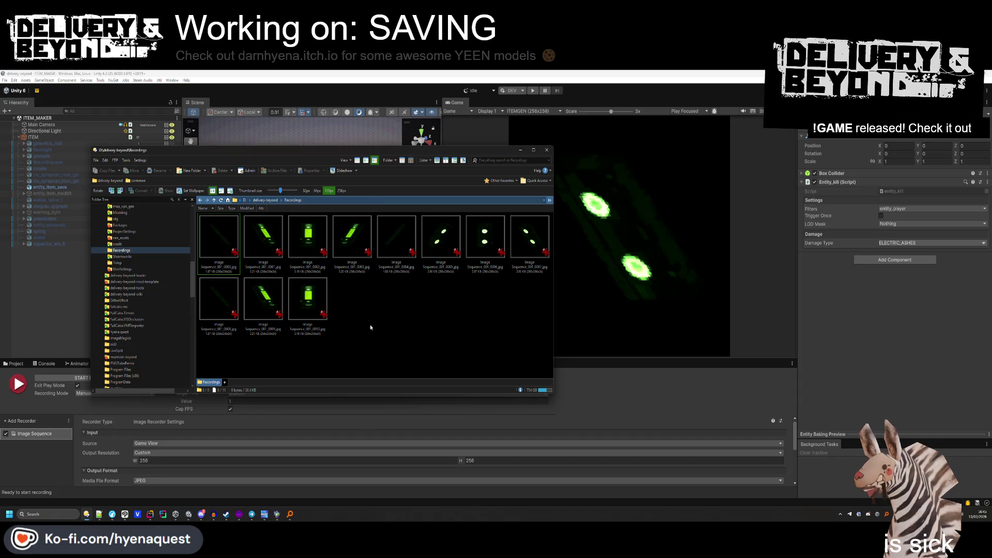
pyautogui.click(232, 244)
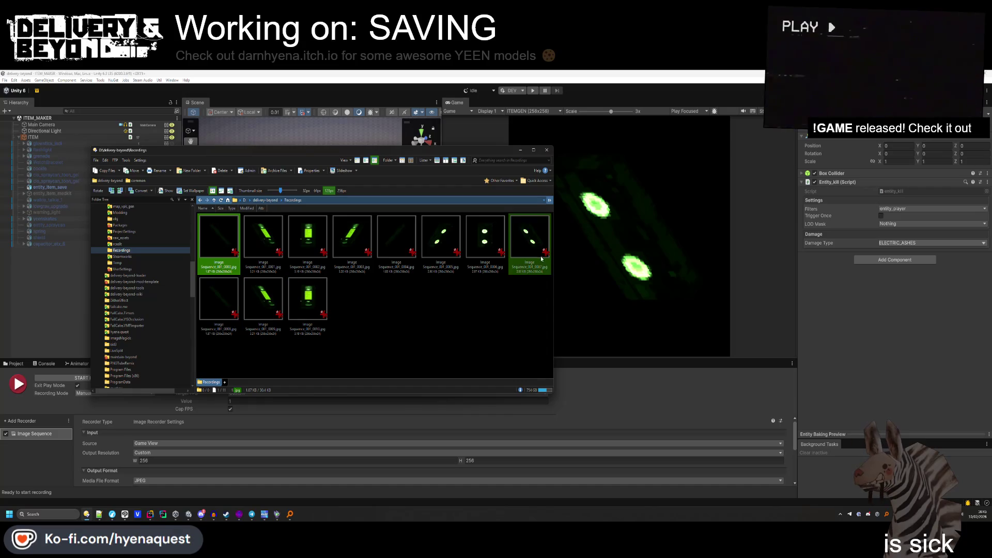
pyautogui.keyDown('shift'); pyautogui.click(530, 264); pyautogui.keyUp('shift')
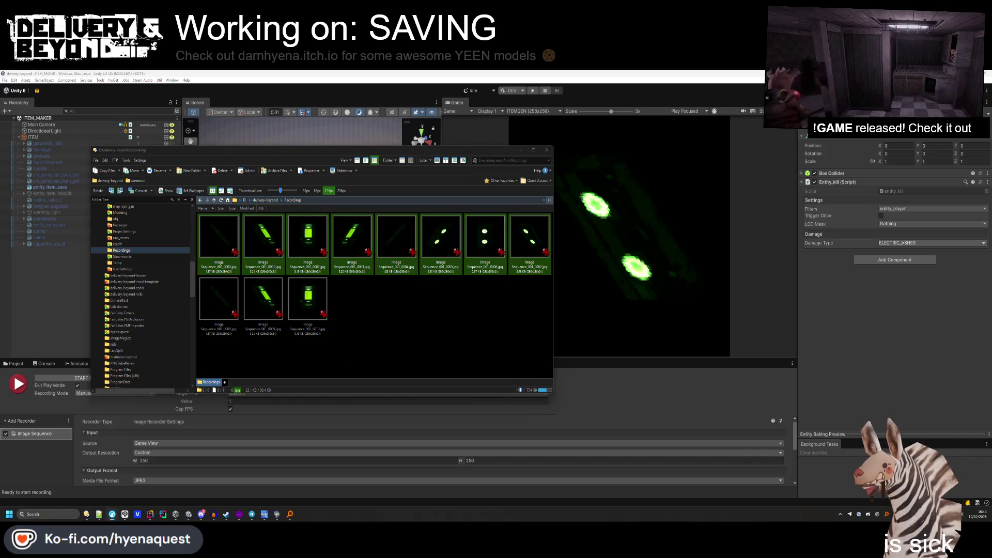
pyautogui.moveTo(529, 238)
pyautogui.mouseDown()
pyautogui.moveTo(521, 336)
pyautogui.moveTo(544, 332)
pyautogui.mouseUp()
# Set the sprite sheet's maximum width and height to 512.
pyautogui.scroll(-4, 553, 320)
pyautogui.scroll(3, 563, 311)
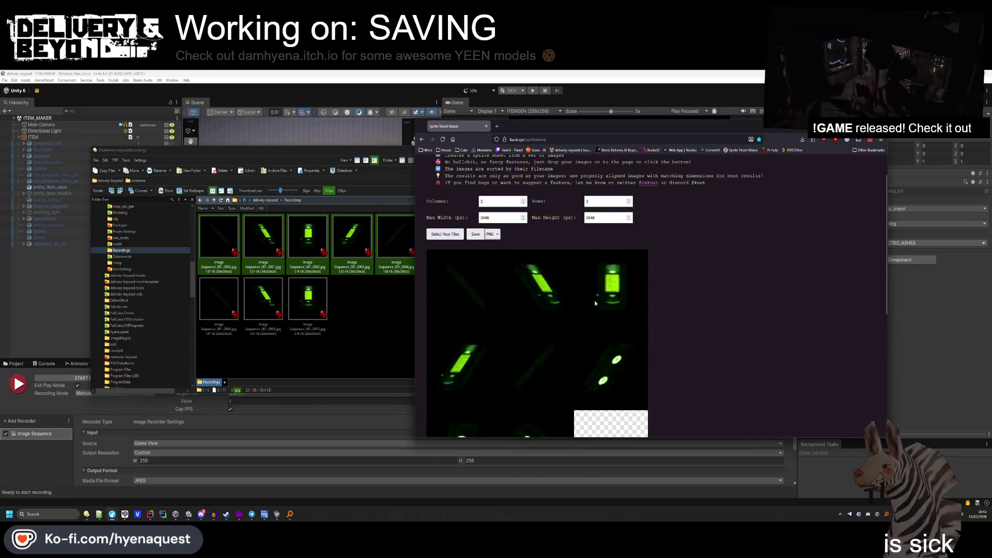
pyautogui.click(503, 218)
pyautogui.press('BackSpace')
pyautogui.press('BackSpace')
pyautogui.press('BackSpace')
pyautogui.write('512')
pyautogui.press('Tab')
pyautogui.write('512')
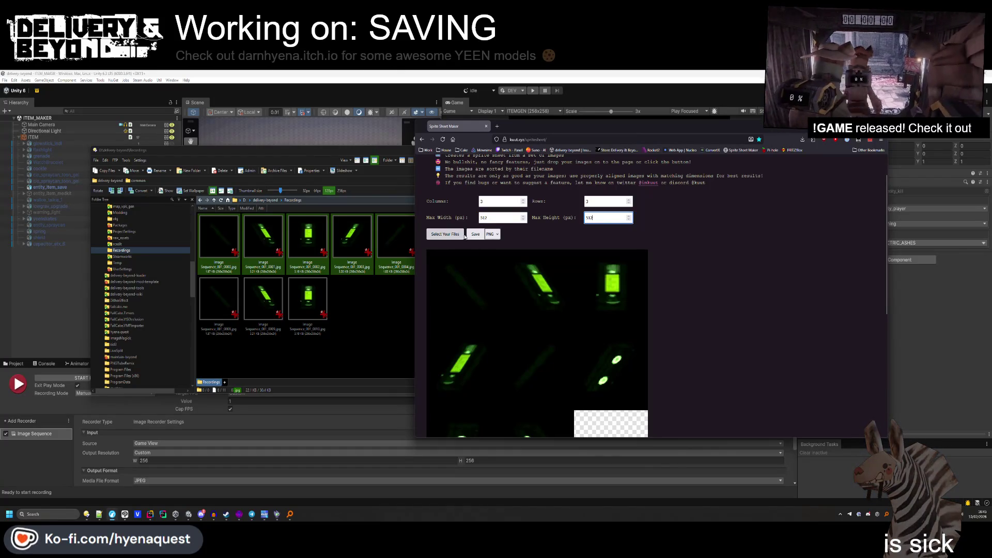
# Save the sprite sheet as a PNG, close Sprite Sheet Maker and minimise Directory Opus.
pyautogui.click(475, 234)
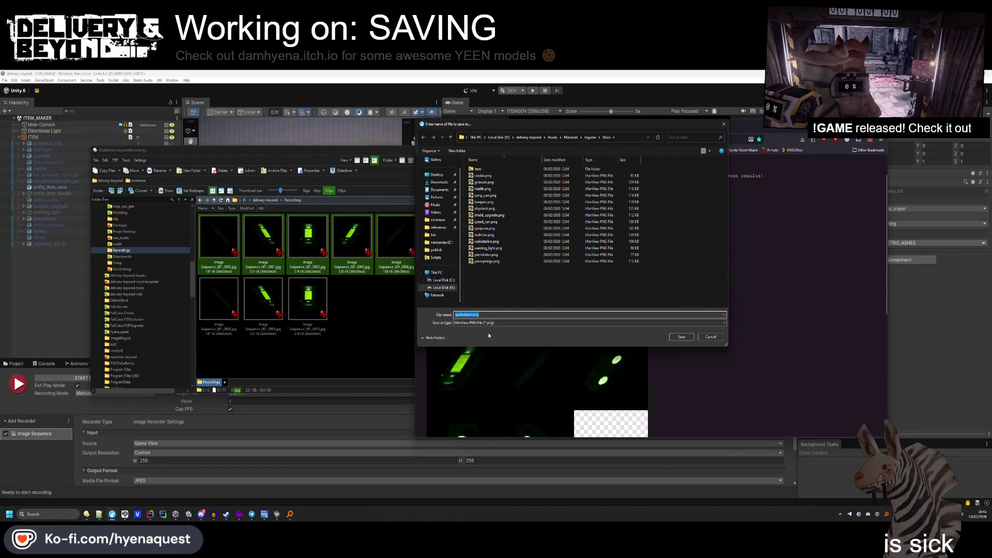
pyautogui.write('lay')
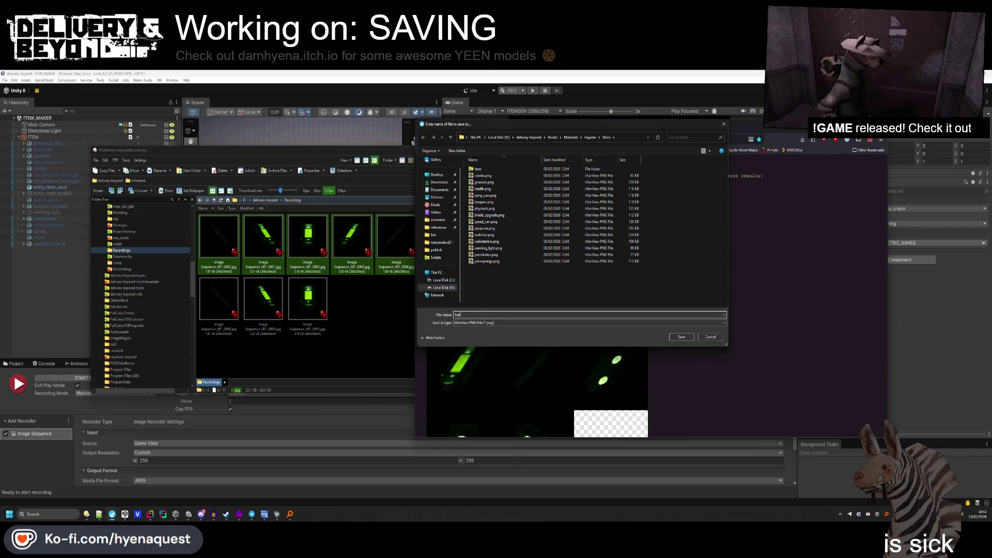
pyautogui.press('Return')
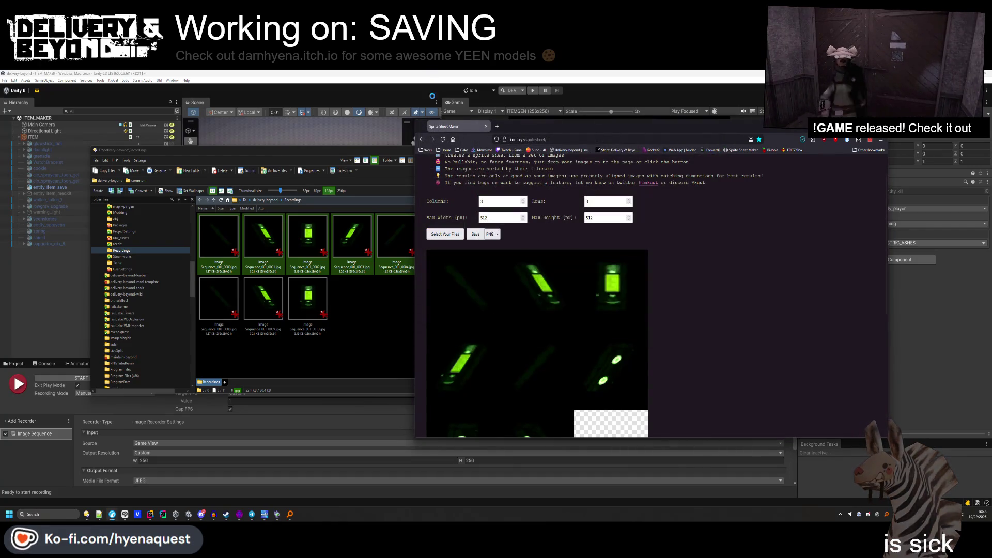
pyautogui.middleClick(462, 129)
pyautogui.click(519, 151)
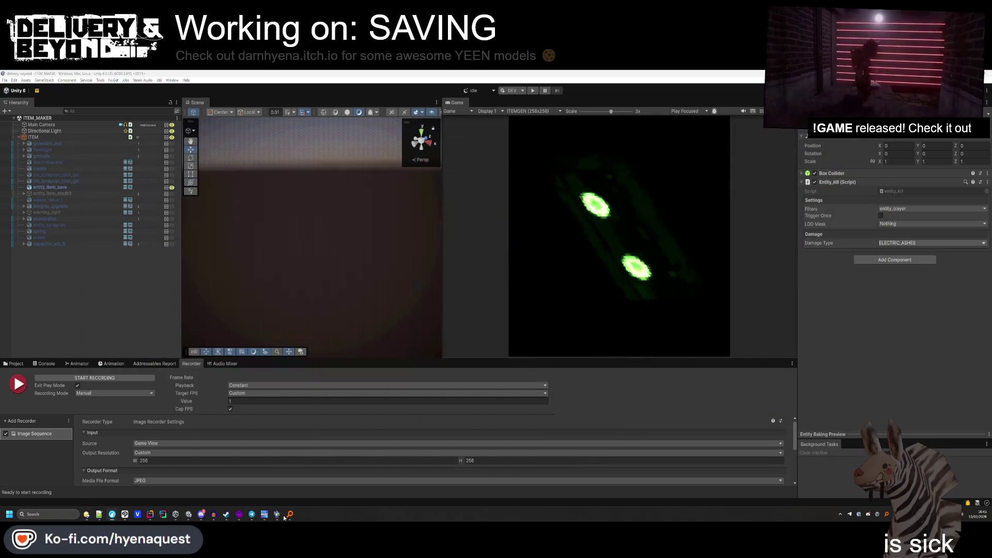
# Show the Project panel and reset the Game view to the ITEMGEN resolution.
pyautogui.click(14, 364)
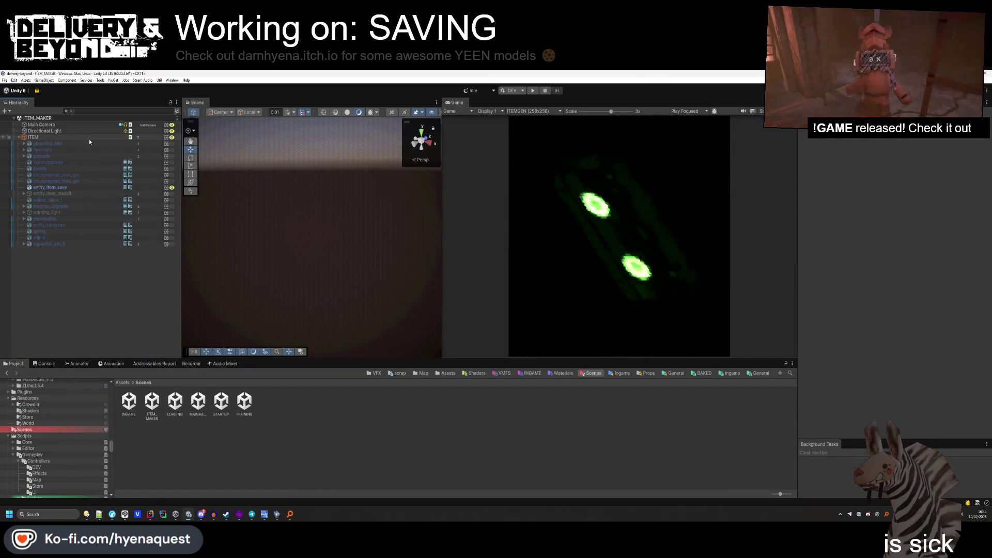
pyautogui.click(522, 111)
pyautogui.click(522, 138)
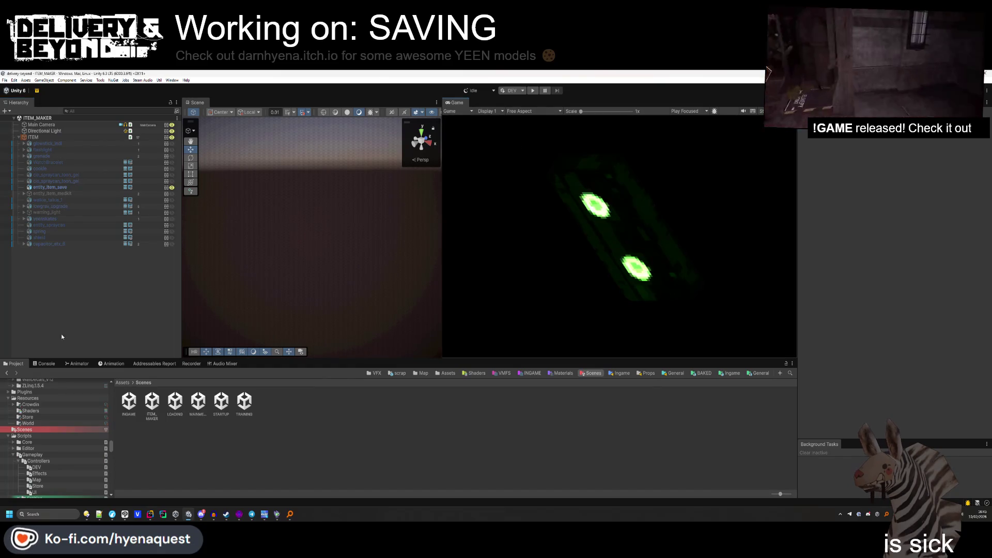
pyautogui.click(532, 112)
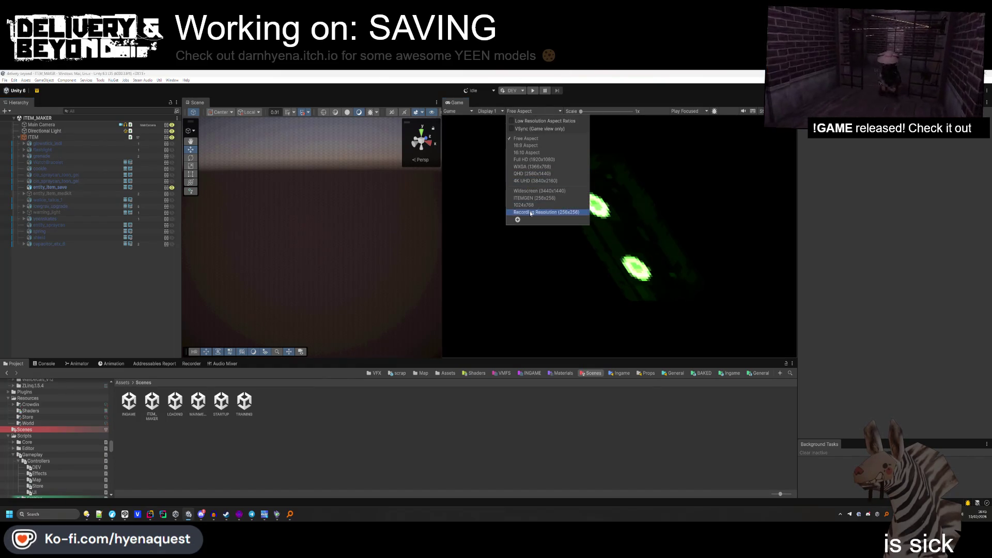
pyautogui.click(531, 199)
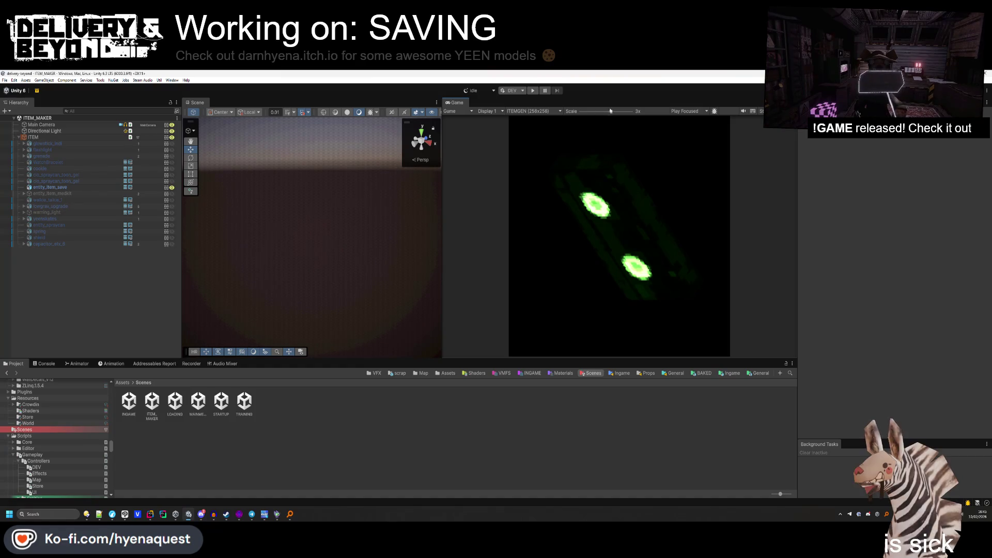
pyautogui.scroll(-5, 532, 118)
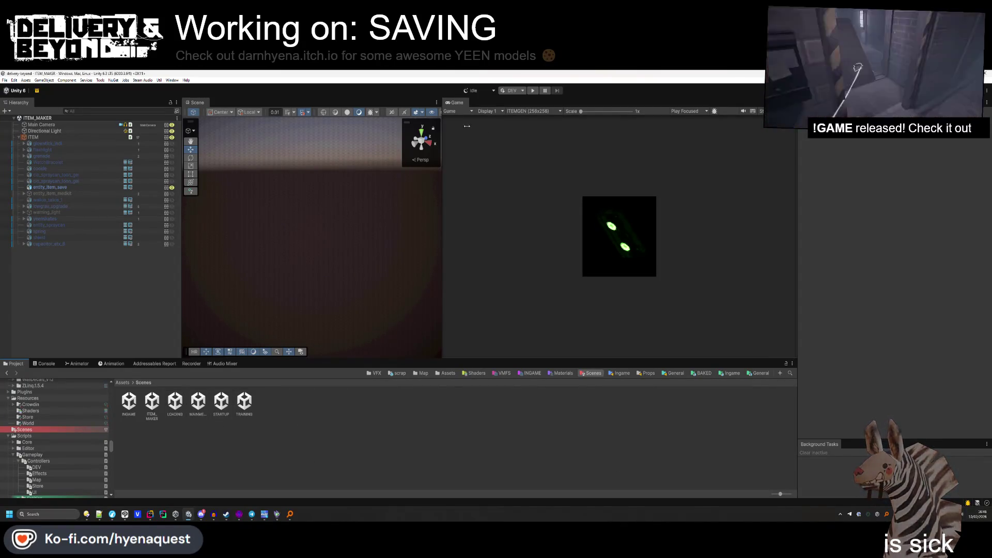
# Open the INGAME scene with a 16:9 Game view docked beside the Scene view.
pyautogui.moveTo(324, 359); pyautogui.dragTo(324, 392)
pyautogui.click(128, 422)
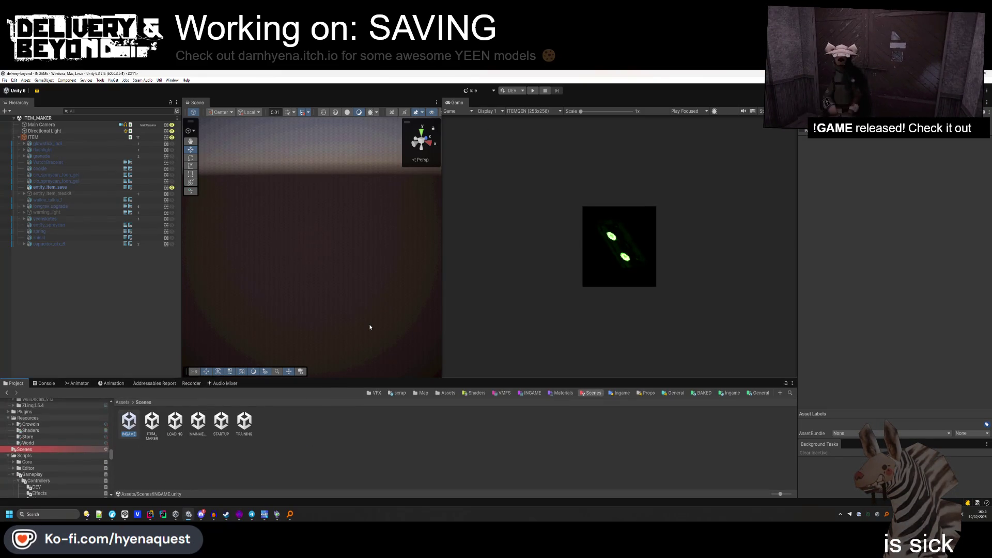
pyautogui.click(557, 114)
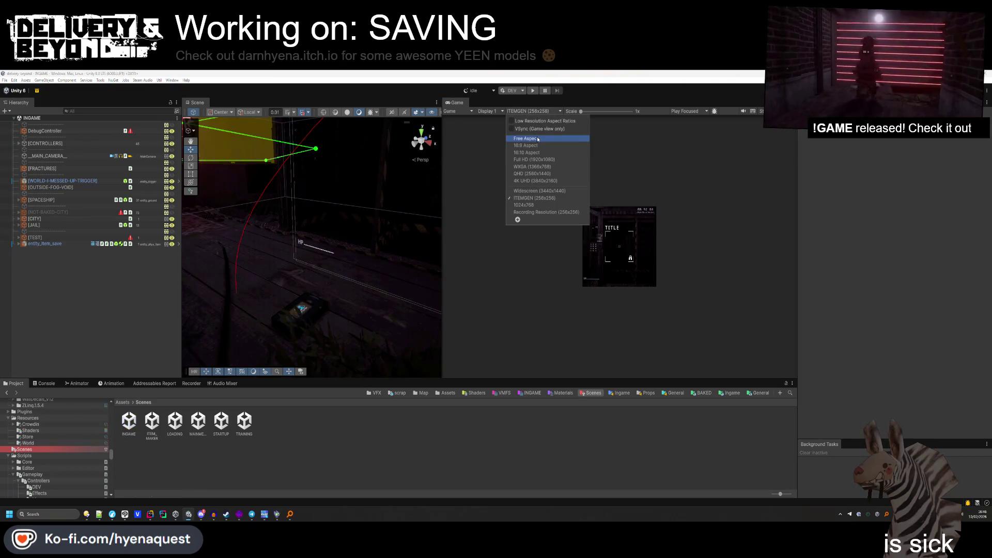
pyautogui.click(539, 137)
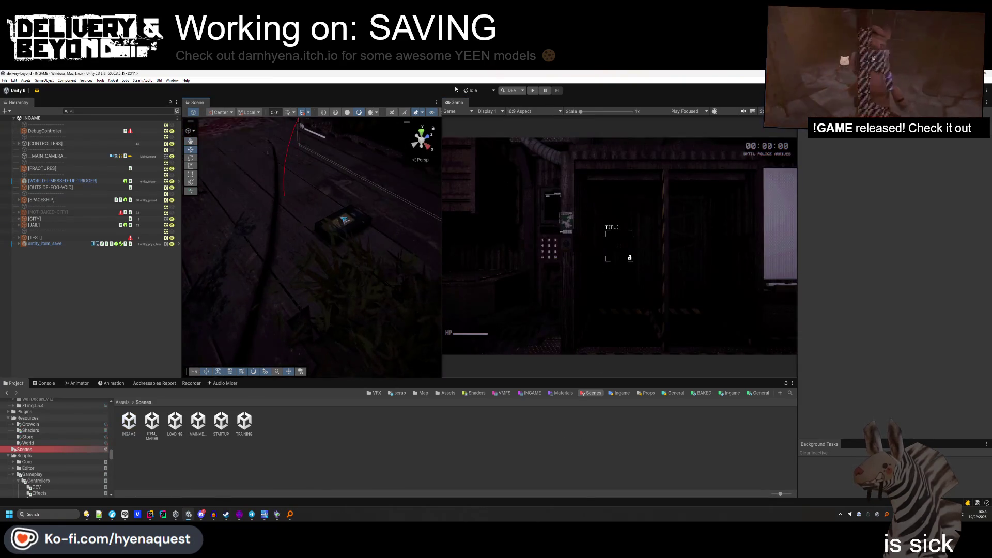
pyautogui.moveTo(457, 102); pyautogui.dragTo(377, 101)
pyautogui.click(202, 103)
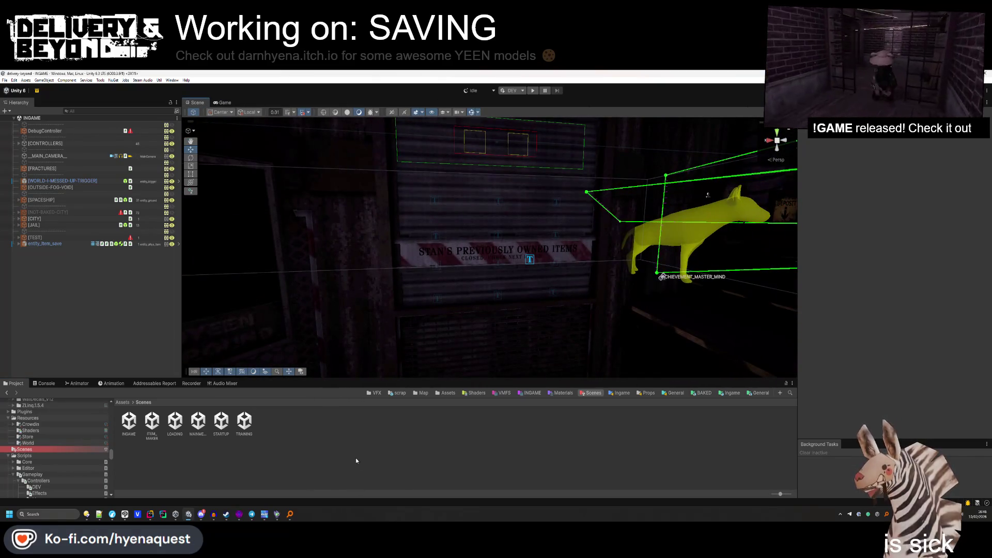
pyautogui.click(446, 392)
# Locate and select the save sprite sheet among the in-game store sprite textures.
pyautogui.click(182, 424)
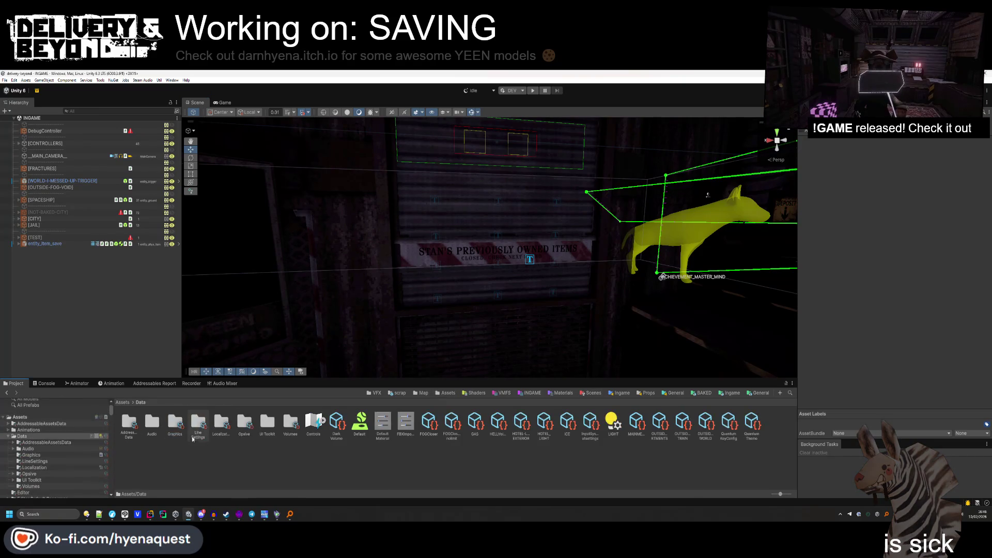
pyautogui.doubleClick(409, 422)
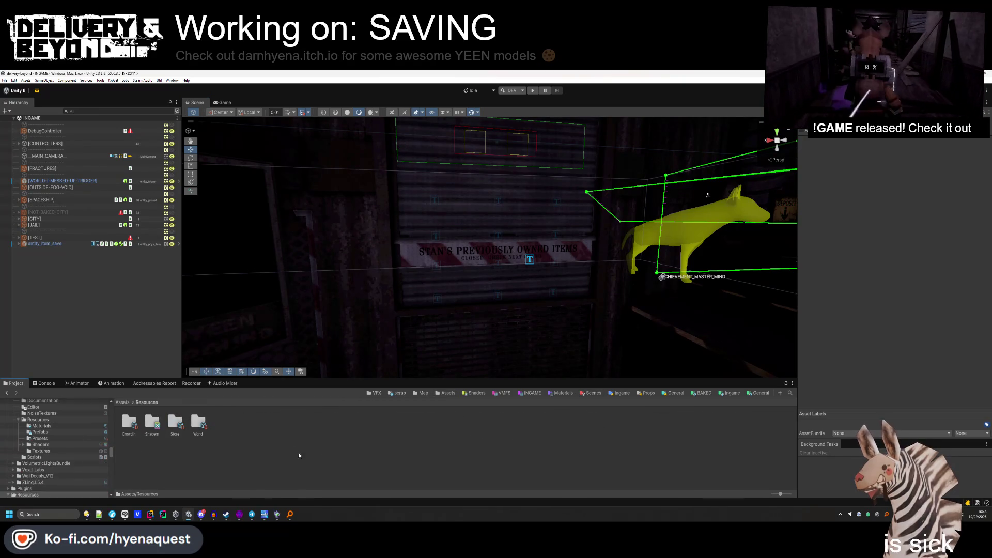
pyautogui.doubleClick(199, 422)
pyautogui.click(28, 470)
pyautogui.click(27, 489)
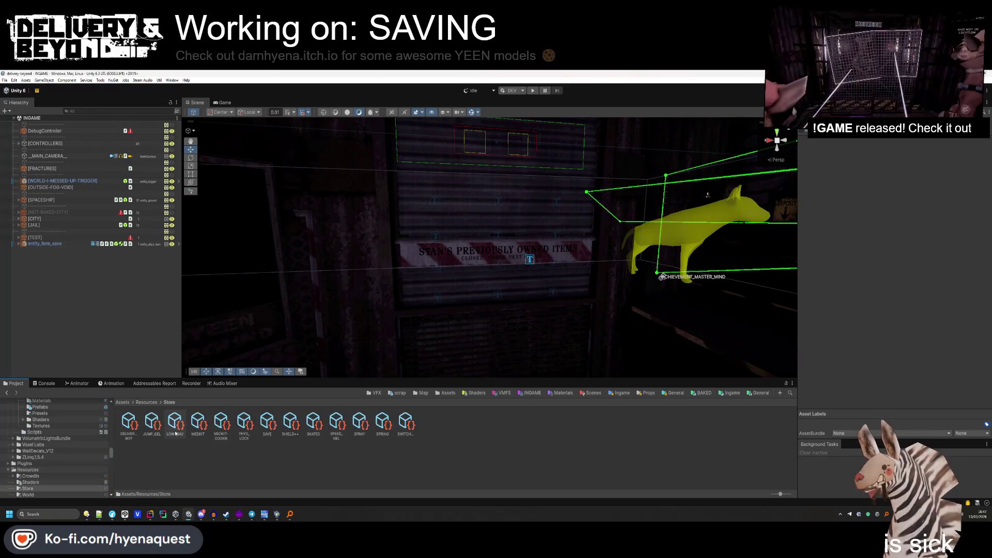
pyautogui.click(198, 423)
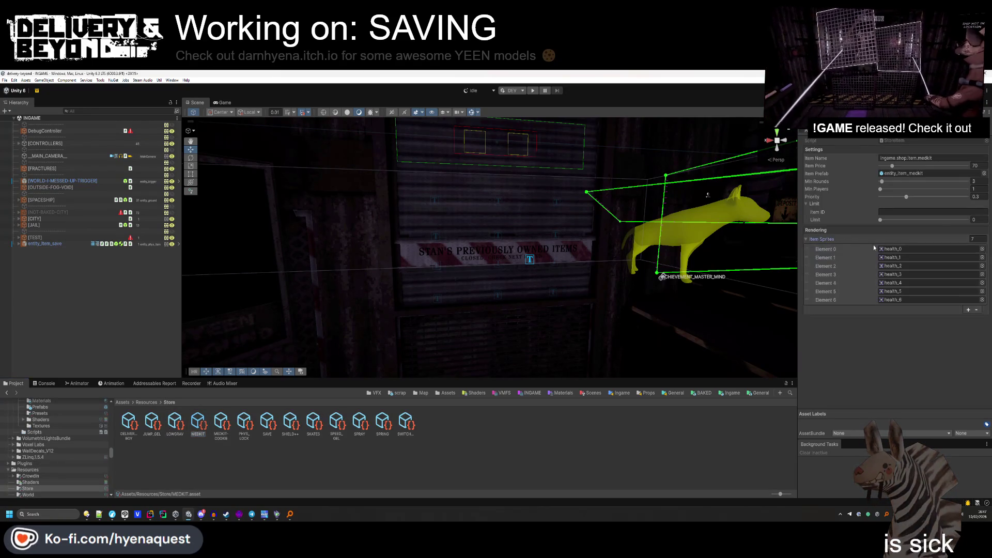
pyautogui.click(806, 240)
pyautogui.click(855, 248)
pyautogui.click(297, 450)
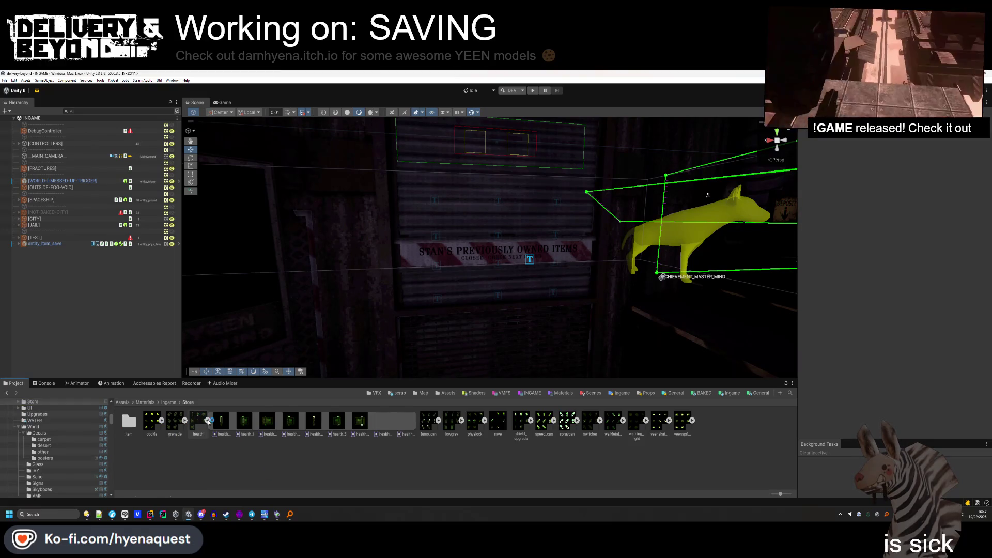
pyautogui.click(209, 420)
pyautogui.click(282, 417)
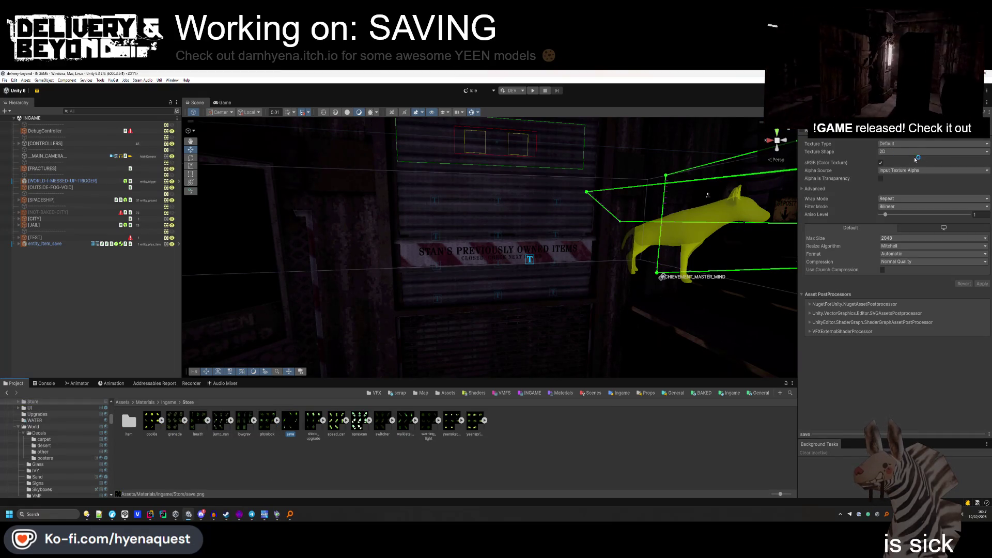
# Import save.png as a Sprite with Full Rect, Point filter, Max Size 512 and Crunch compression.
pyautogui.click(905, 145)
pyautogui.click(897, 170)
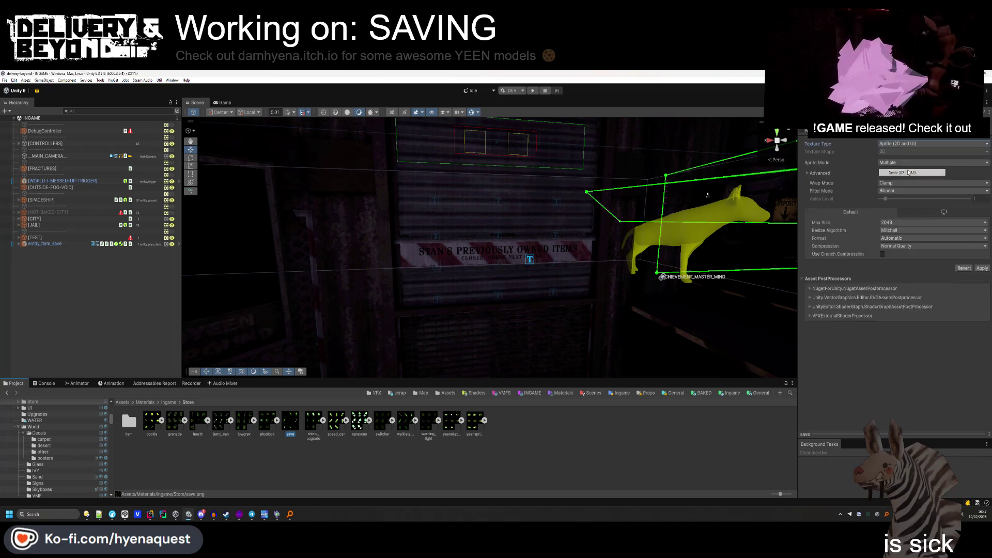
pyautogui.click(895, 172)
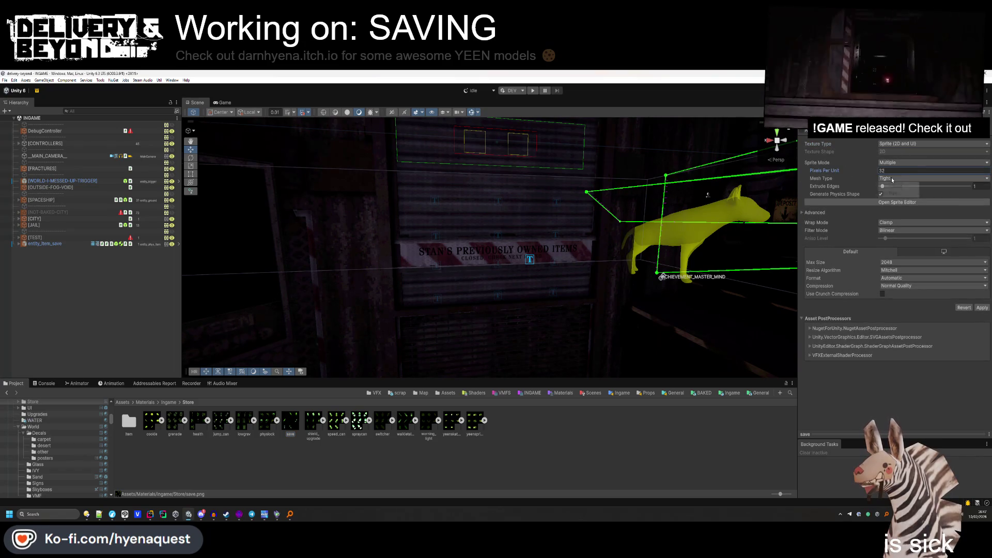
pyautogui.click(880, 194)
pyautogui.click(910, 230)
pyautogui.click(896, 234)
pyautogui.click(910, 262)
pyautogui.click(893, 298)
pyautogui.click(882, 294)
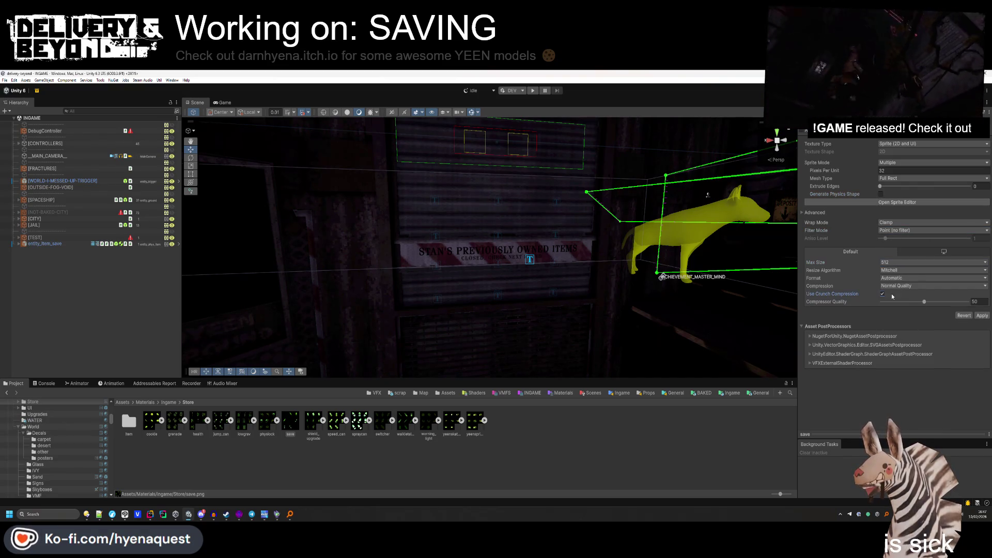
# Slice the sheet in the Sprite Editor into a 3×3 grid by cell count and apply.
pyautogui.click(902, 202)
pyautogui.click(188, 150)
pyautogui.click(250, 167)
pyautogui.click(246, 189)
pyautogui.click(233, 175)
pyautogui.write('3')
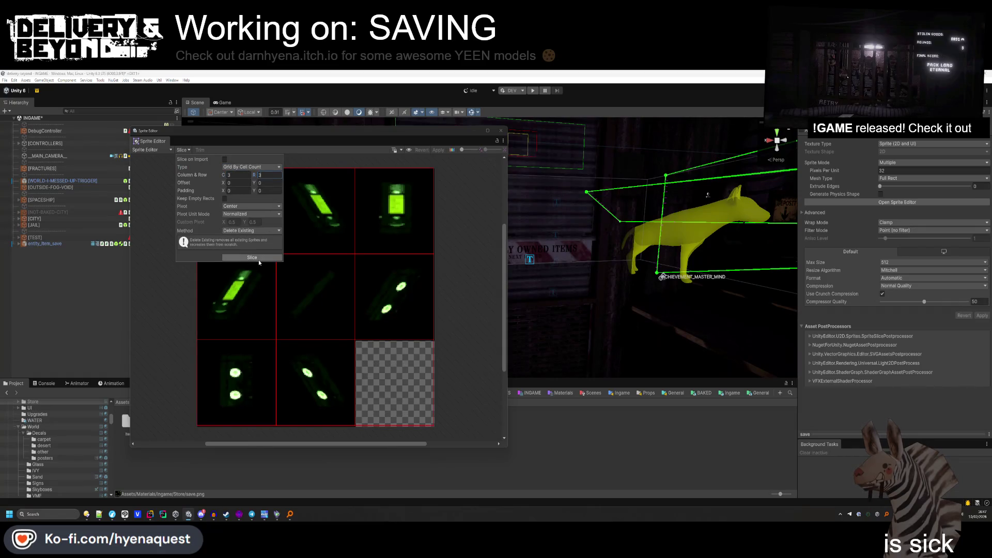
pyautogui.press('Return')
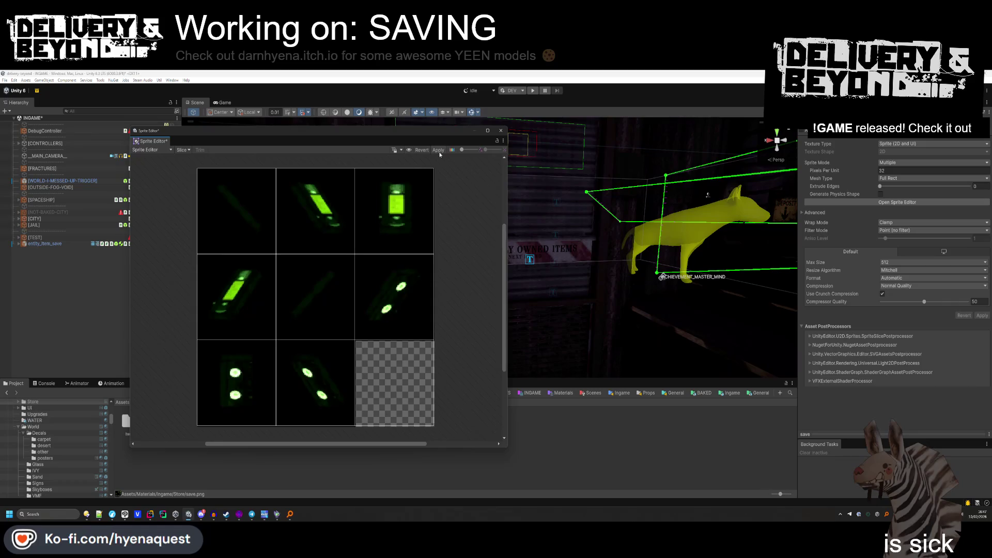
pyautogui.click(500, 131)
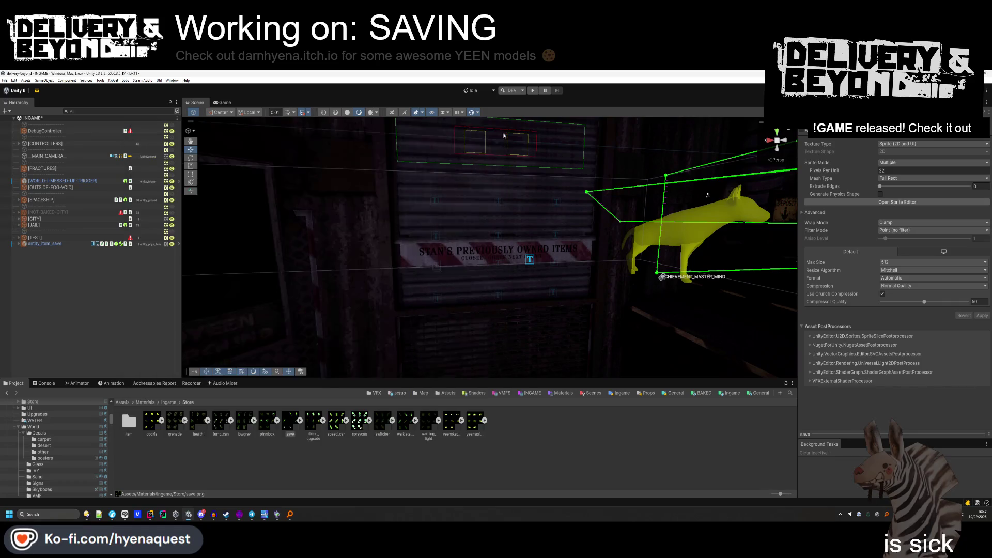
pyautogui.click(301, 420)
# Assign save_0–save_7 to the SAVE item's Item Sprites and save the INGAME scene.
pyautogui.hotkey('alt', 'Left')
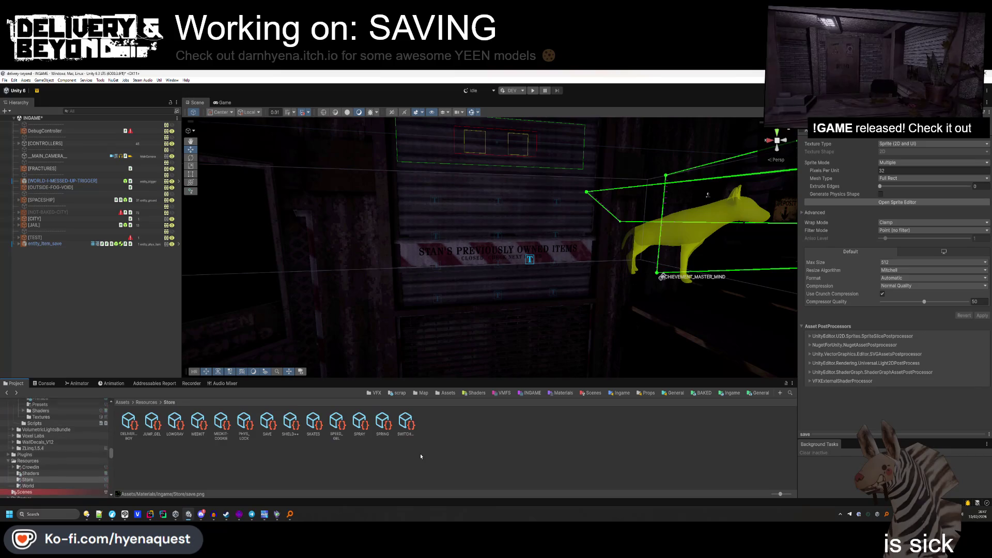
pyautogui.click(268, 424)
pyautogui.hotkey('alt', 'Right')
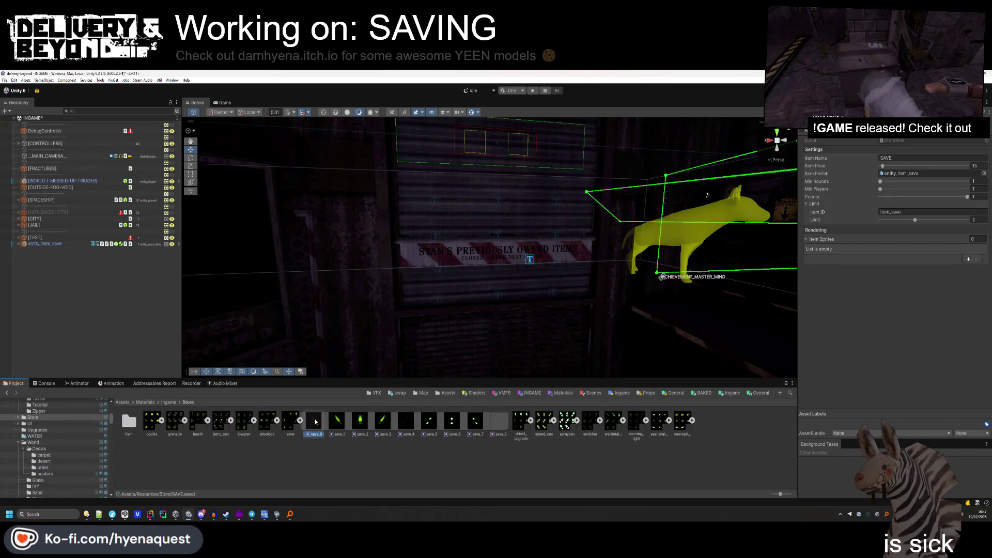
pyautogui.moveTo(693, 350); pyautogui.dragTo(848, 248)
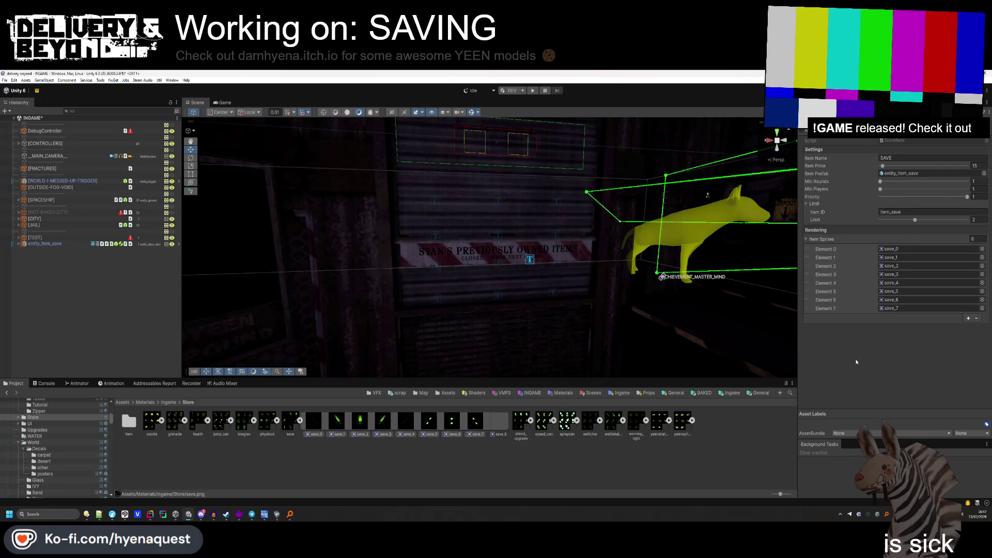
pyautogui.click(300, 421)
pyautogui.hotkey('ctrl', 's')
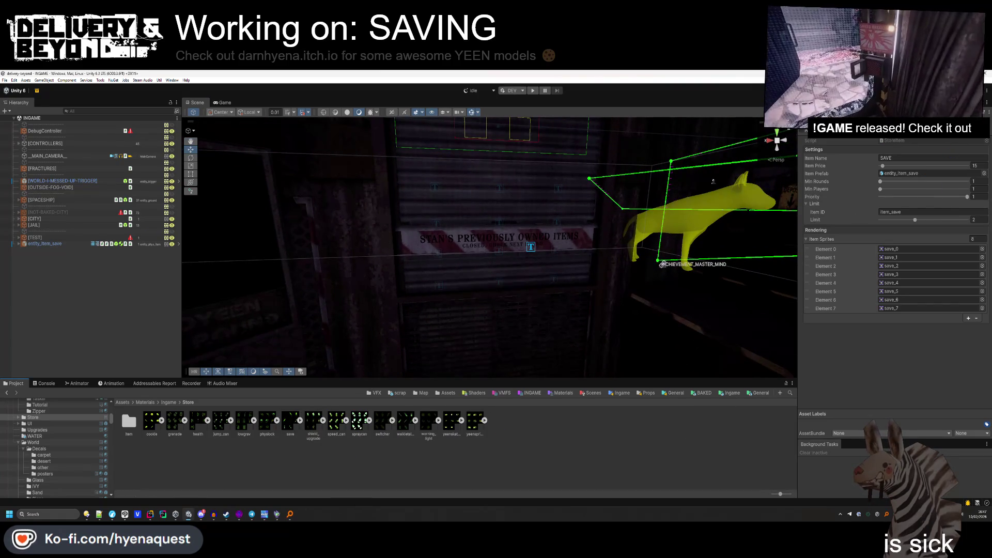
pyautogui.click(713, 182)
pyautogui.moveTo(496, 303)
pyautogui.mouseDown()
pyautogui.moveTo(488, 300)
pyautogui.moveTo(492, 210)
pyautogui.moveTo(560, 172)
pyautogui.moveTo(472, 279)
pyautogui.moveTo(630, 245)
pyautogui.moveTo(414, 352)
pyautogui.moveTo(349, 398)
pyautogui.moveTo(309, 383)
pyautogui.mouseUp()
# Frame and orbit around the VHS save tape, then select the store sign's item selector.
pyautogui.press('f')
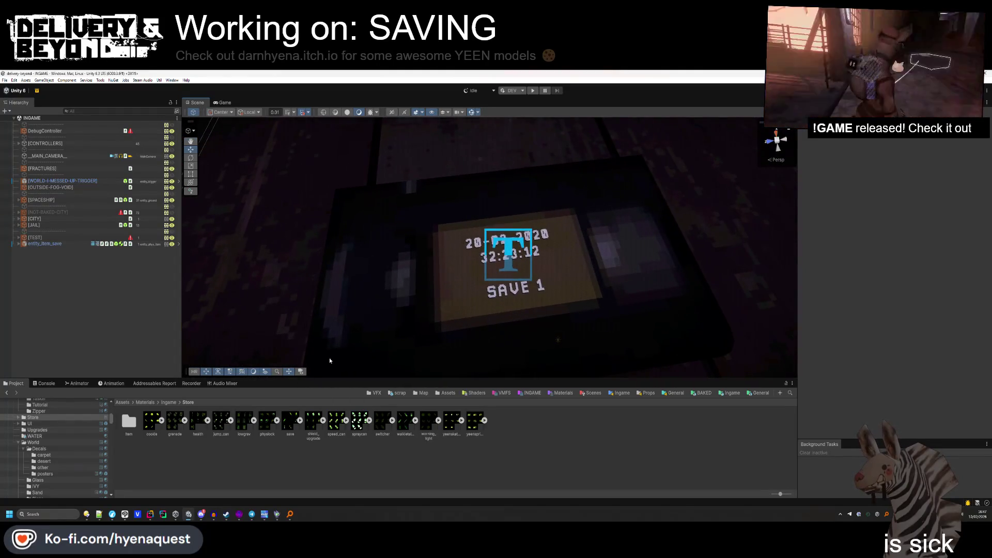
pyautogui.moveTo(556, 162); pyautogui.dragTo(566, 192)
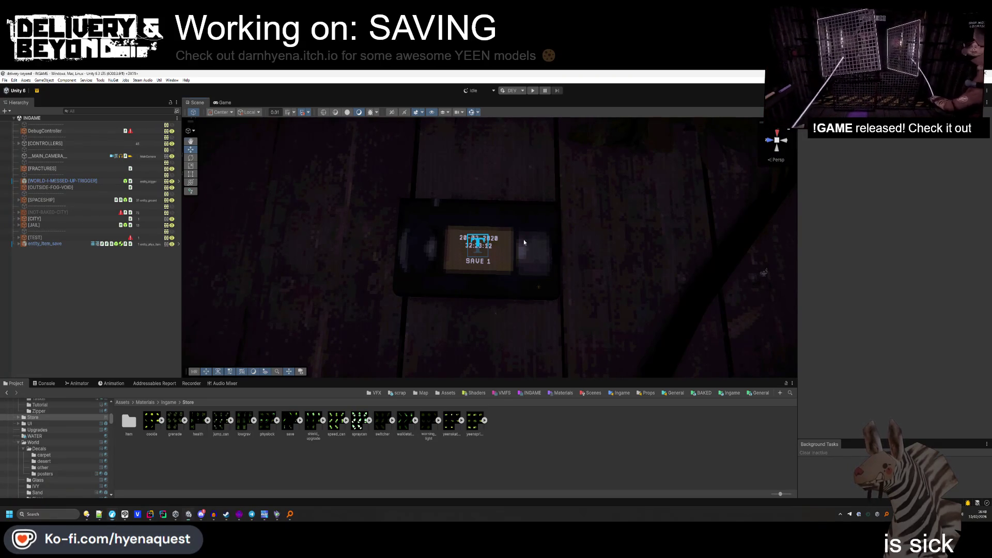
pyautogui.scroll(-10, 524, 242)
pyautogui.moveTo(549, 224)
pyautogui.mouseDown()
pyautogui.moveTo(652, 176)
pyautogui.moveTo(680, 174)
pyautogui.moveTo(551, 91)
pyautogui.moveTo(688, 85)
pyautogui.moveTo(579, 136)
pyautogui.moveTo(500, 221)
pyautogui.mouseUp()
pyautogui.click(456, 240)
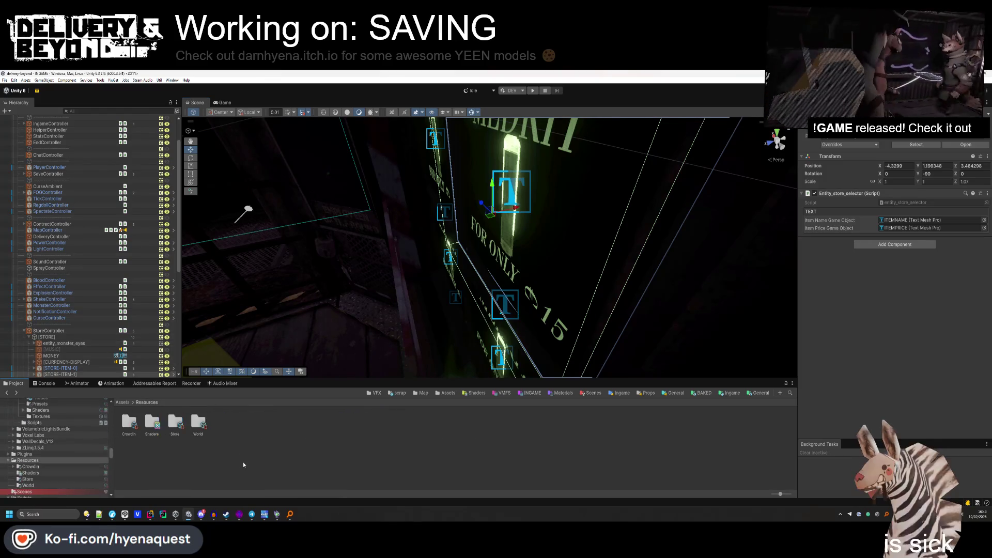
# Look over the SHIELD++ store item, then return to the top-level Assets folder.
pyautogui.doubleClick(175, 421)
pyautogui.click(290, 421)
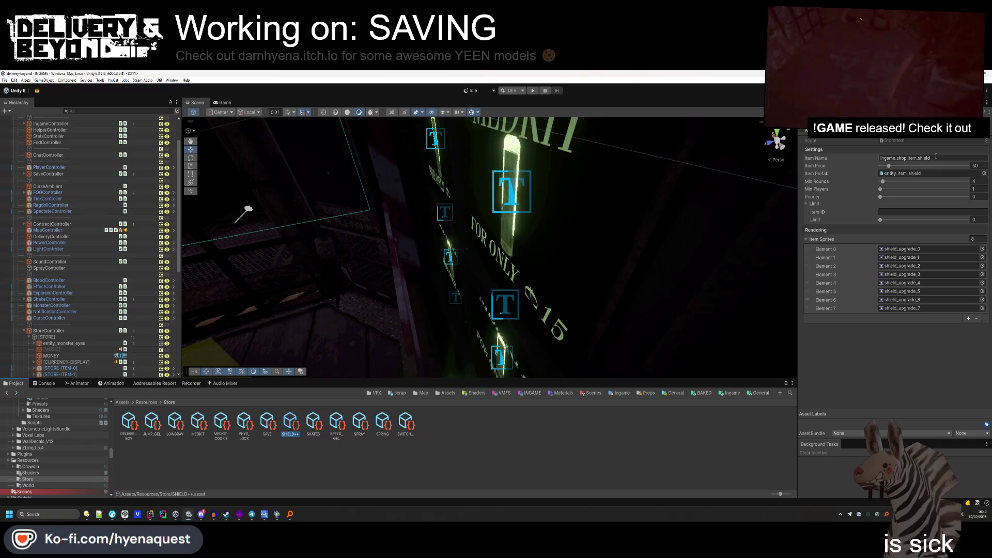
pyautogui.click(723, 336)
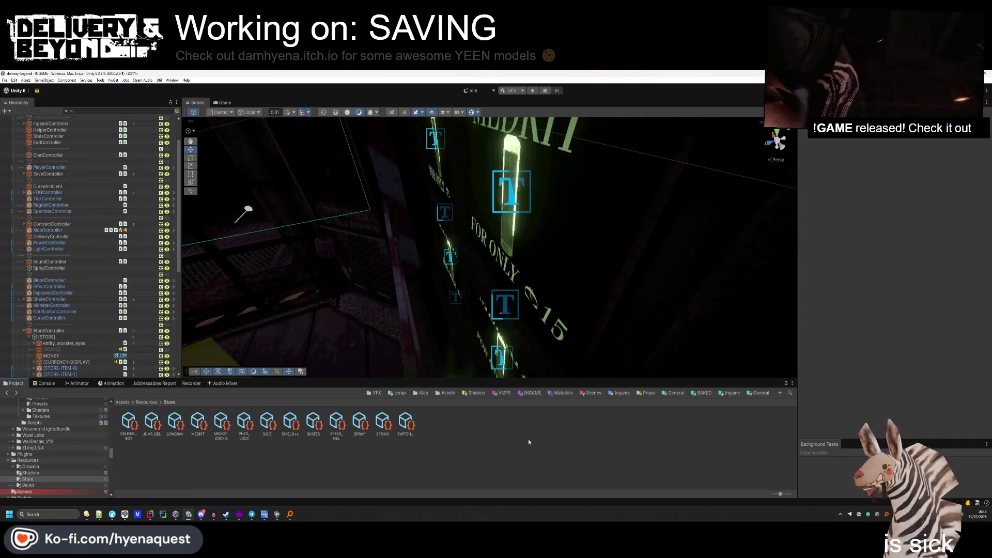
pyautogui.click(731, 393)
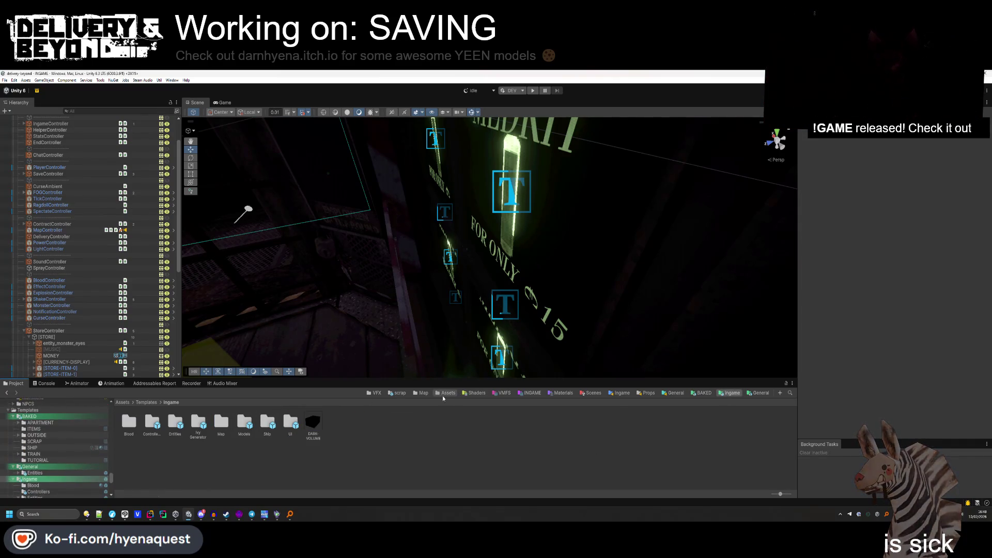
pyautogui.click(447, 392)
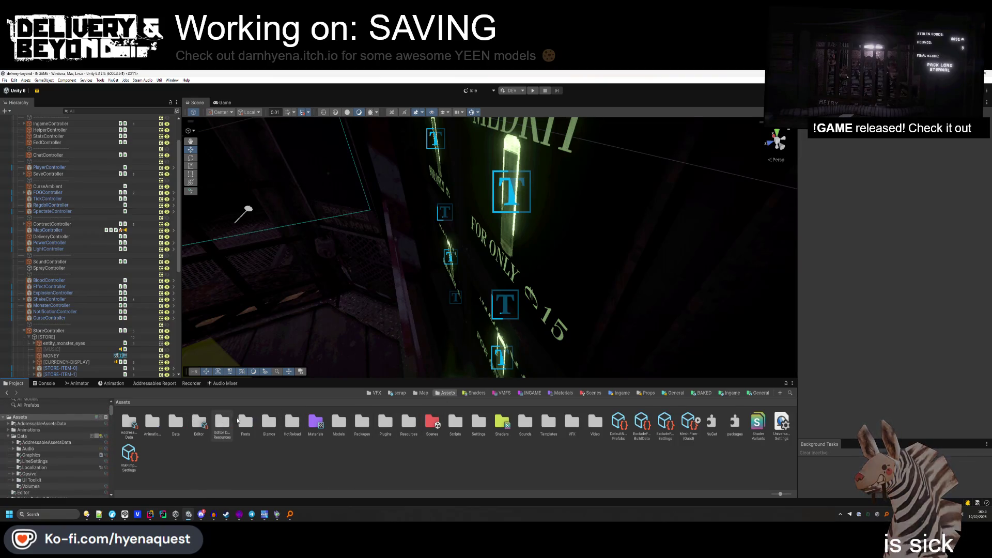
# Open the LOCALE-STRING table from Data > Localization in the Table Editor.
pyautogui.doubleClick(175, 422)
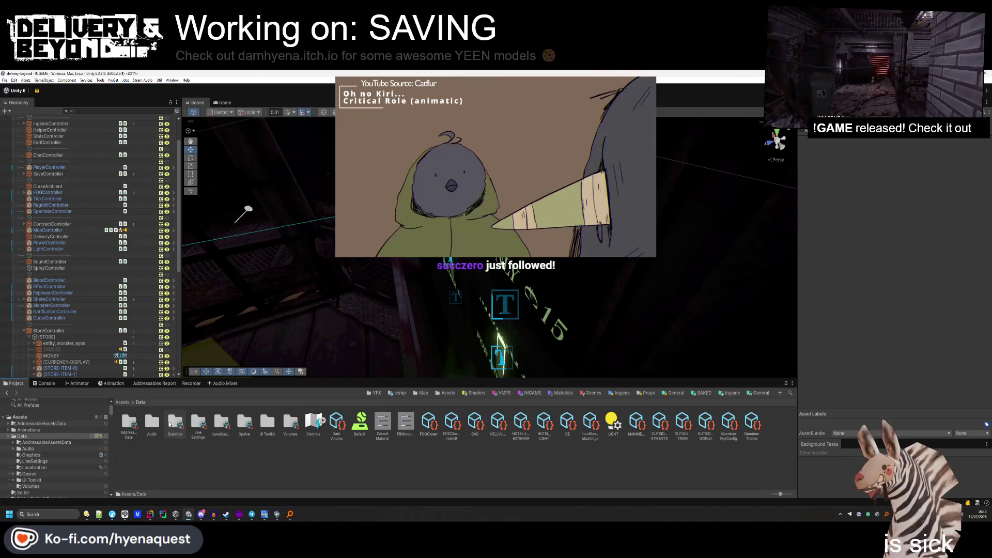
pyautogui.doubleClick(221, 425)
pyautogui.click(309, 428)
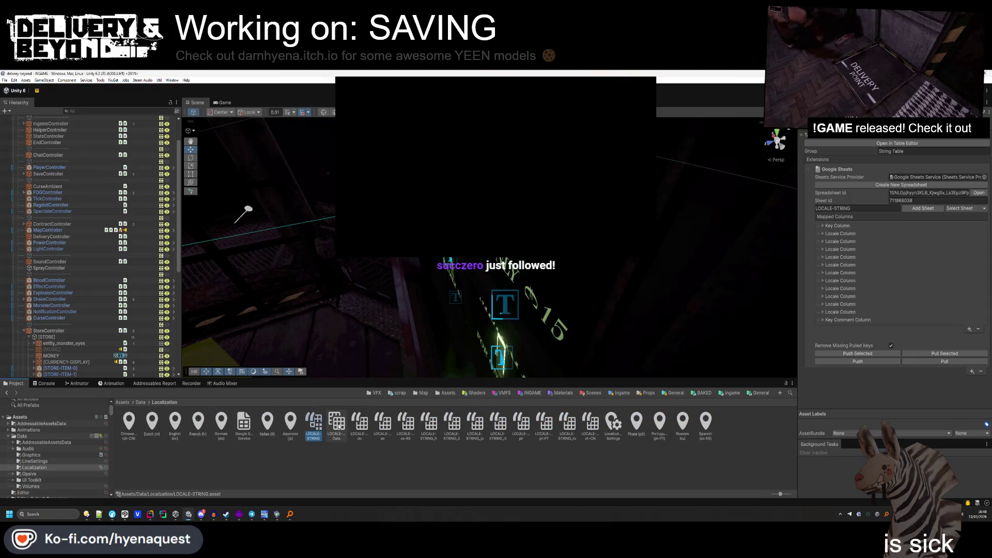
pyautogui.click(891, 143)
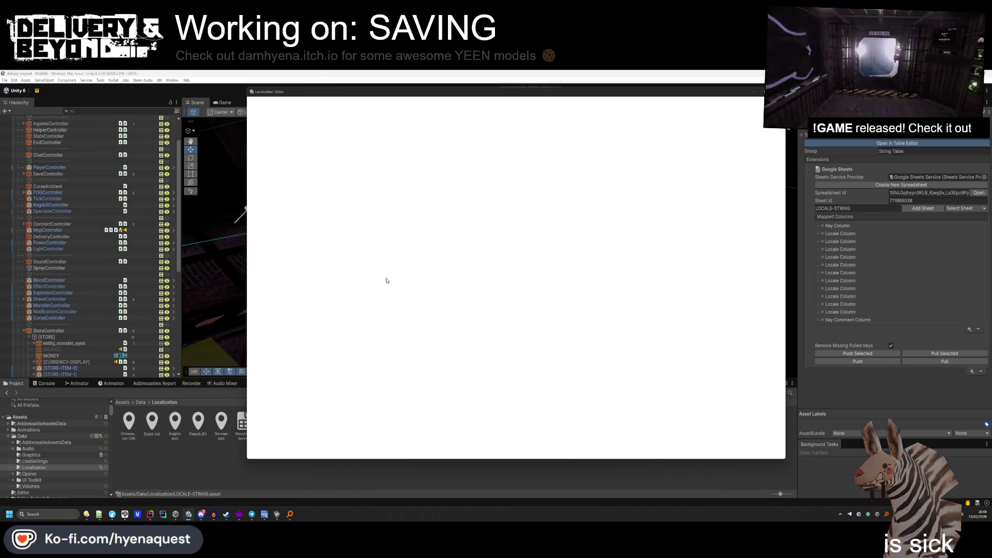
pyautogui.scroll(-2, 287, 379)
pyautogui.scroll(-10, 287, 379)
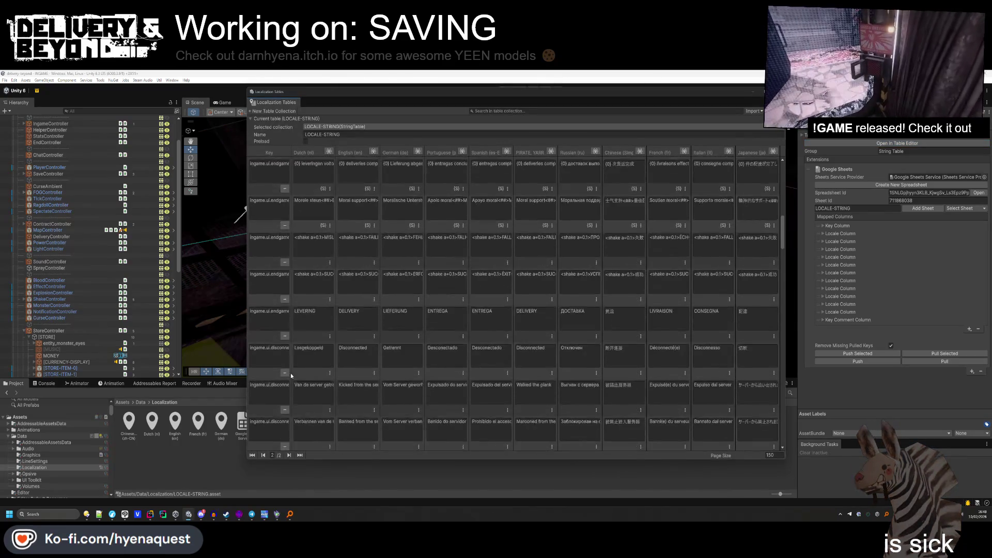
# Add a new ingame.shop.item entry at the table's end with {0}Save in English and Pirate English.
pyautogui.scroll(-1, 287, 386)
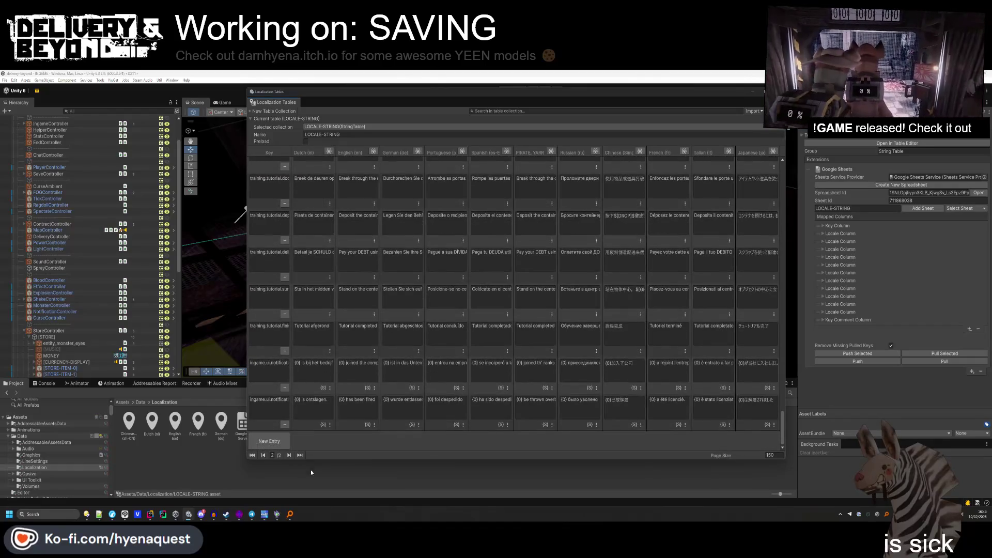
pyautogui.click(269, 441)
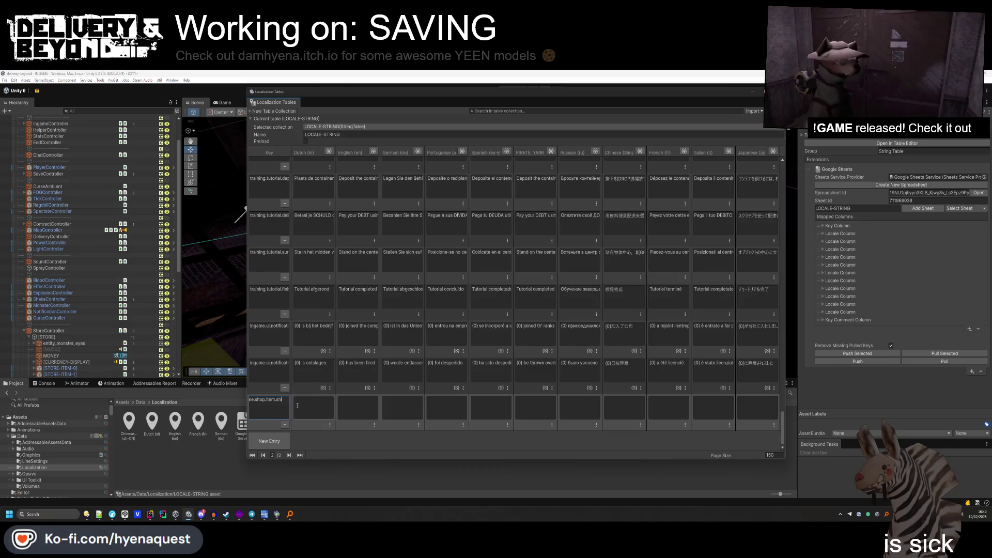
pyautogui.click(297, 405)
pyautogui.write('{0')
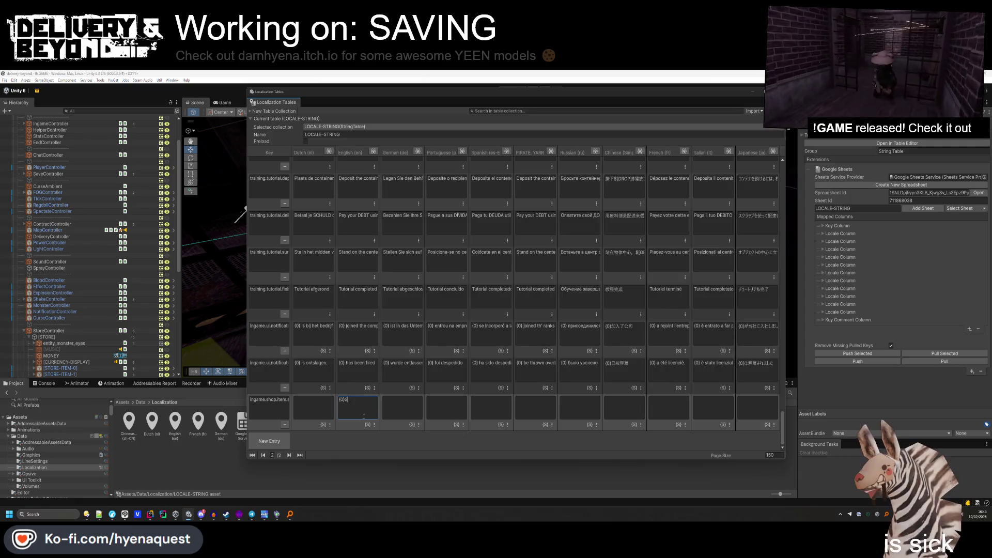
pyautogui.write('Save')
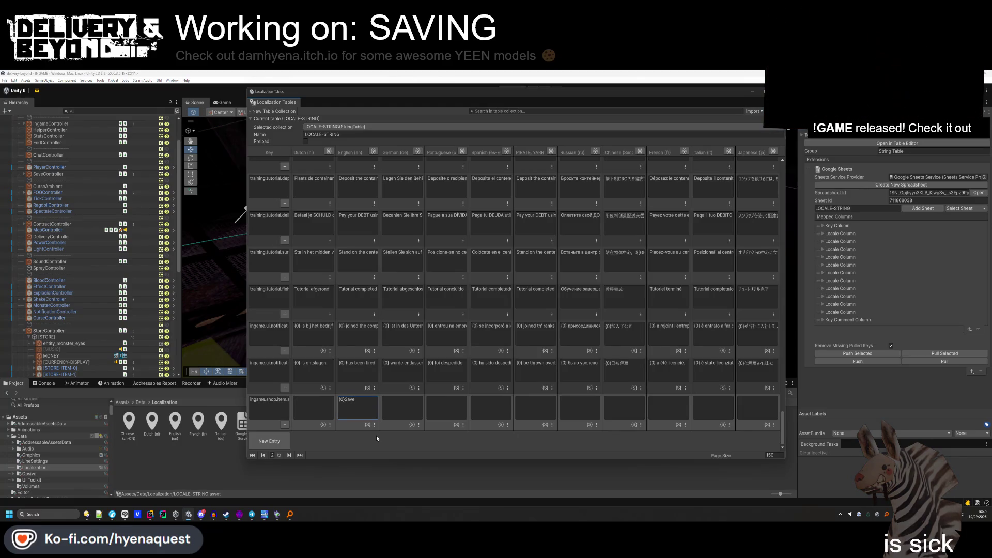
pyautogui.click(535, 408)
pyautogui.write('{0}Save')
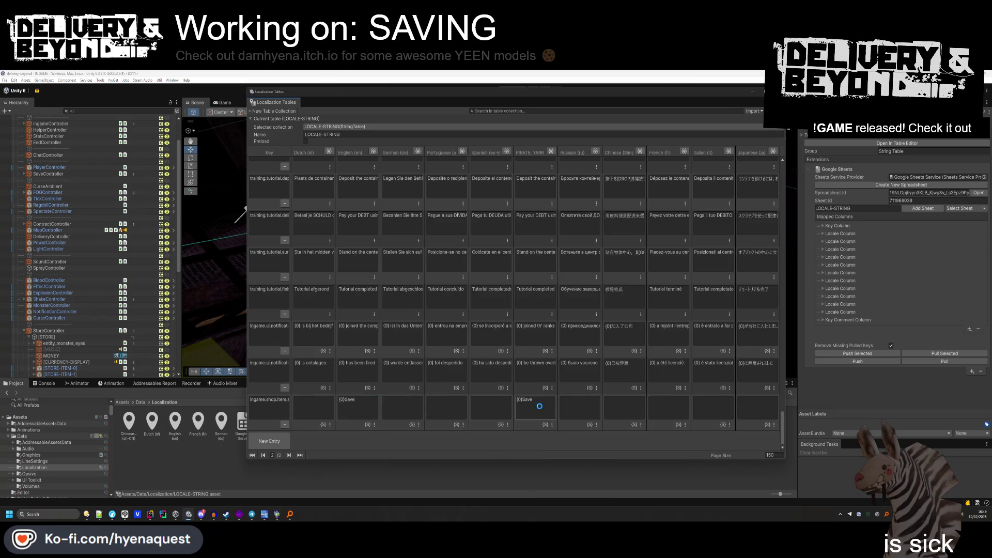
pyautogui.click(495, 412)
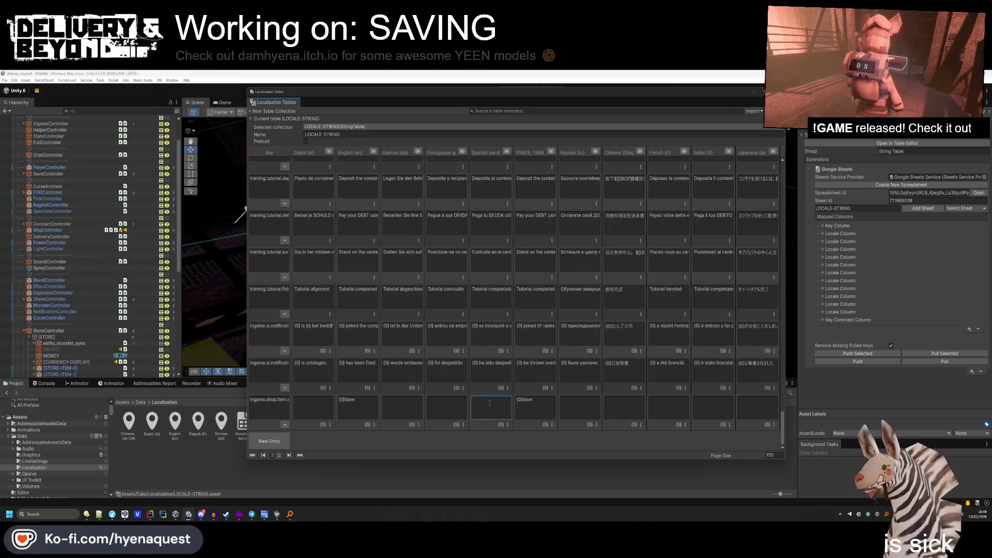
pyautogui.hotkey('alt', 'Tab')
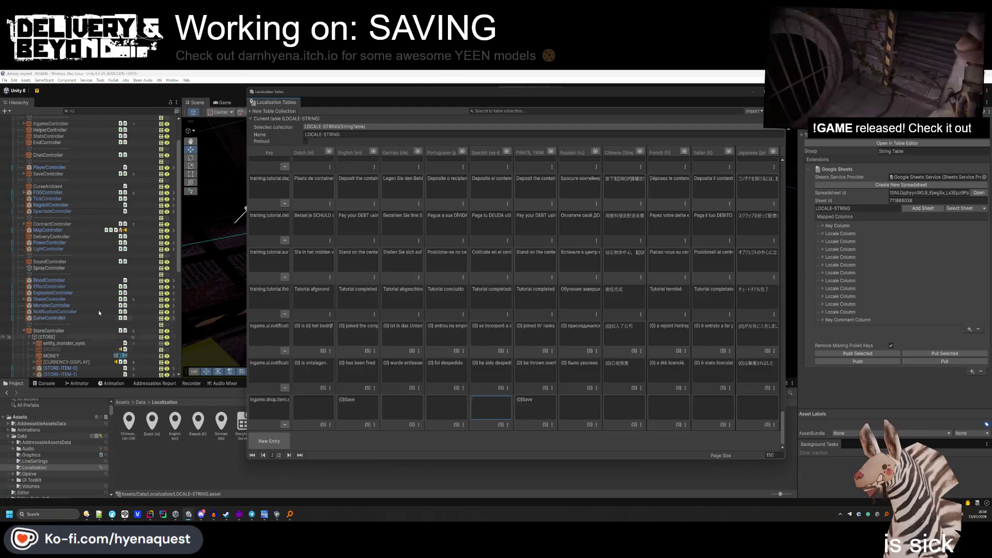
# Inspect the MONEY object's TextMeshPro component, expanding and collapsing its Extra Settings.
pyautogui.click(50, 356)
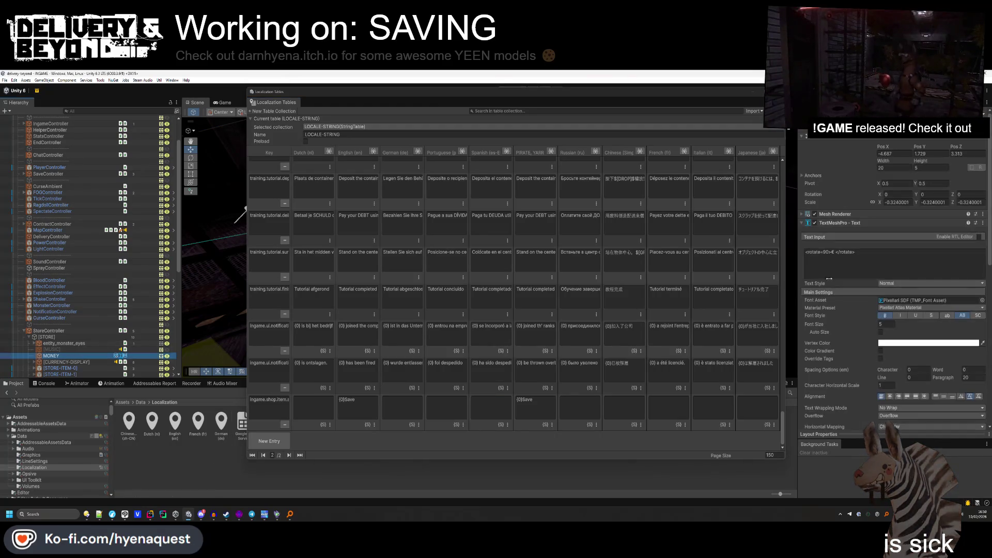
pyautogui.scroll(-3, 848, 341)
pyautogui.scroll(-2, 847, 339)
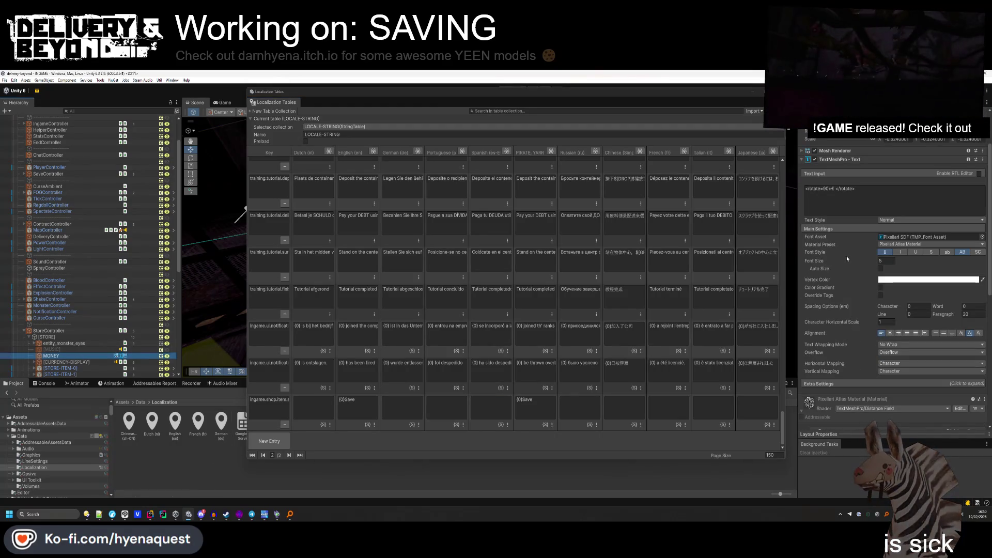
pyautogui.scroll(-1, 843, 351)
pyautogui.click(845, 343)
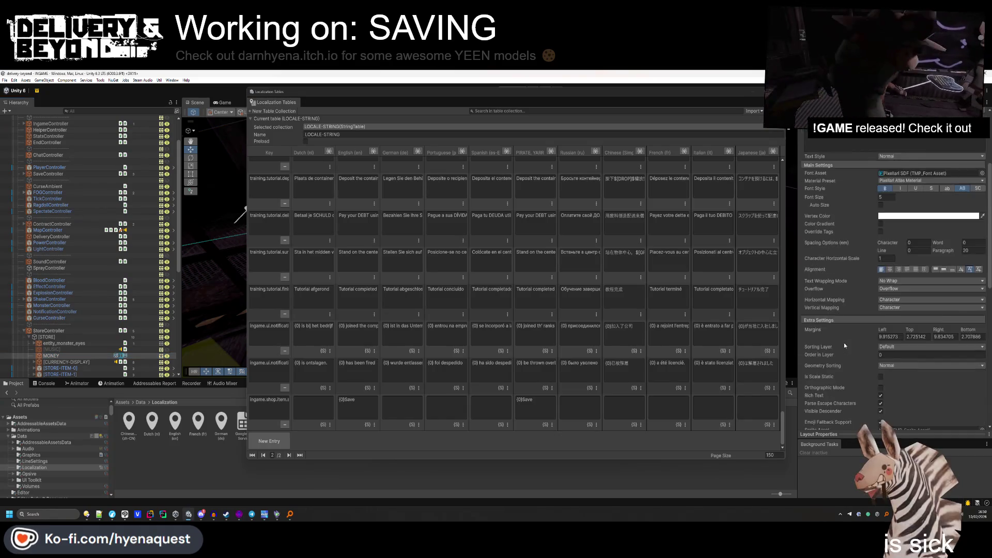
pyautogui.scroll(-2, 845, 343)
pyautogui.scroll(2, 839, 402)
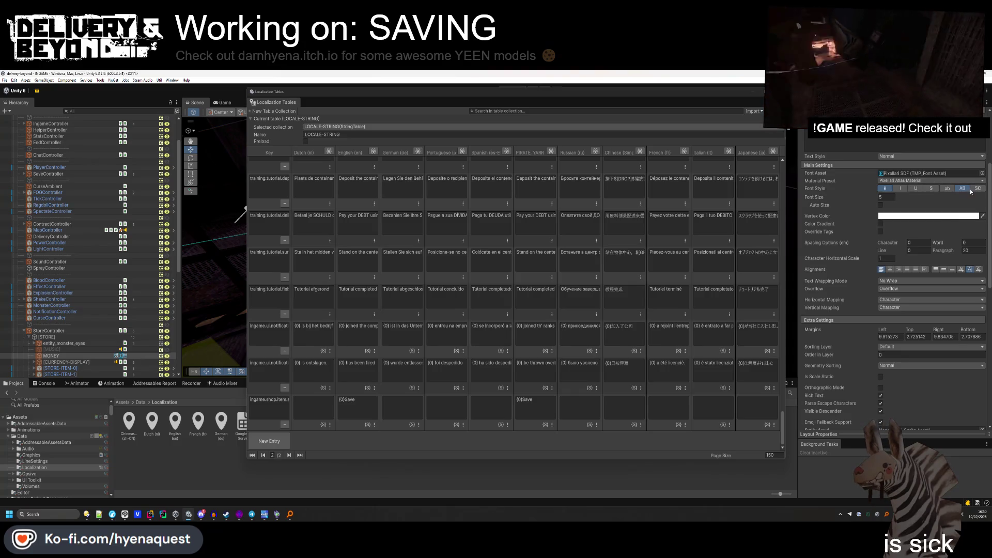
pyautogui.click(845, 320)
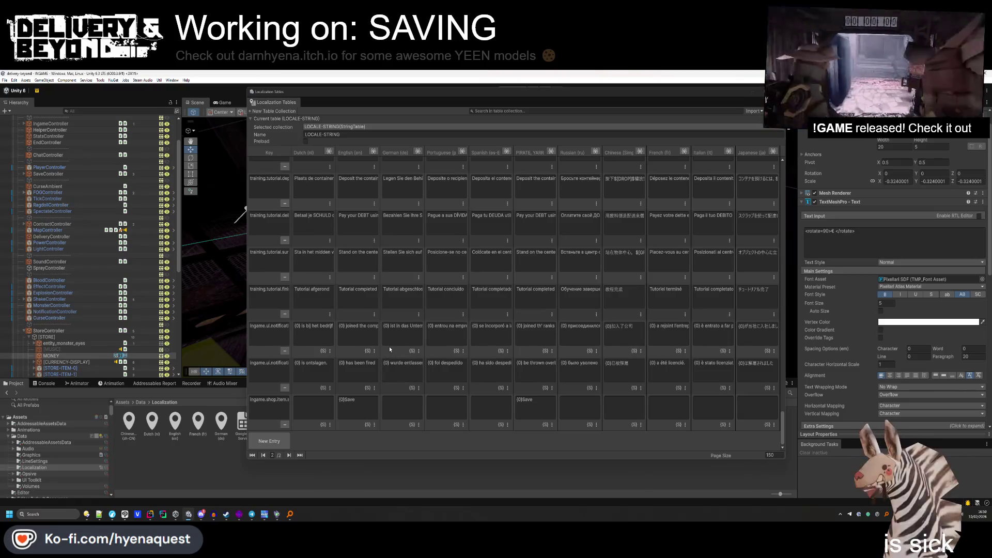
pyautogui.click(546, 412)
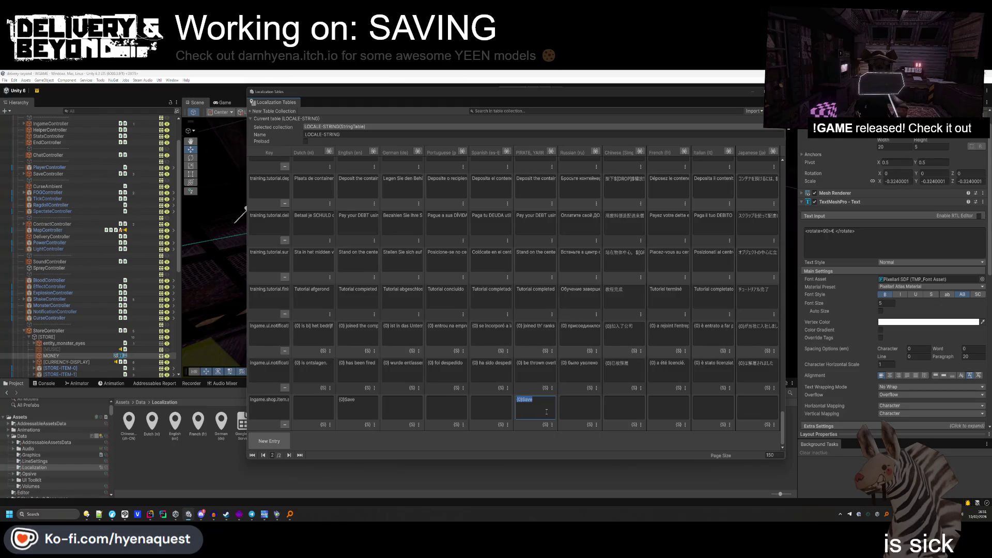
# Delete the {0} prefix so the Pirate and English translations read just Save.
pyautogui.click(527, 399)
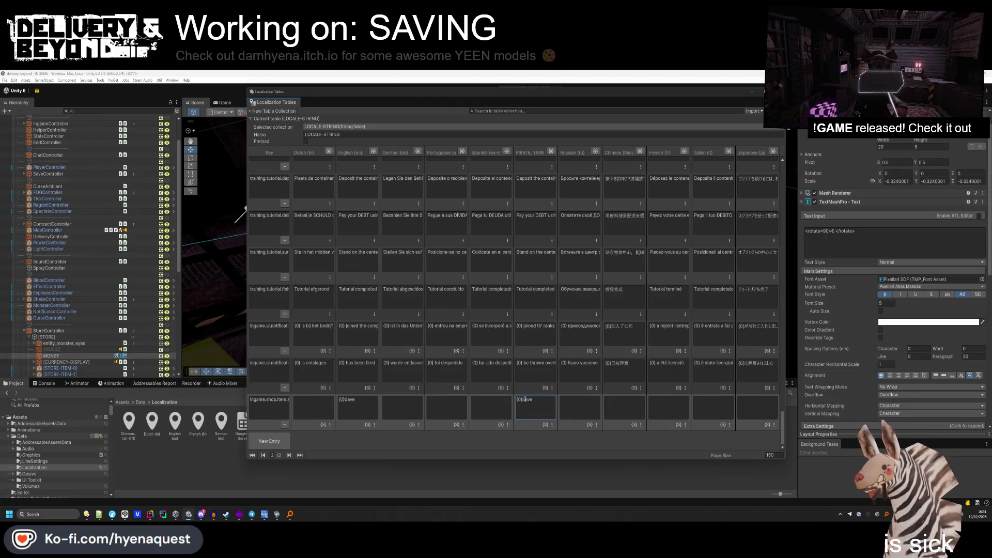
pyautogui.press('BackSpace')
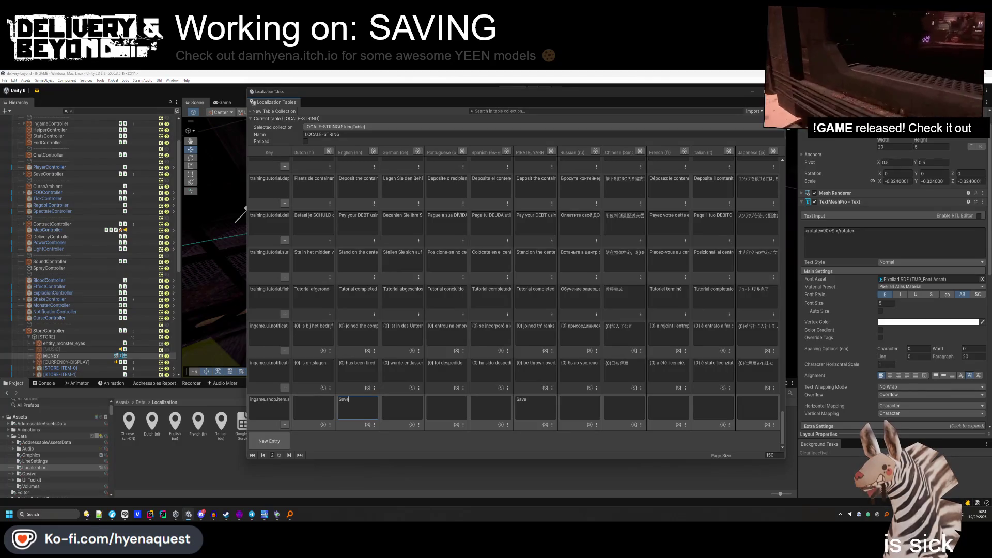
pyautogui.press('Return')
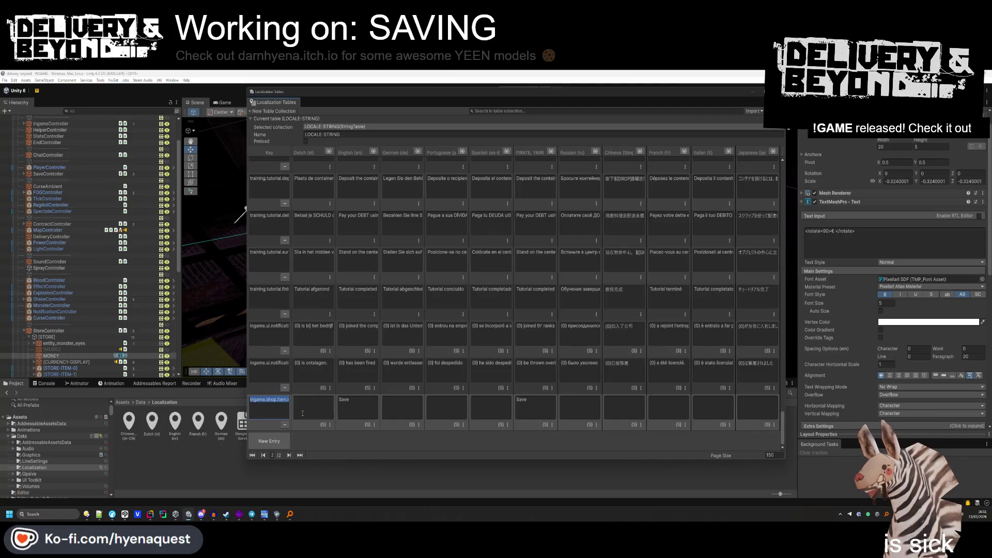
pyautogui.click(363, 415)
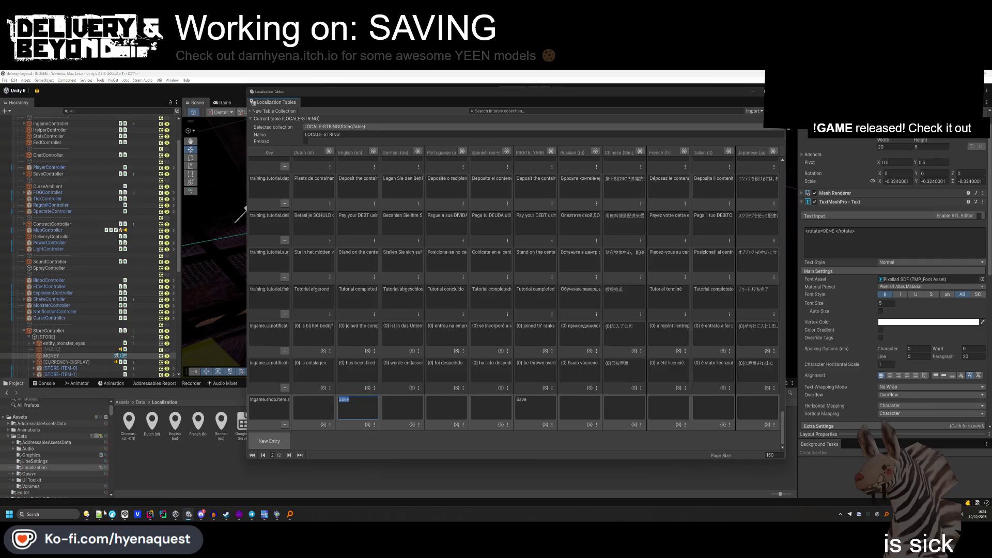
# Bring the Recordings folder forward and select its recorded image thumbnails.
pyautogui.moveTo(89, 515)
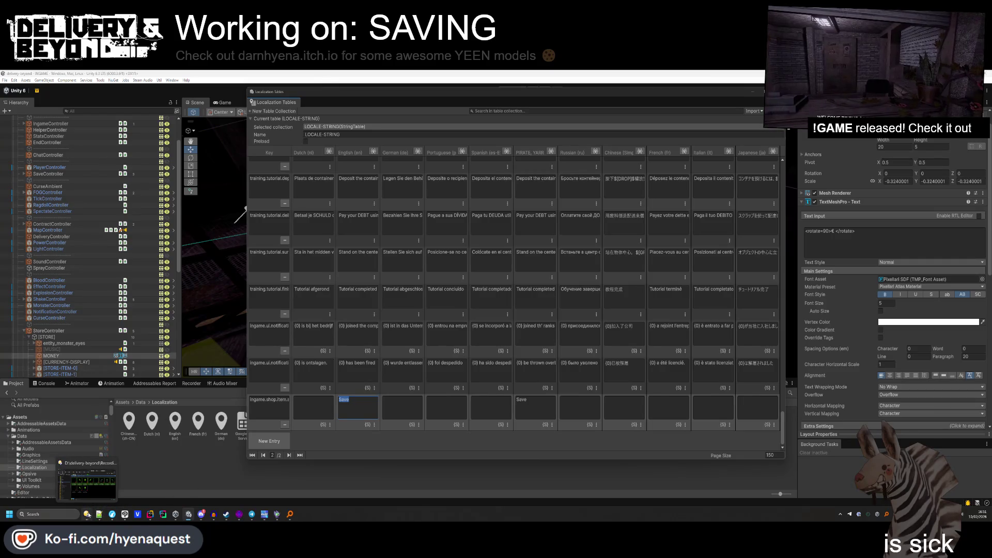
pyautogui.click(89, 515)
pyautogui.moveTo(529, 333); pyautogui.dragTo(230, 212)
# Send the selected and all remaining Recordings images to the Recycle Bin, then close the file manager.
pyautogui.press('Delete')
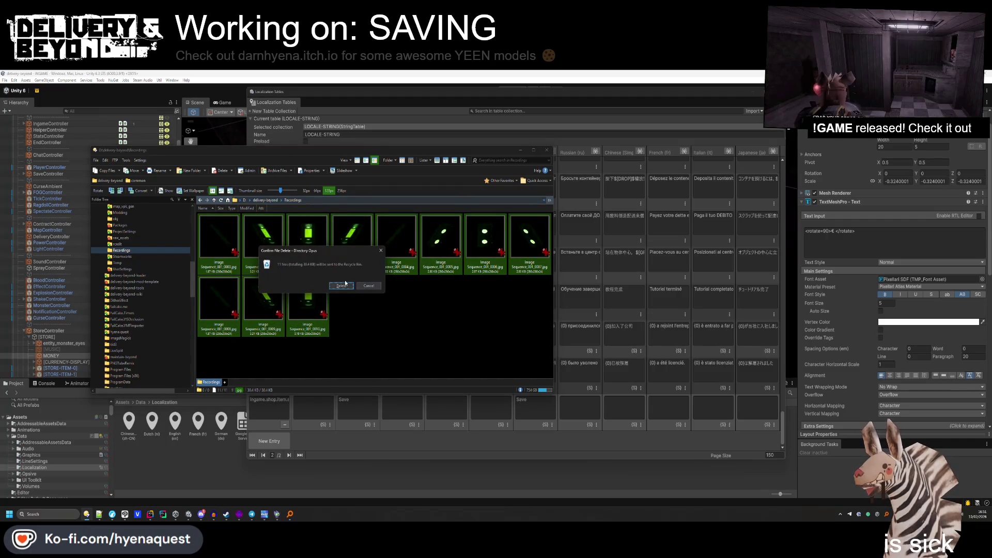
pyautogui.click(343, 285)
pyautogui.hotkey('ctrl', 'a')
pyautogui.press('Delete')
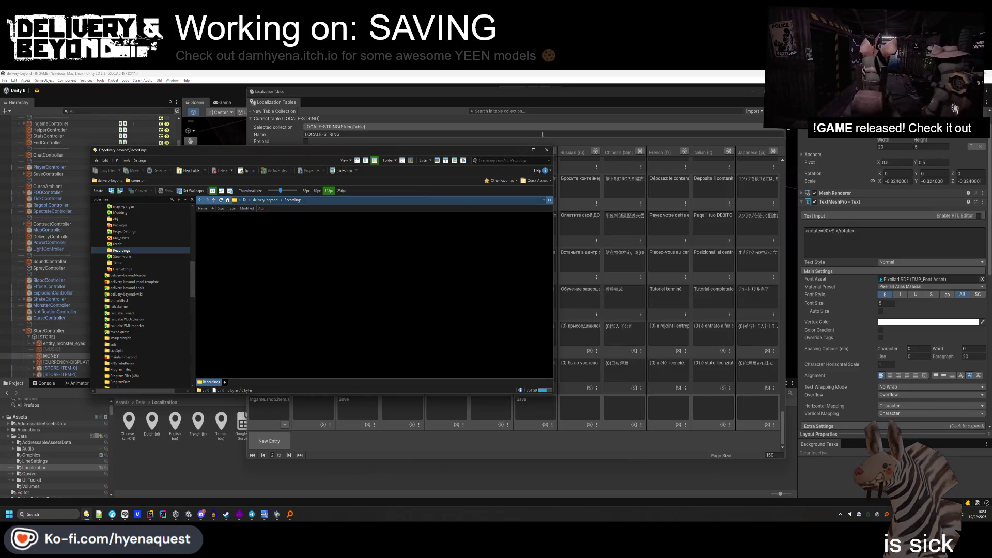
pyautogui.hotkey('alt', 'F4')
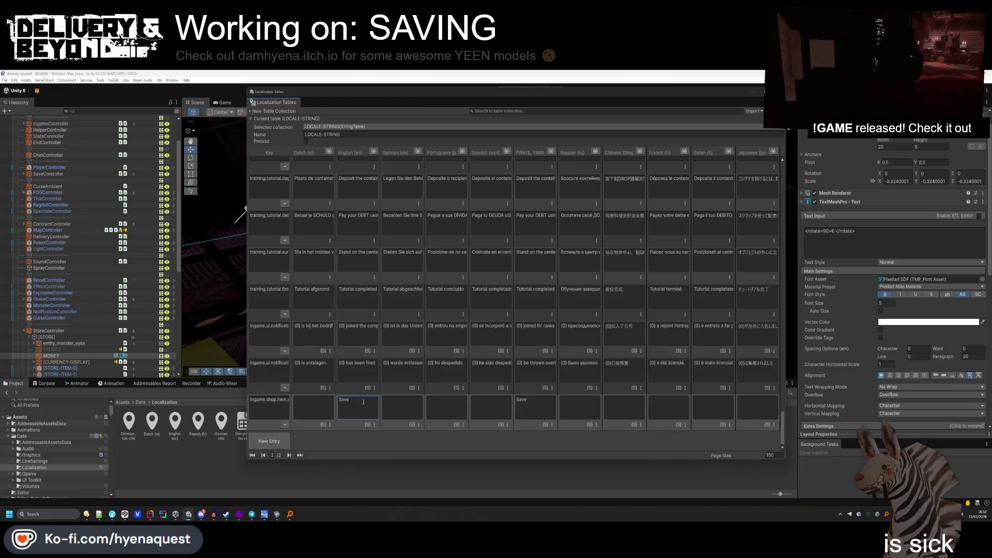
# Fill Save into the new row's remaining language cells, including German, Portuguese, Dutch and Japanese.
pyautogui.click(408, 413)
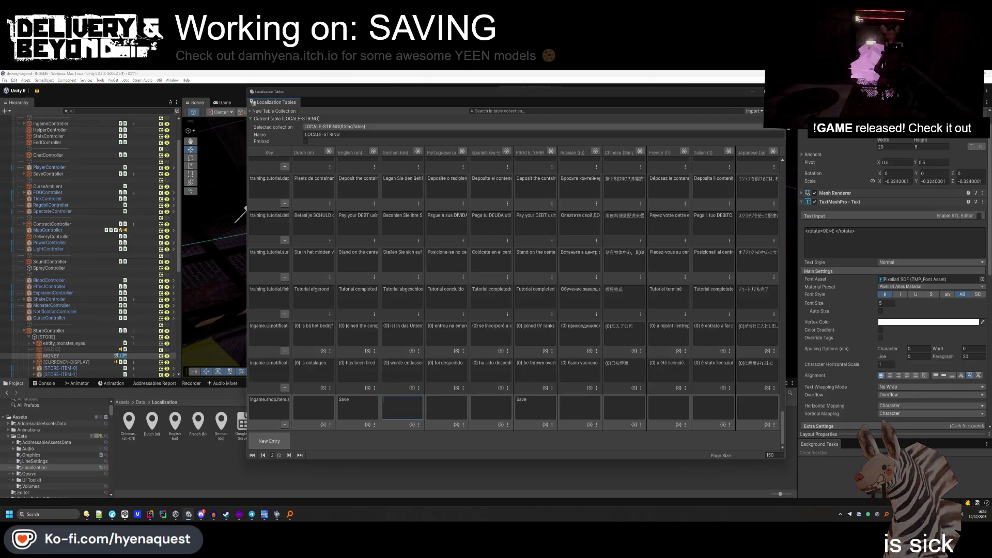
pyautogui.click(452, 411)
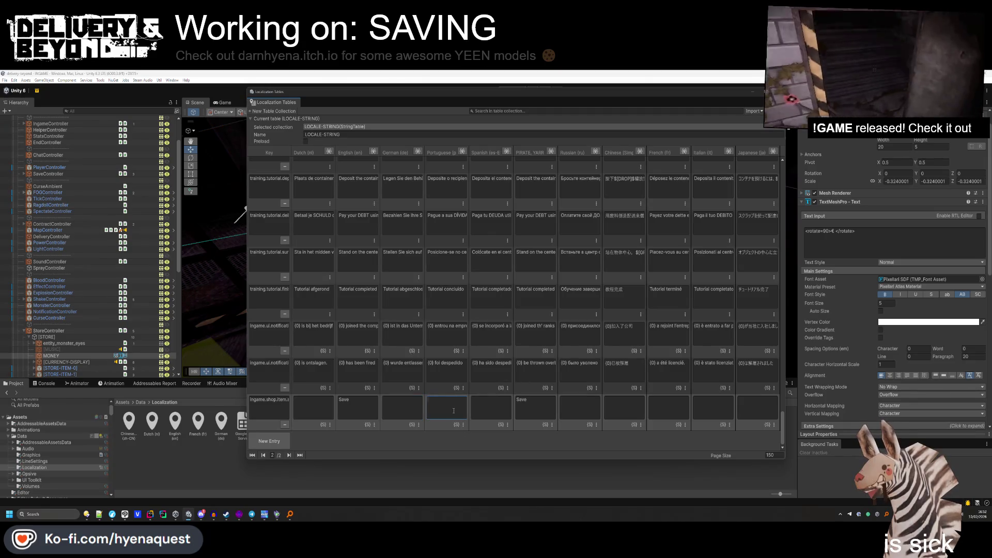
pyautogui.write('Salvar')
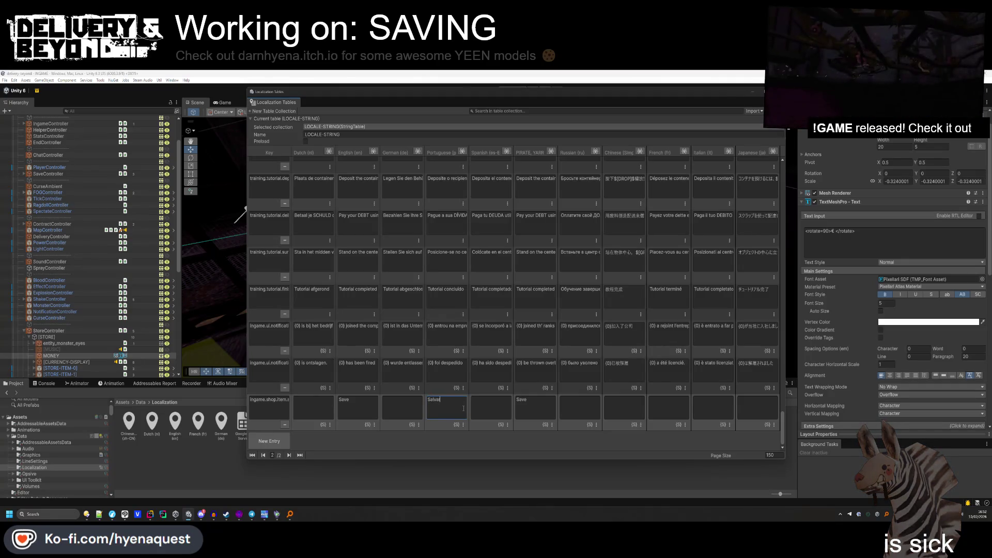
pyautogui.doubleClick(463, 408)
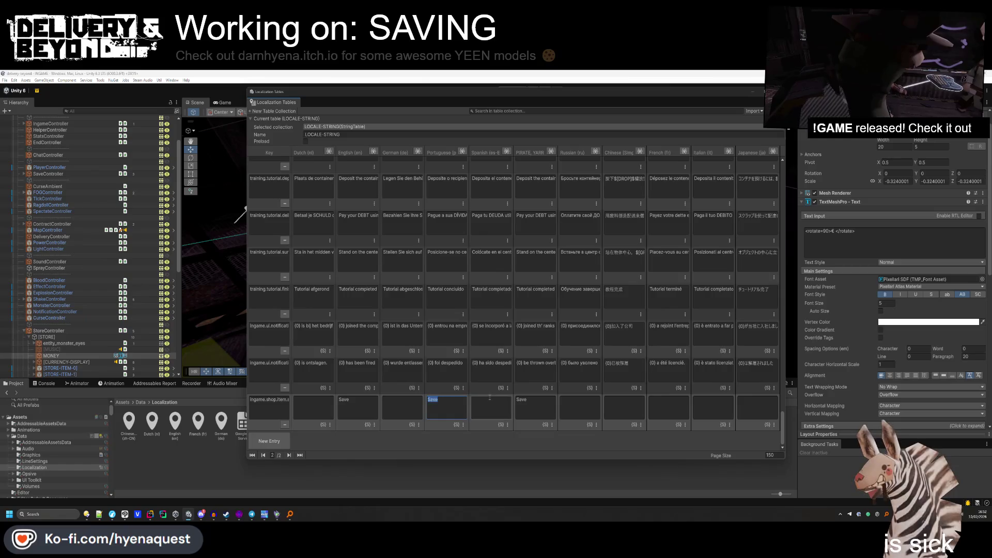
pyautogui.hotkey('ctrl', 'c')
pyautogui.click(490, 409)
pyautogui.hotkey('ctrl', 'v')
pyautogui.click(579, 408)
pyautogui.hotkey('ctrl', 'v')
pyautogui.click(624, 409)
pyautogui.hotkey('ctrl', 'v')
pyautogui.click(757, 409)
pyautogui.click(402, 408)
pyautogui.hotkey('ctrl', 'v')
pyautogui.click(305, 408)
pyautogui.hotkey('ctrl', 'v')
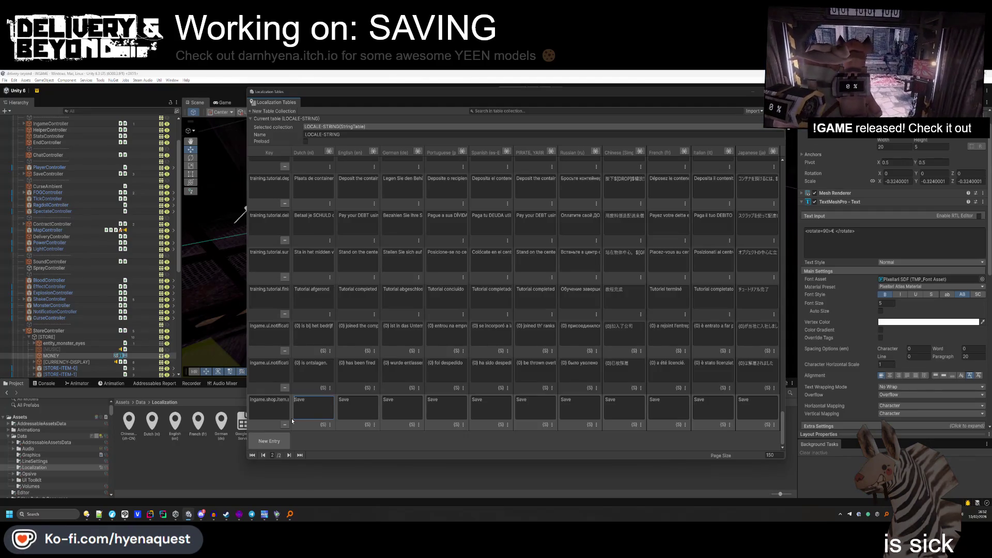
# Turn off Smart String for the Save entry, confirm it, and close Localization Tables.
pyautogui.click(330, 424)
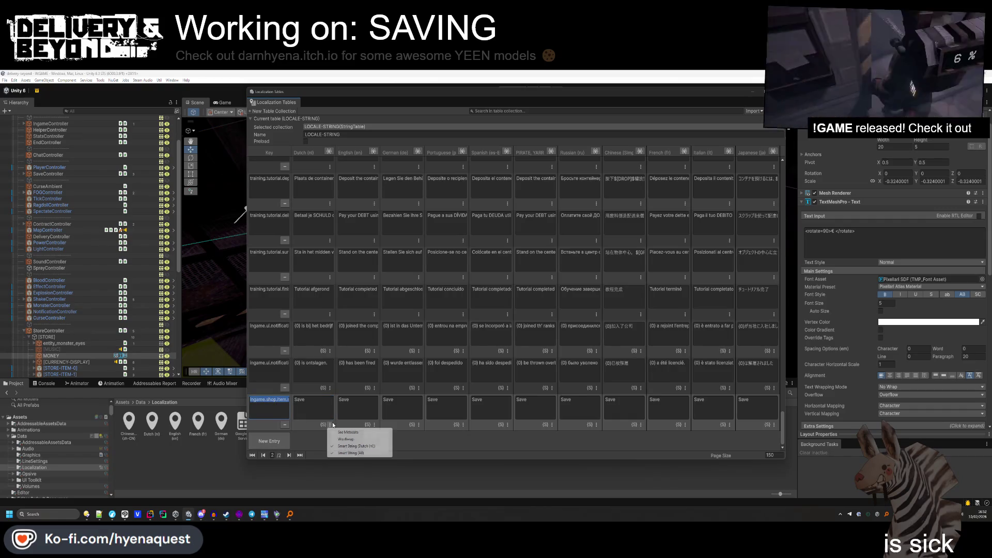
pyautogui.click(344, 452)
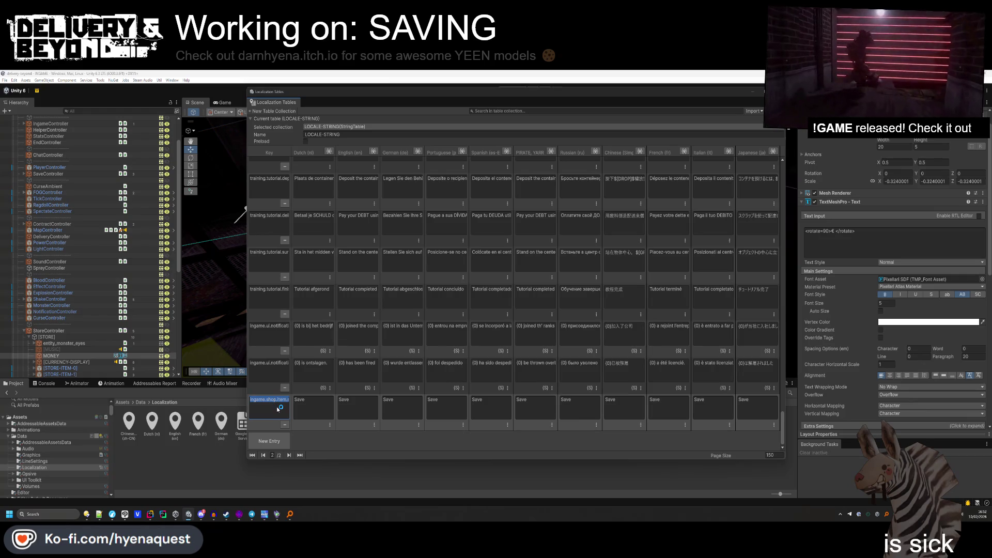
pyautogui.press('Return')
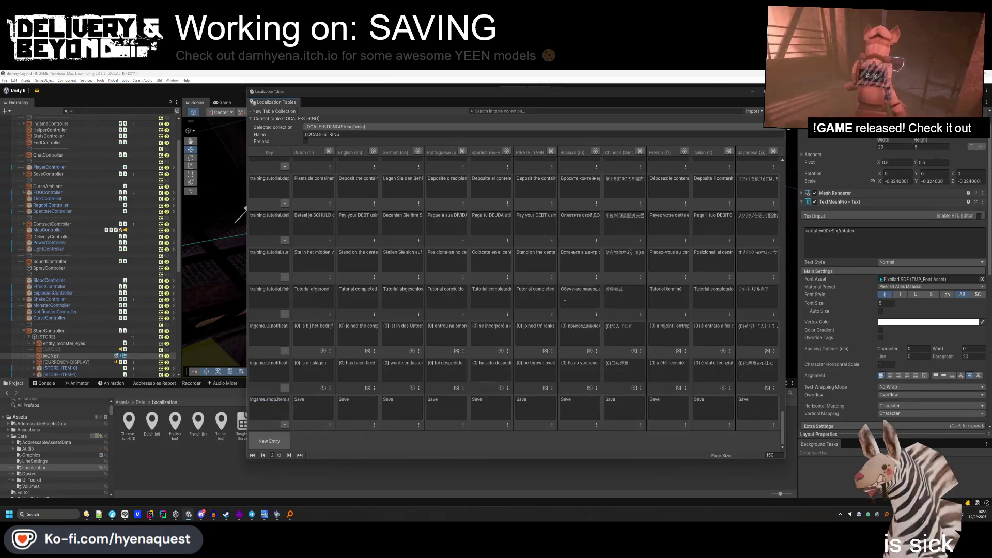
pyautogui.click(564, 222)
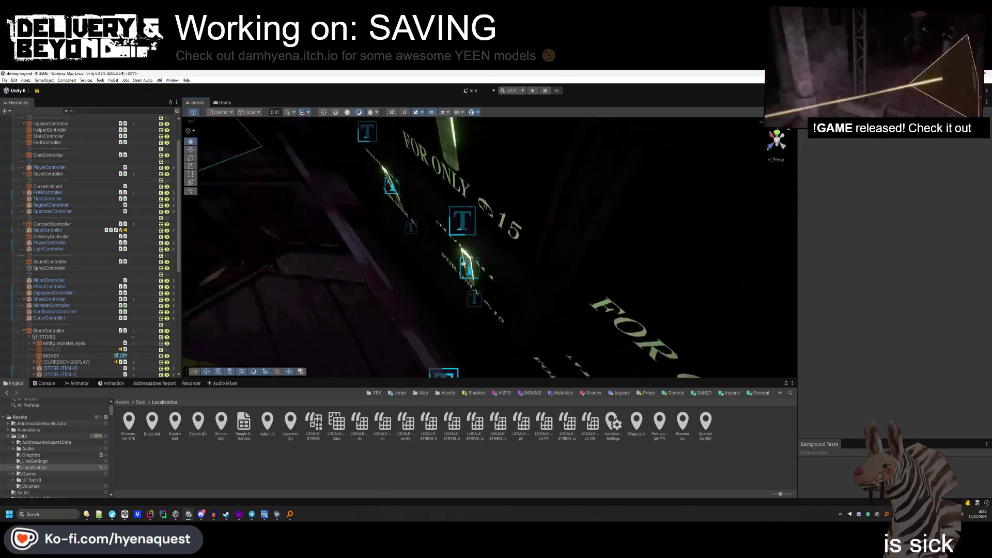
# Set SAVE.asset's Item Name in Assets/Resources/Store to the key ingame.shop.item.save.
pyautogui.moveTo(564, 223); pyautogui.dragTo(574, 216)
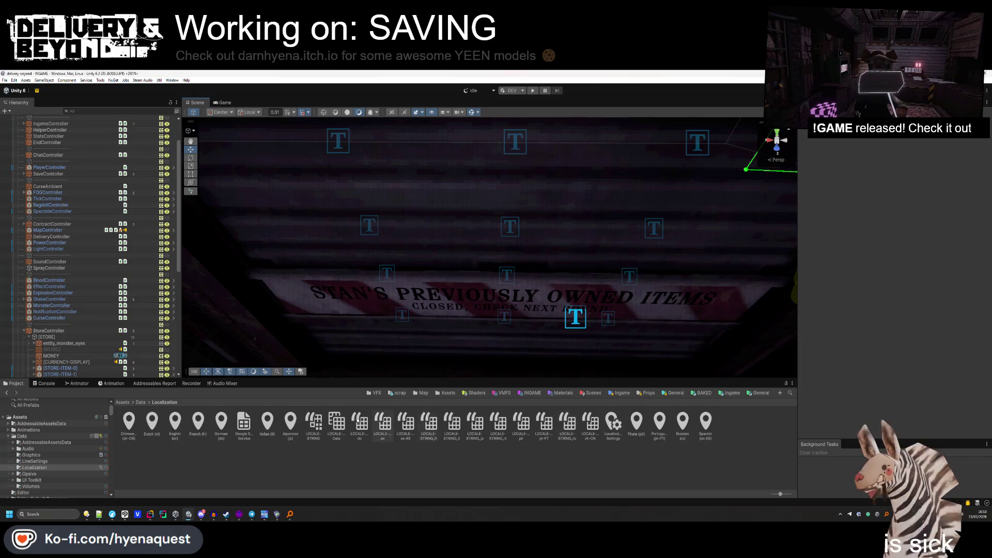
pyautogui.click(448, 393)
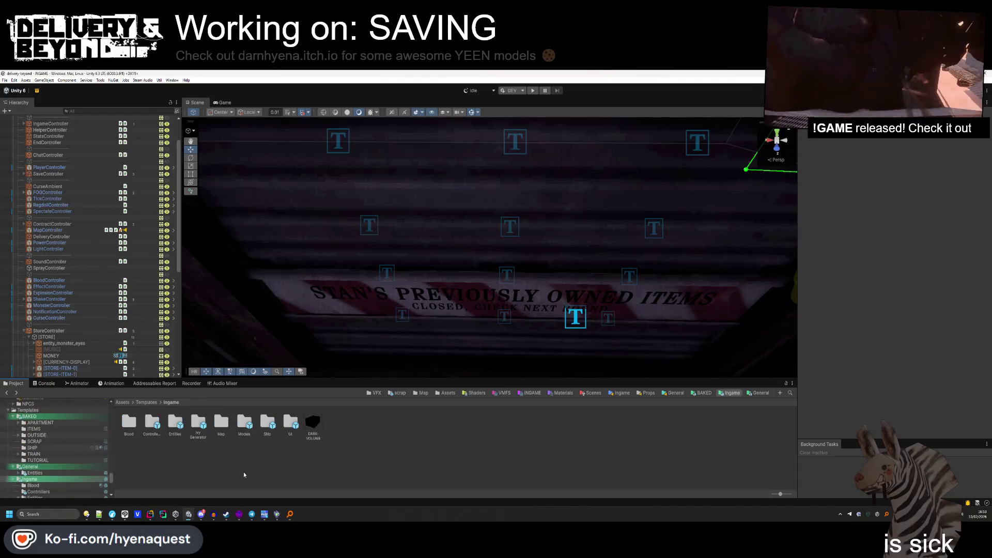
pyautogui.click(267, 423)
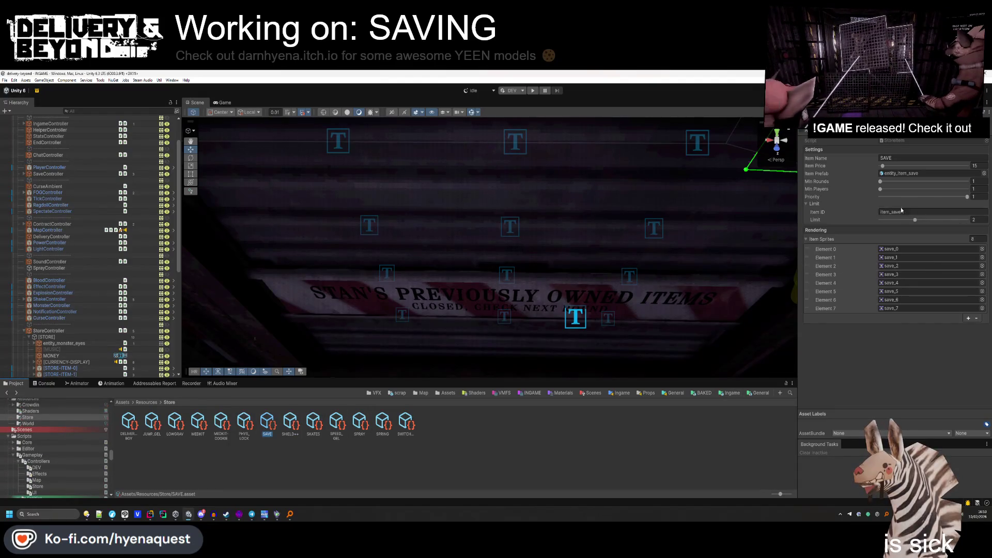
pyautogui.click(900, 160)
pyautogui.hotkey('ctrl', 'v')
pyautogui.press('Return')
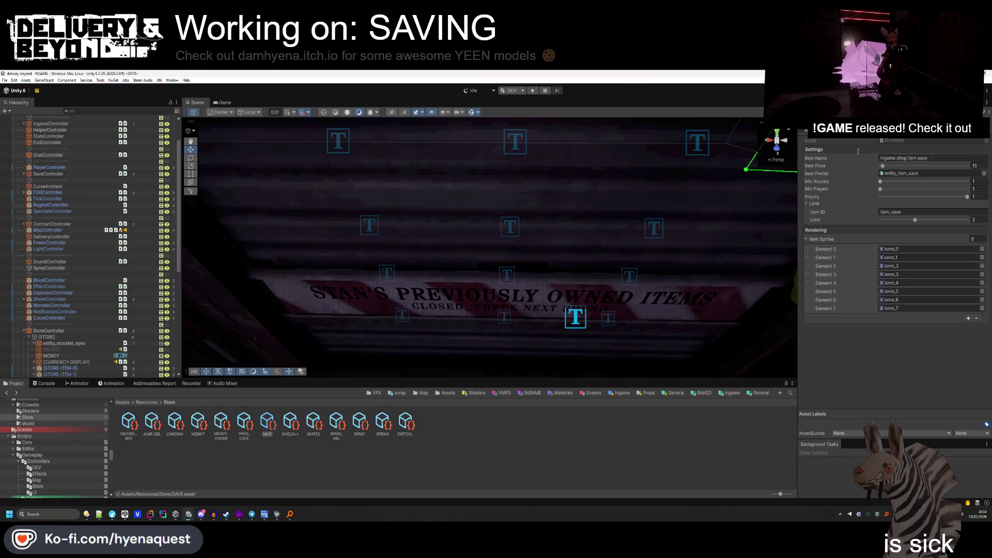
pyautogui.click(487, 270)
pyautogui.moveTo(487, 270); pyautogui.dragTo(360, 363)
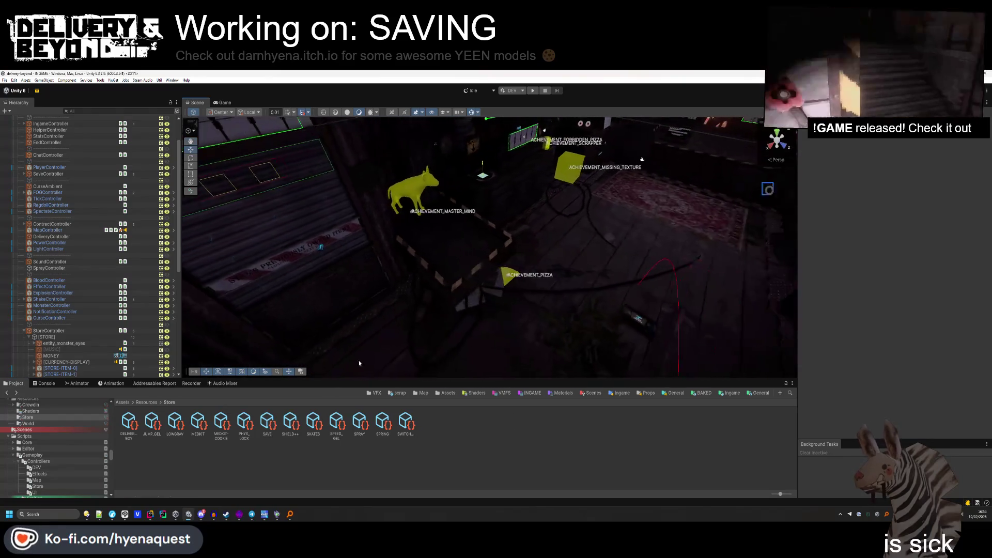
# Look through the console, Store assets and scene objects around the VHS tape and guide board.
pyautogui.click(36, 385)
pyautogui.click(14, 383)
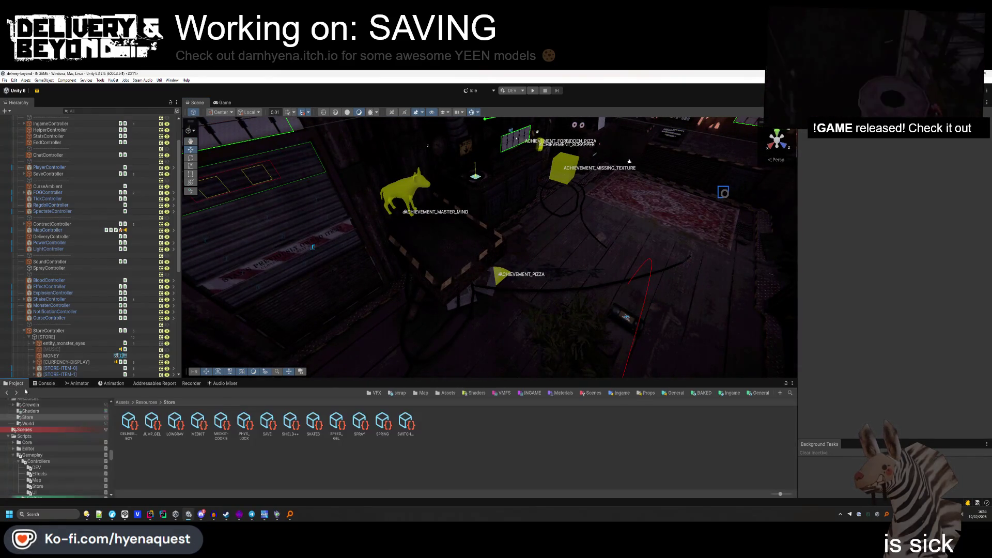
pyautogui.moveTo(465, 242); pyautogui.dragTo(574, 278)
pyautogui.click(573, 276)
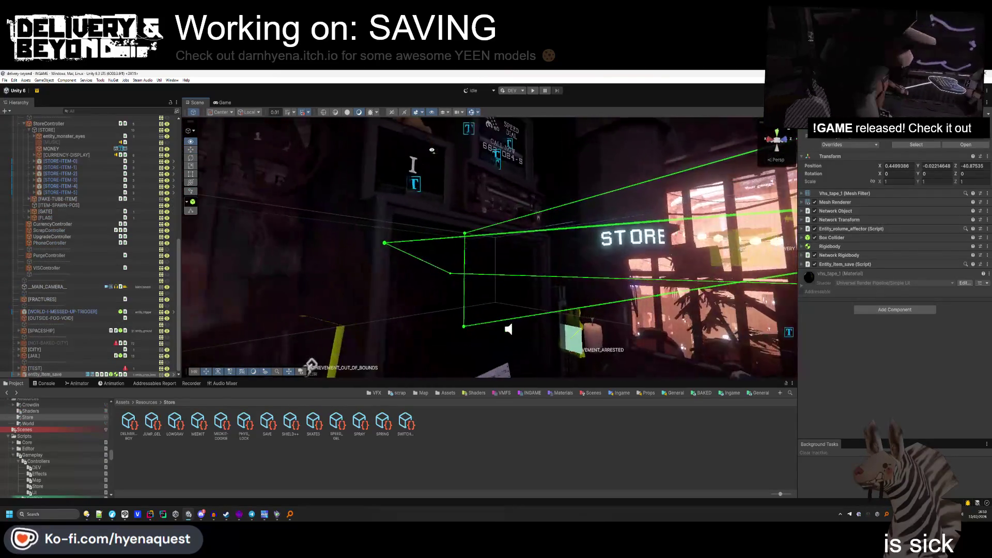
pyautogui.click(454, 298)
pyautogui.doubleClick(53, 368)
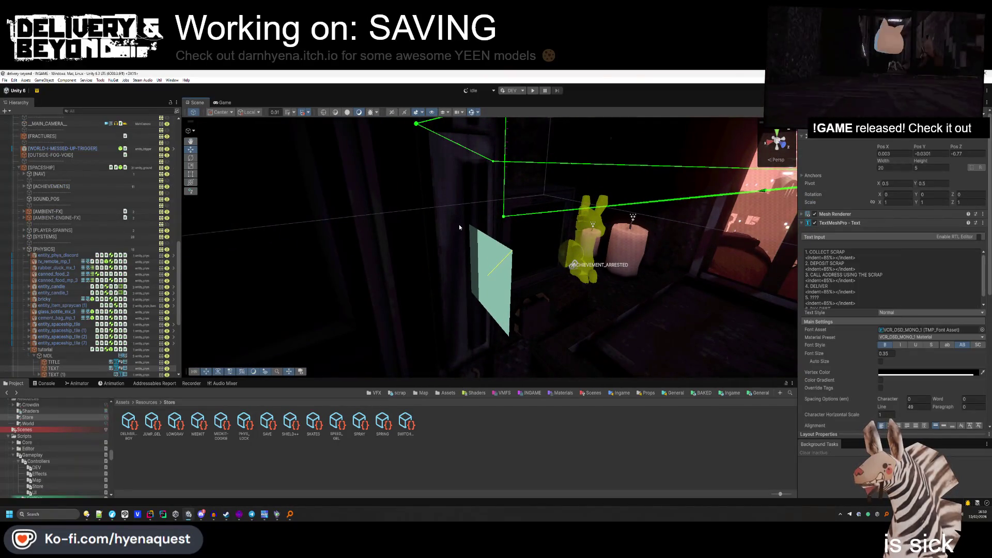
# Collapse the tutorial object, then select and frame the cyan VHS placement panel.
pyautogui.click(41, 350)
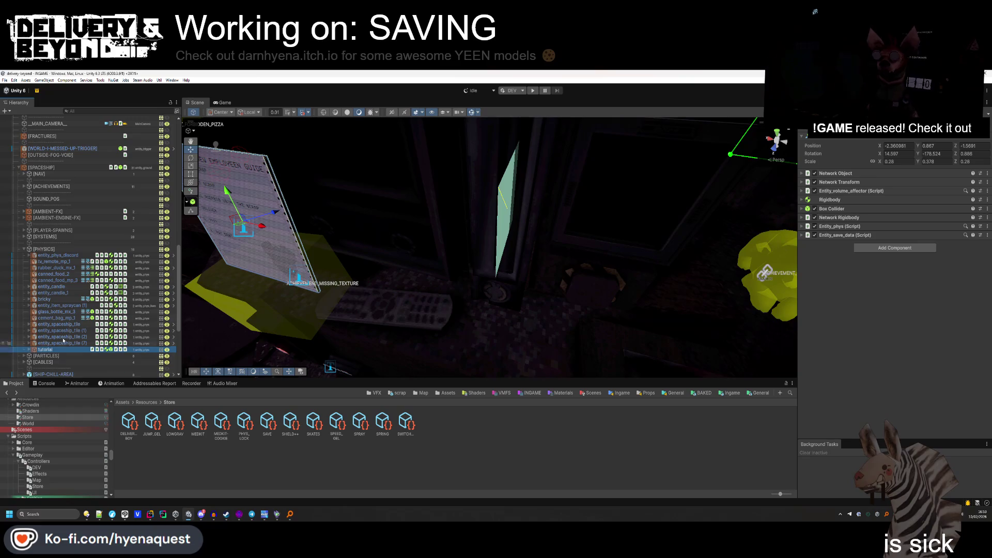
pyautogui.click(28, 350)
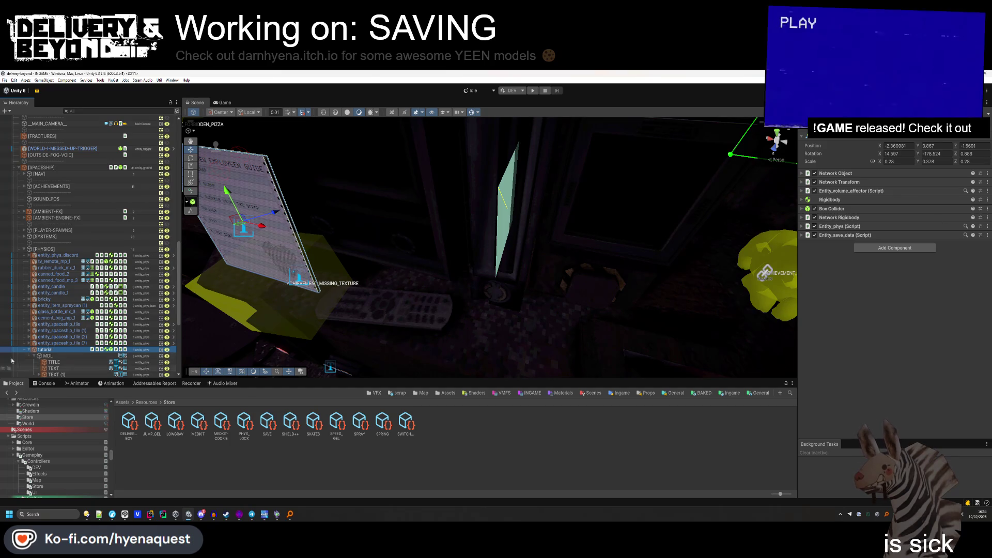
pyautogui.press('h')
pyautogui.press('Left')
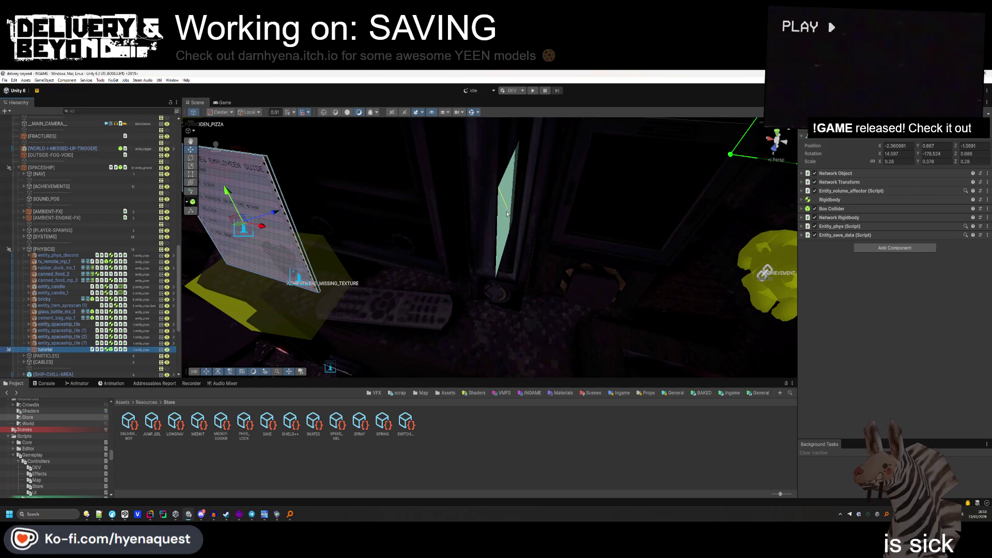
pyautogui.click(505, 217)
pyautogui.press('f')
pyautogui.scroll(5, 30, 232)
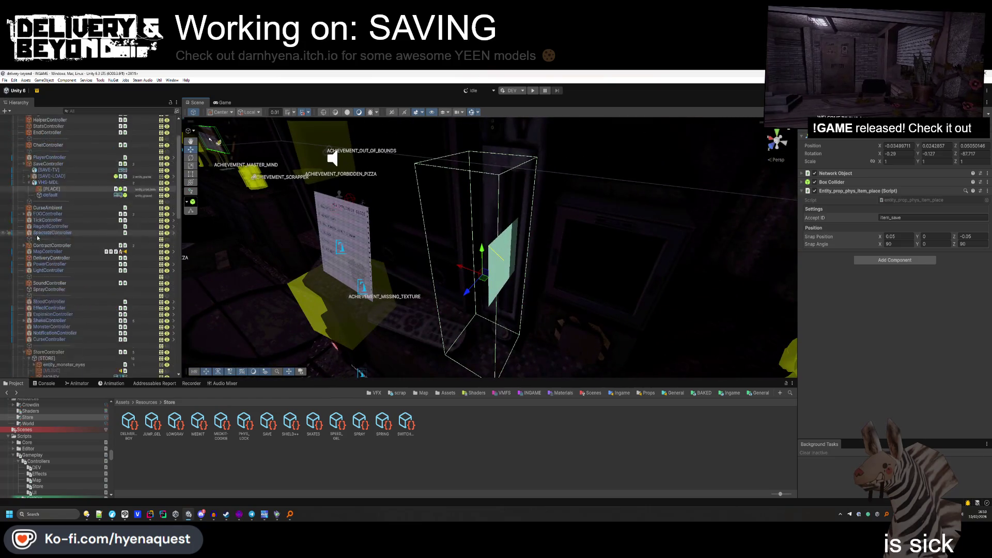
# Shrink the VHS placement box collider's depth to about 0.1.
pyautogui.moveTo(362, 237)
pyautogui.mouseDown()
pyautogui.moveTo(398, 235)
pyautogui.moveTo(388, 236)
pyautogui.mouseUp()
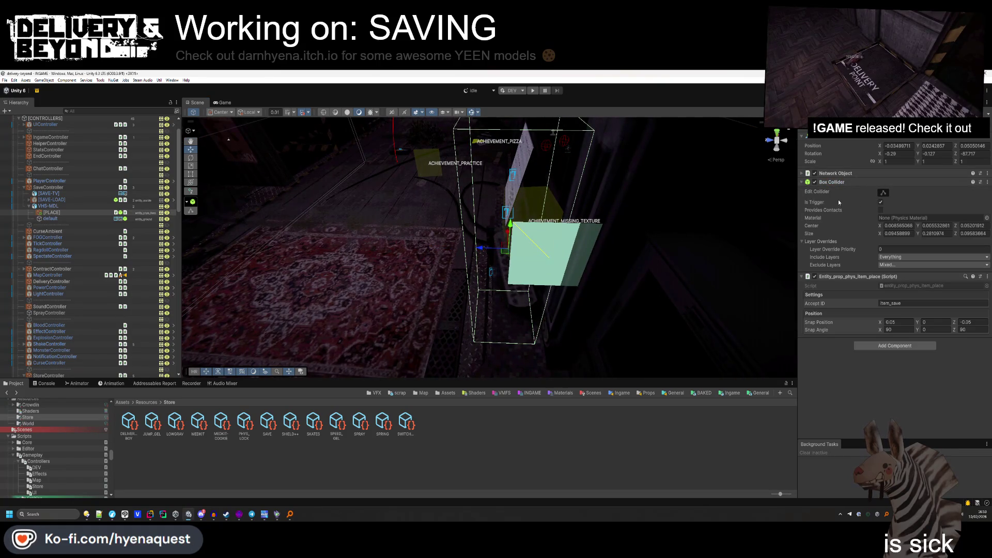
pyautogui.click(882, 192)
pyautogui.moveTo(561, 253); pyautogui.dragTo(569, 253)
pyautogui.moveTo(548, 305); pyautogui.dragTo(469, 462)
pyautogui.click(417, 261)
pyautogui.moveTo(417, 262); pyautogui.dragTo(685, 274)
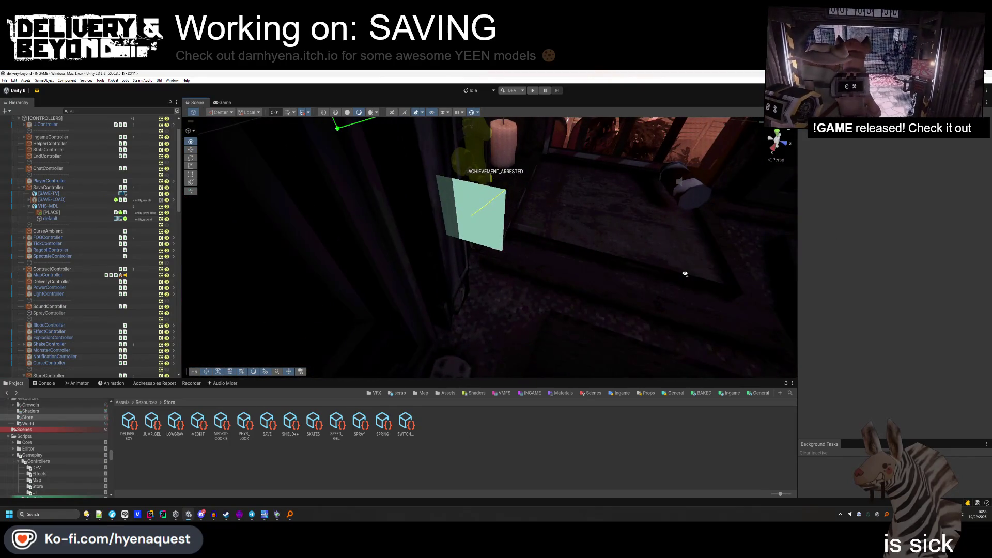
# Shrink the 'default' VHS model's Box Collider depth and start Play mode to test.
pyautogui.click(91, 219)
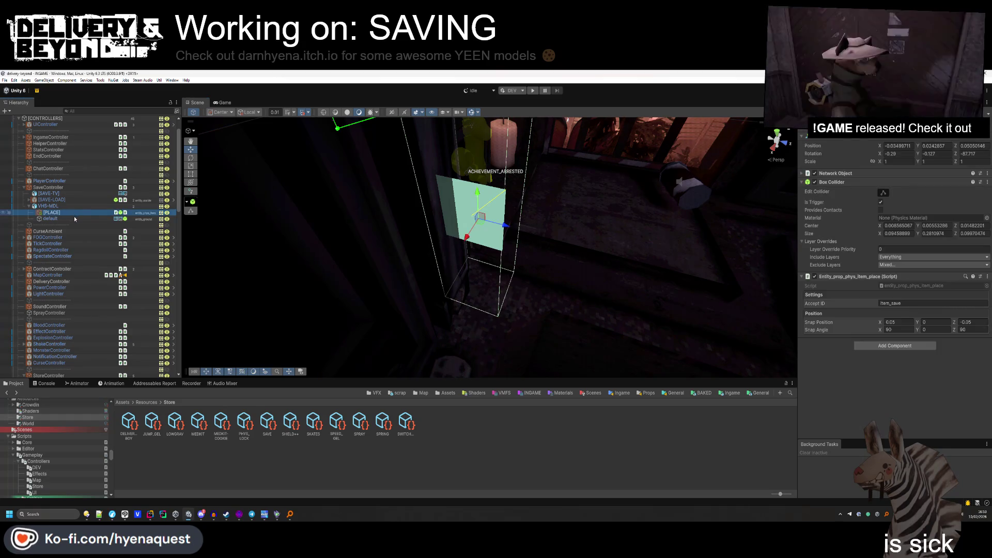
pyautogui.moveTo(196, 227); pyautogui.dragTo(444, 241)
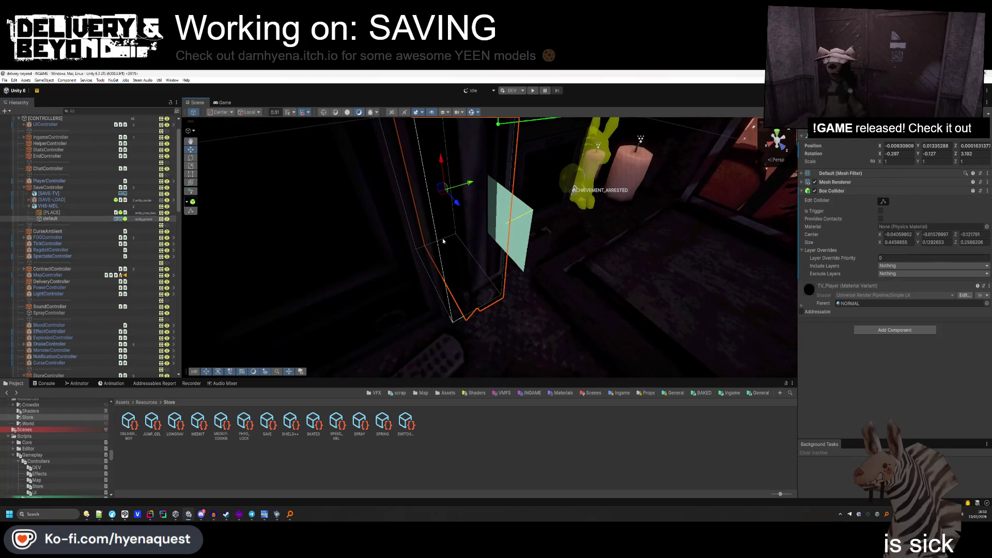
pyautogui.moveTo(645, 234); pyautogui.dragTo(375, 266)
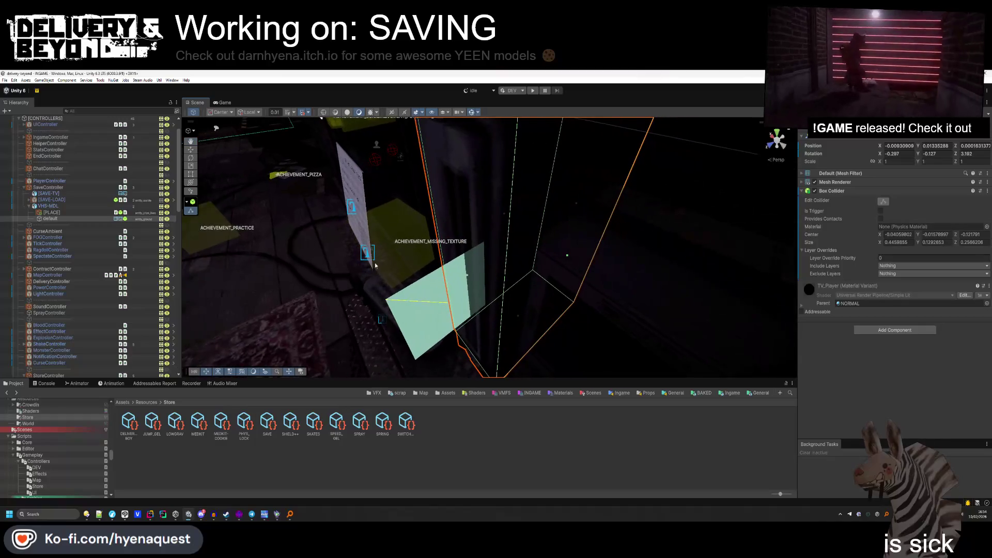
pyautogui.moveTo(468, 278); pyautogui.dragTo(523, 274)
pyautogui.click(488, 263)
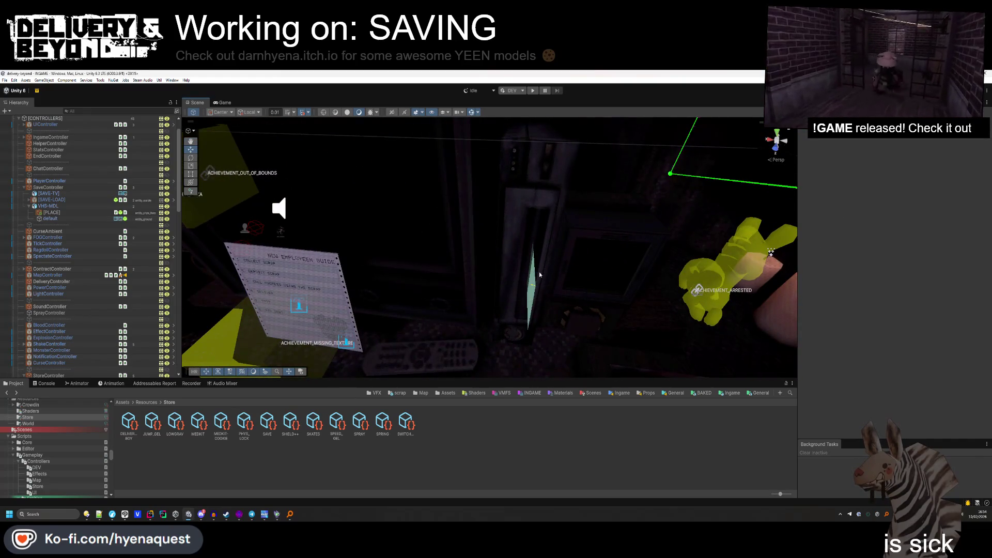
pyautogui.moveTo(587, 298)
pyautogui.mouseDown()
pyautogui.moveTo(582, 328)
pyautogui.moveTo(551, 230)
pyautogui.moveTo(550, 259)
pyautogui.mouseUp()
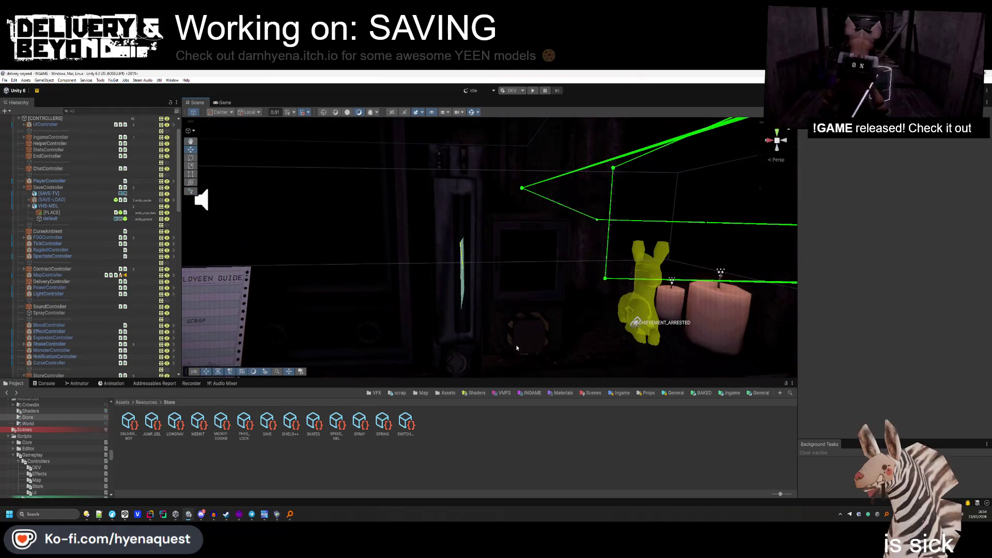
pyautogui.moveTo(512, 227)
pyautogui.mouseDown()
pyautogui.moveTo(528, 223)
pyautogui.moveTo(528, 240)
pyautogui.moveTo(477, 255)
pyautogui.moveTo(504, 259)
pyautogui.mouseUp()
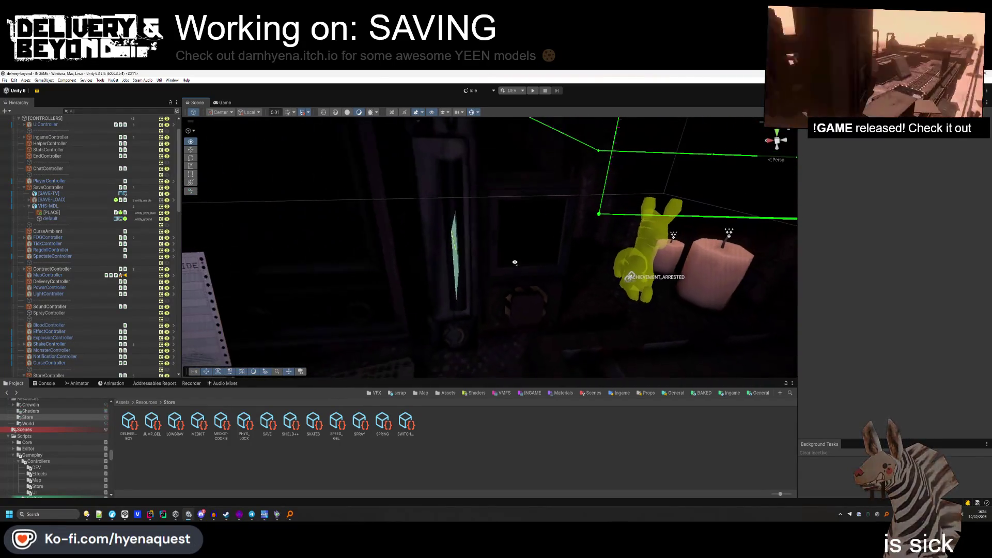
pyautogui.click(531, 91)
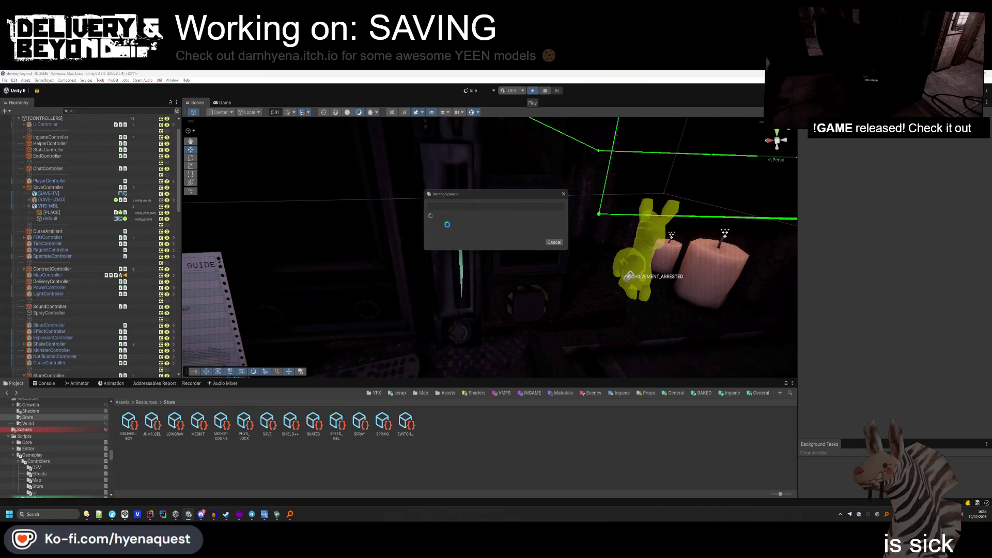
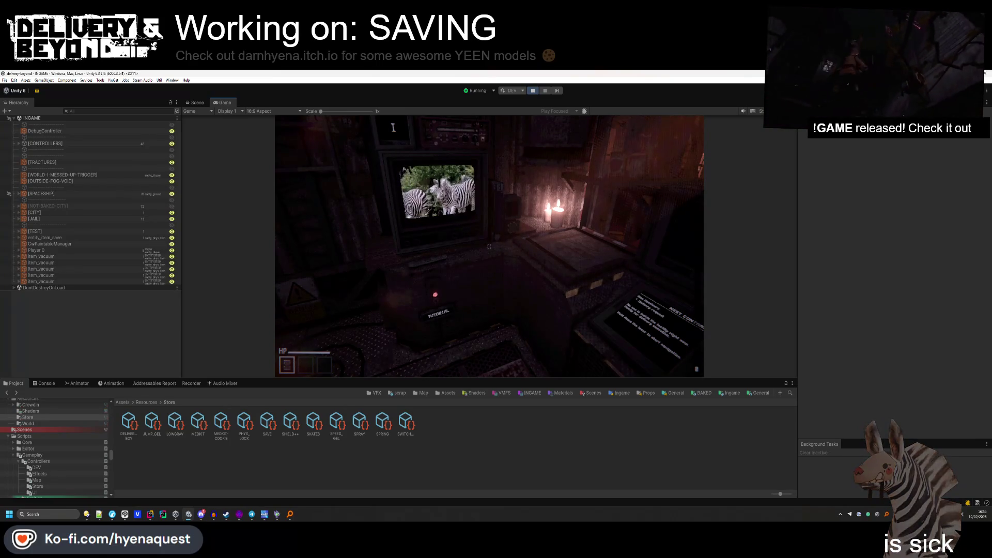
# Walk the player up to the candle table by the zebra TV, then switch to the Scene view.
pyautogui.press('w')
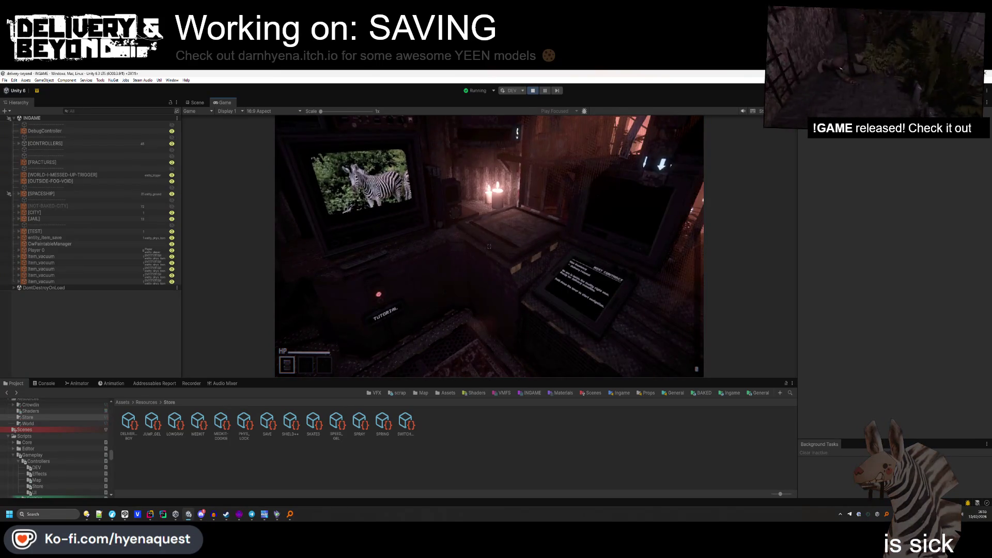
pyautogui.press('w')
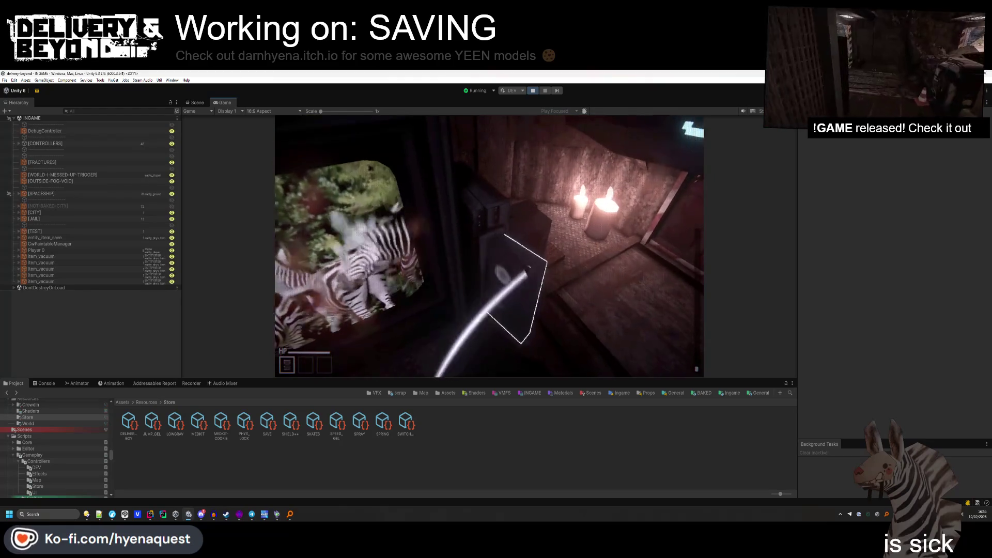
pyautogui.press('w')
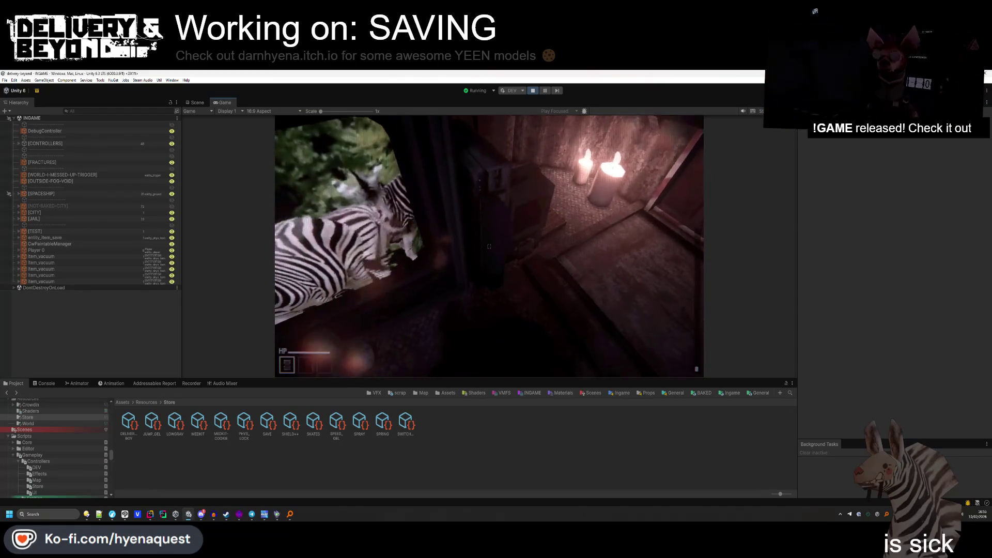
pyautogui.press('w')
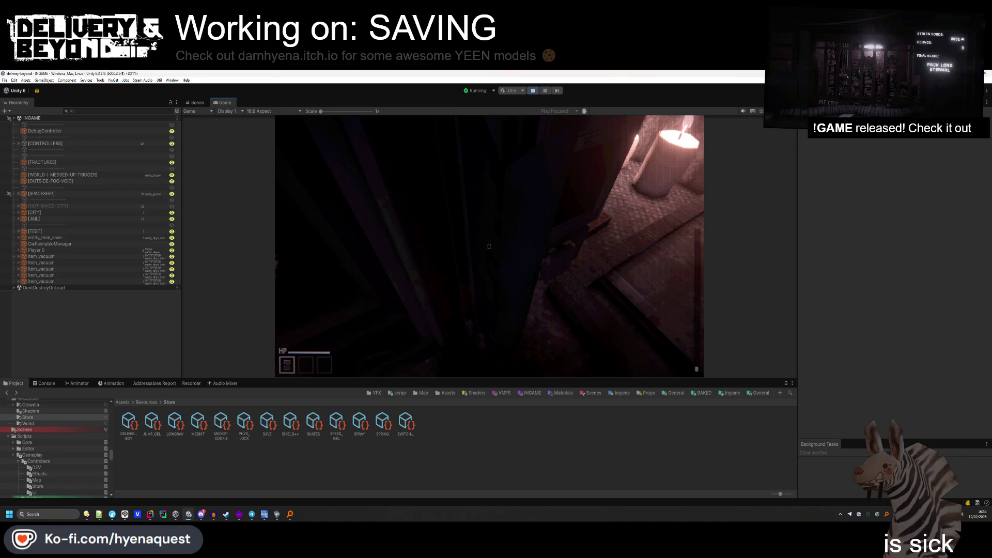
pyautogui.press('w')
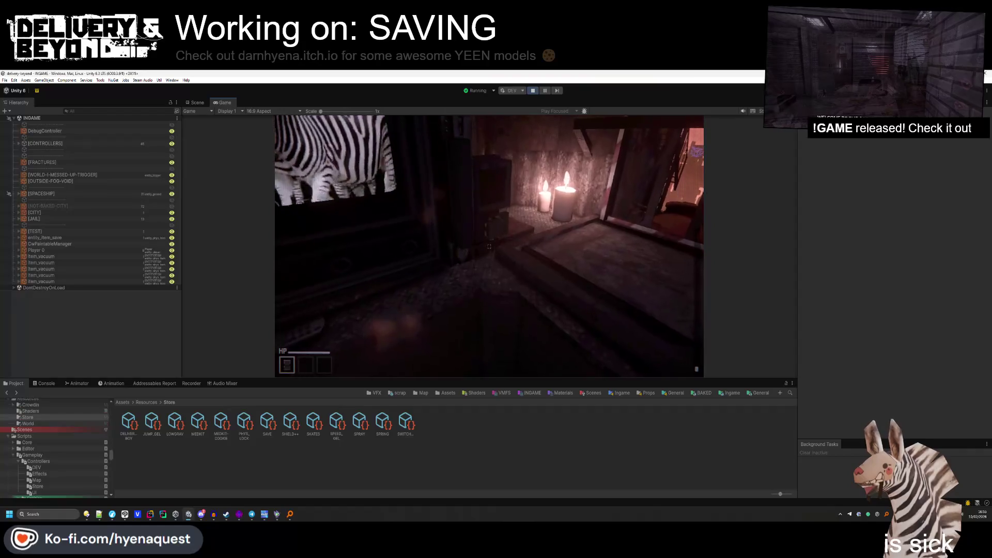
pyautogui.press('w')
pyautogui.press('s')
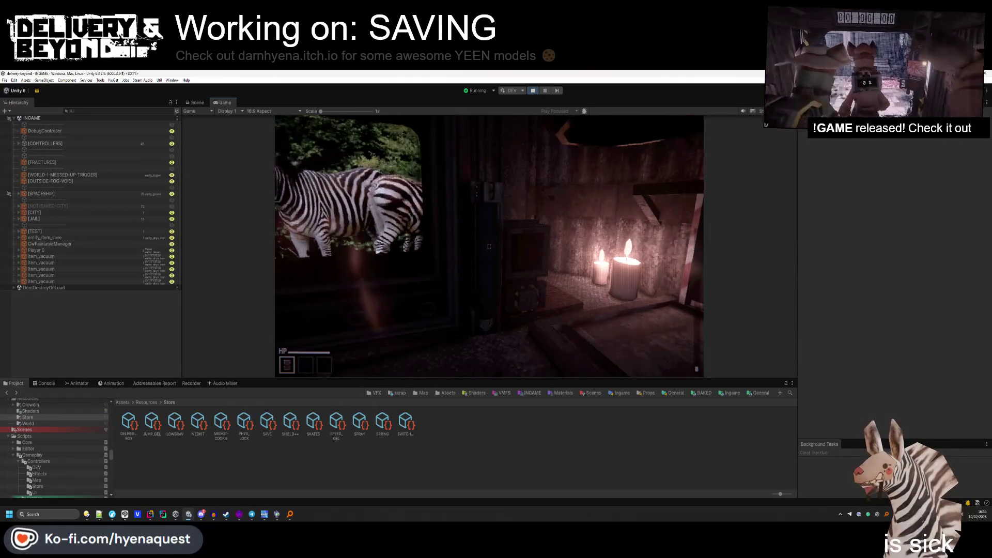
pyautogui.press('super')
pyautogui.click(195, 103)
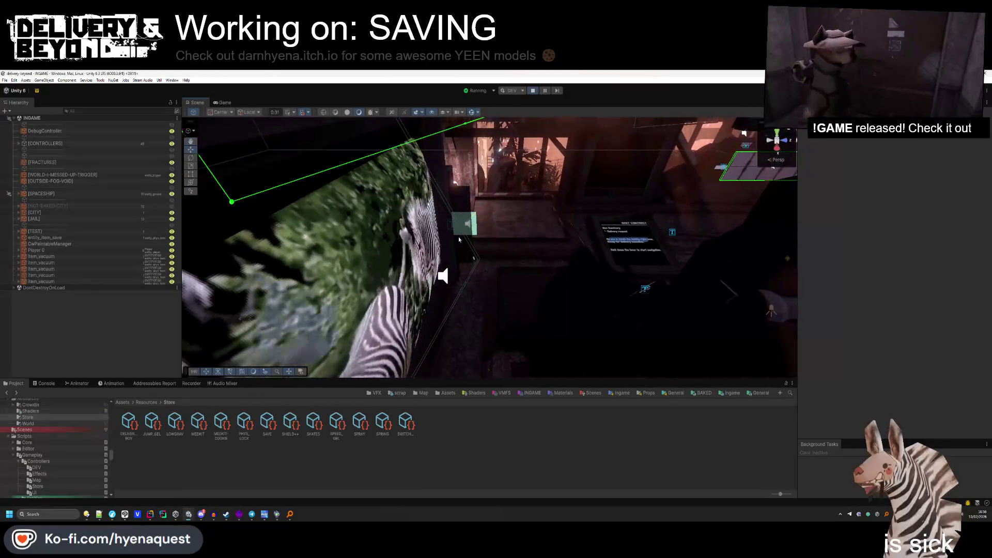
# Frame the VHS tape in the scene, then walk toward the TV in the running game.
pyautogui.click(456, 231)
pyautogui.press('f')
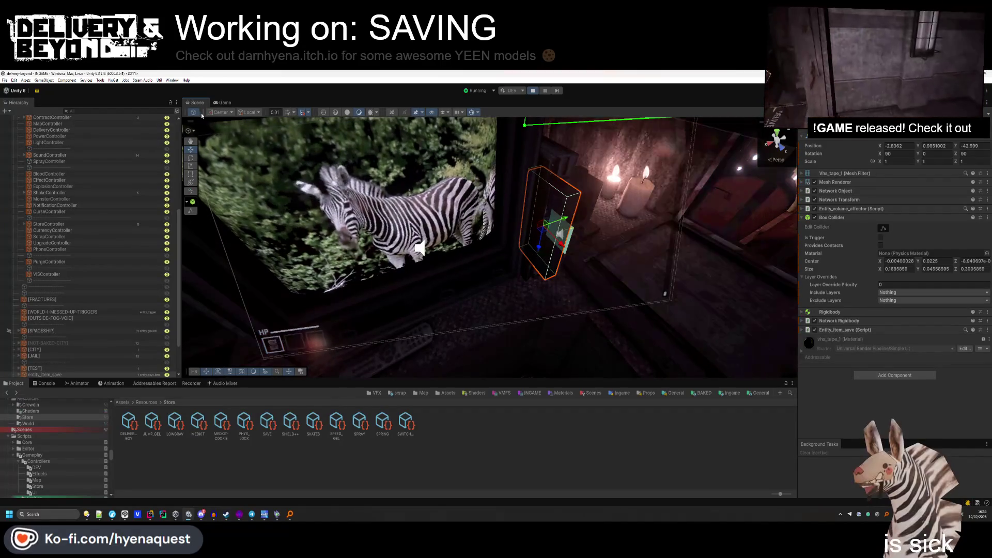
pyautogui.hotkey('ctrl', '2')
pyautogui.press('w')
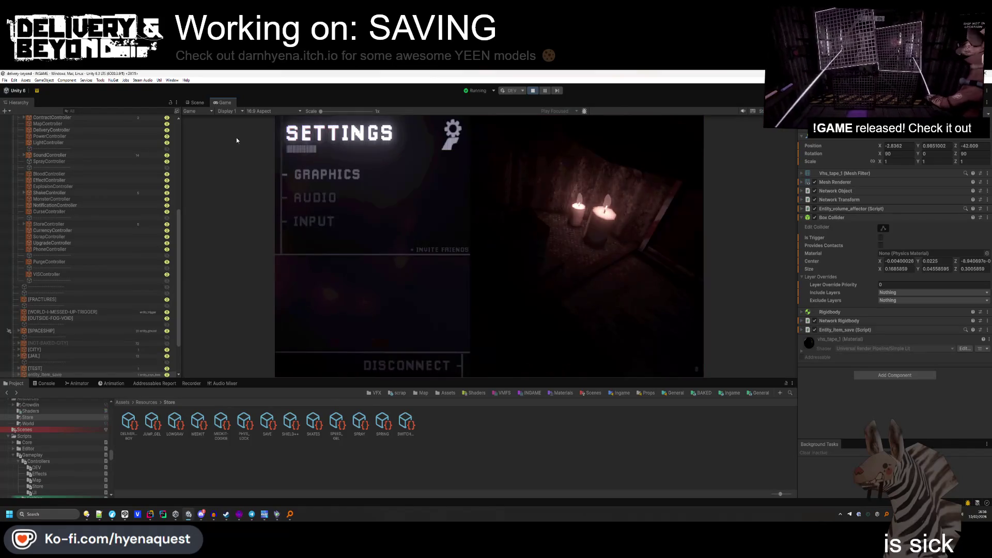
# Select the tape's [PLACE] placement spot in the Scene view and untick its Box Collider.
pyautogui.click(197, 103)
pyautogui.click(558, 235)
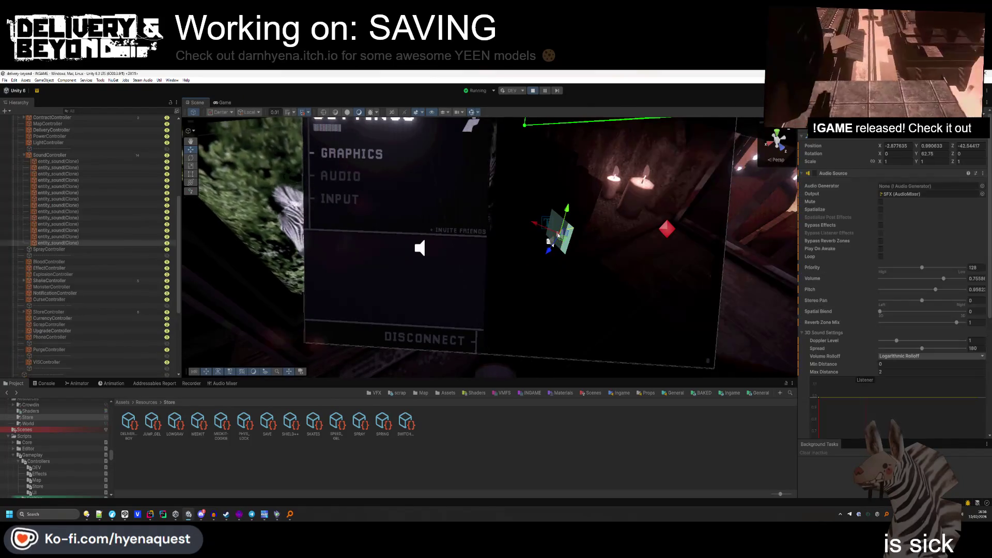
pyautogui.moveTo(483, 277); pyautogui.dragTo(579, 298)
pyautogui.click(460, 277)
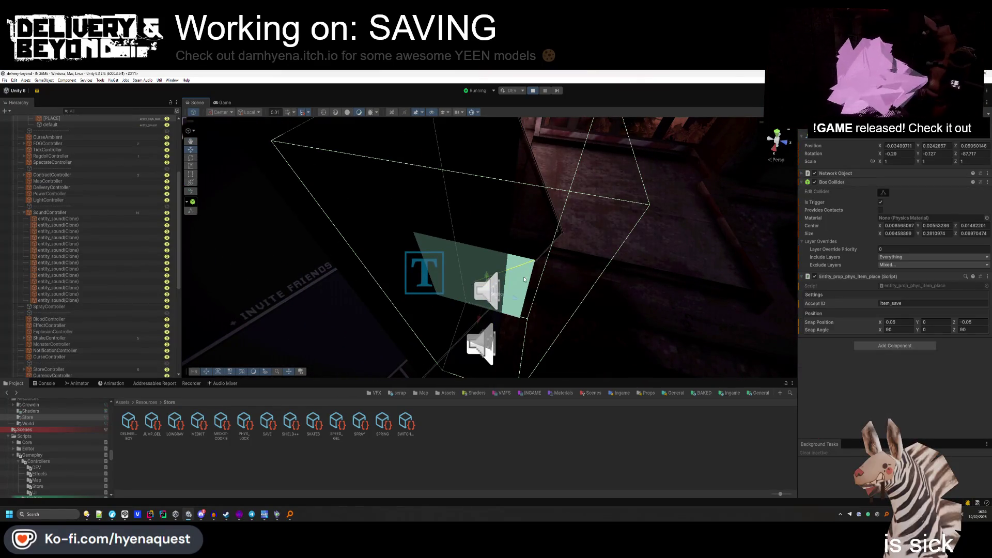
pyautogui.click(815, 182)
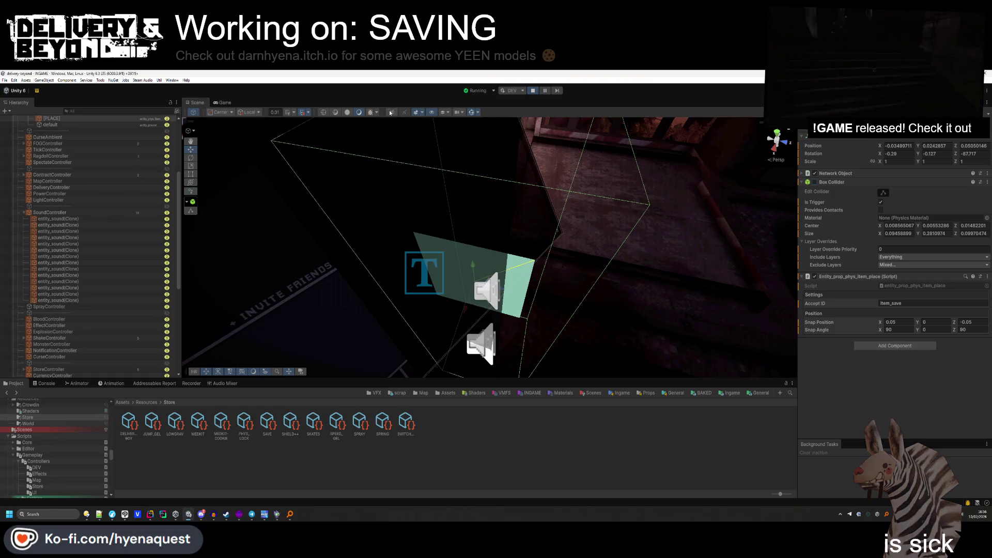
# Resume the game, try using the cabinet placement spot with E, then pause to free the mouse.
pyautogui.click(230, 103)
pyautogui.click(590, 240)
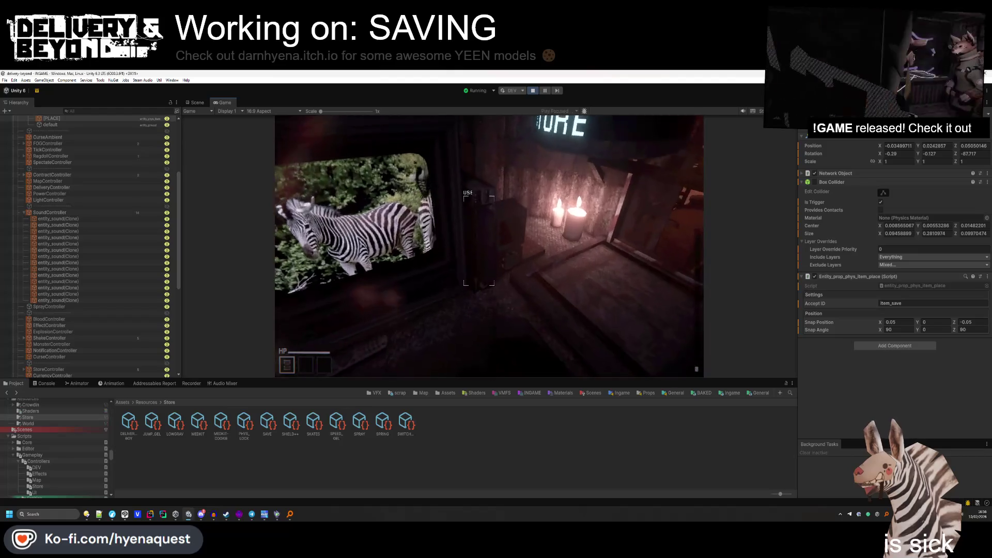
pyautogui.press('w')
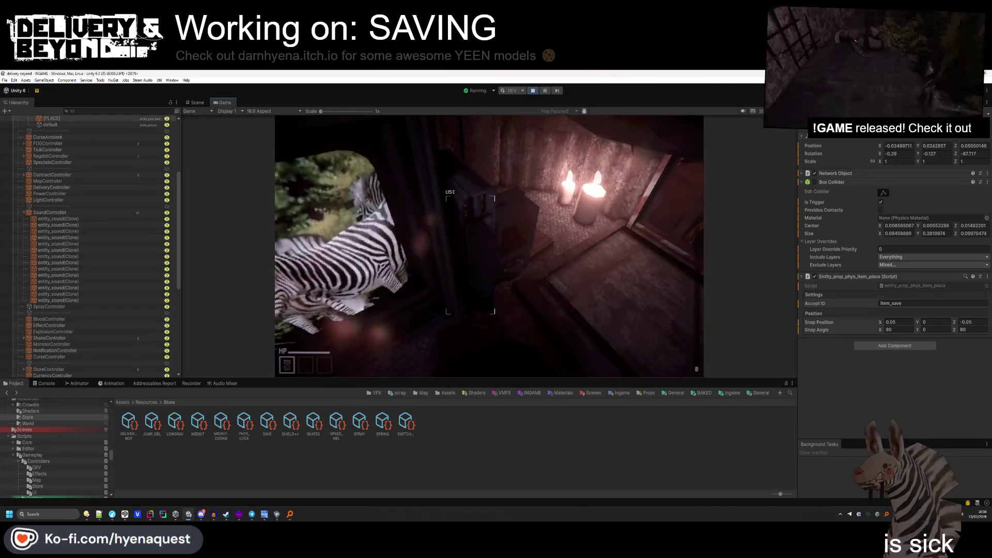
pyautogui.press('e')
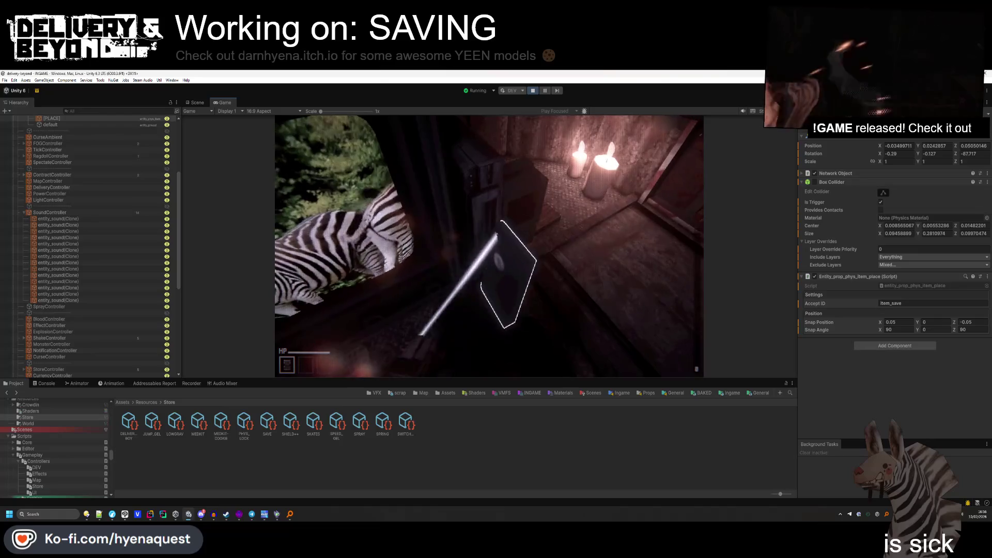
pyautogui.press('Escape')
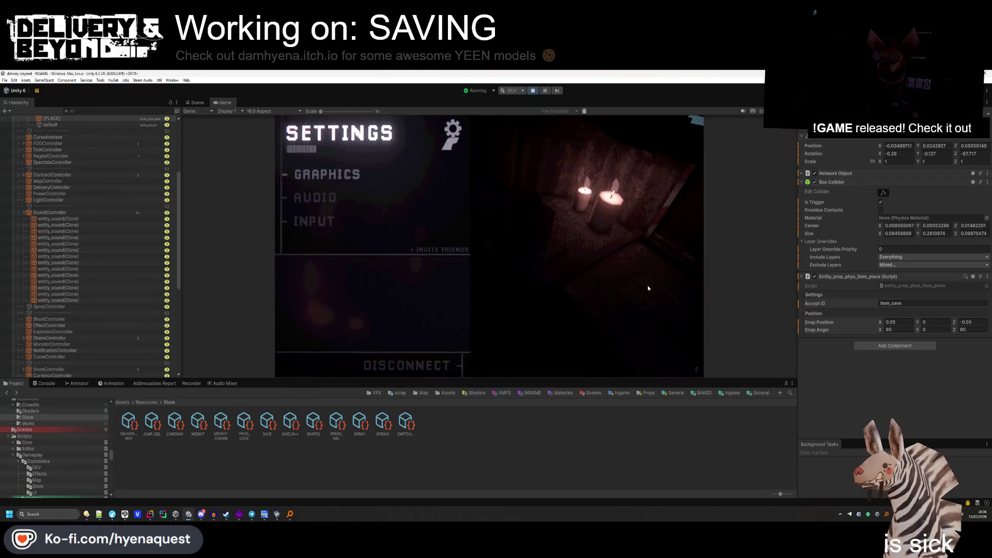
pyautogui.hotkey('alt', 'Tab')
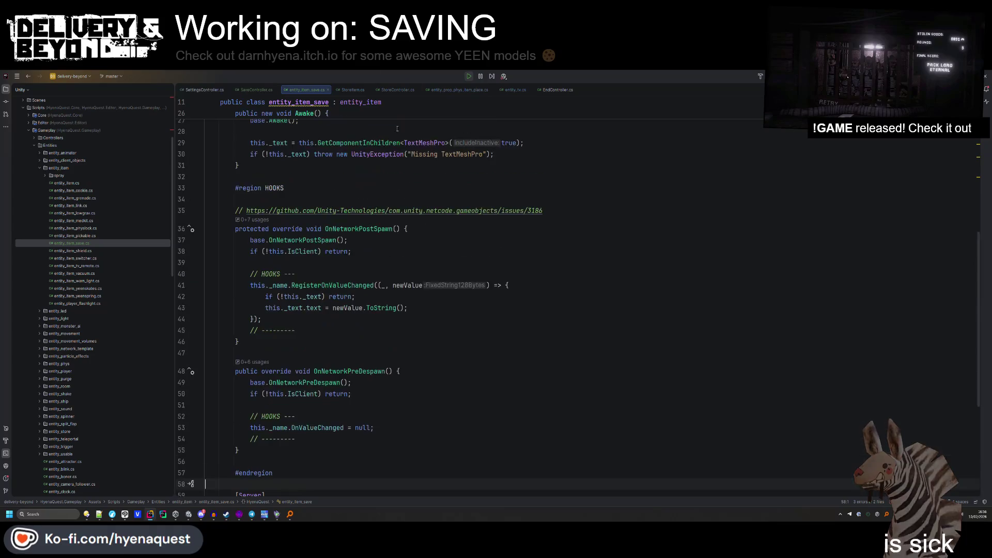
# Open entity_player.cs through the project-wide file search.
pyautogui.click(466, 186)
pyautogui.hotkey('ctrl', 't')
pyautogui.write('storecon')
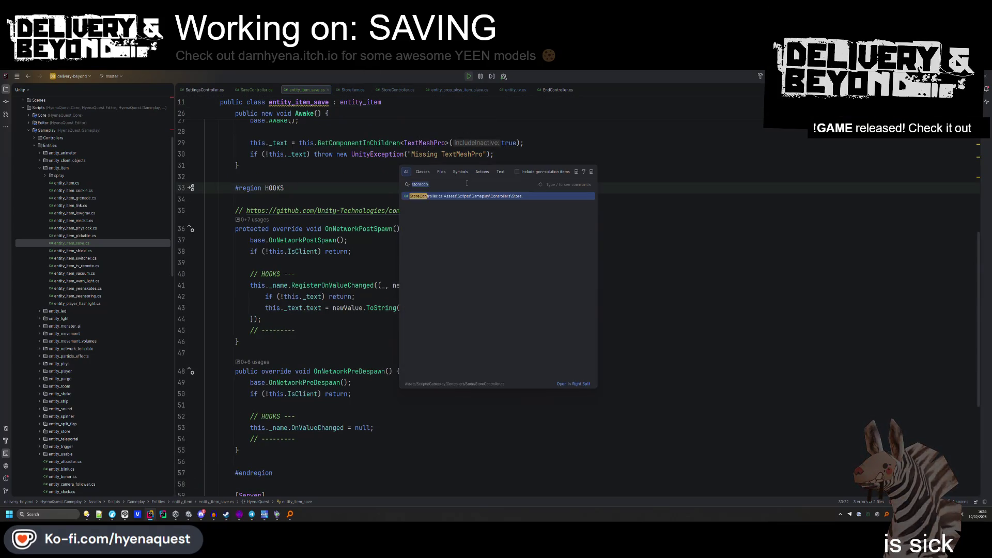
pyautogui.write('ntity_player_')
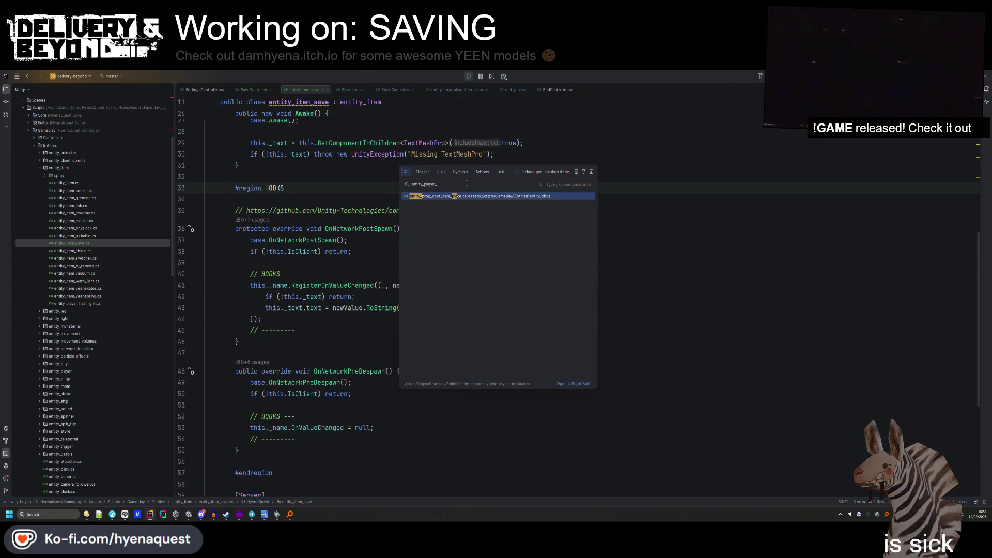
pyautogui.press('BackSpace')
pyautogui.press('Down')
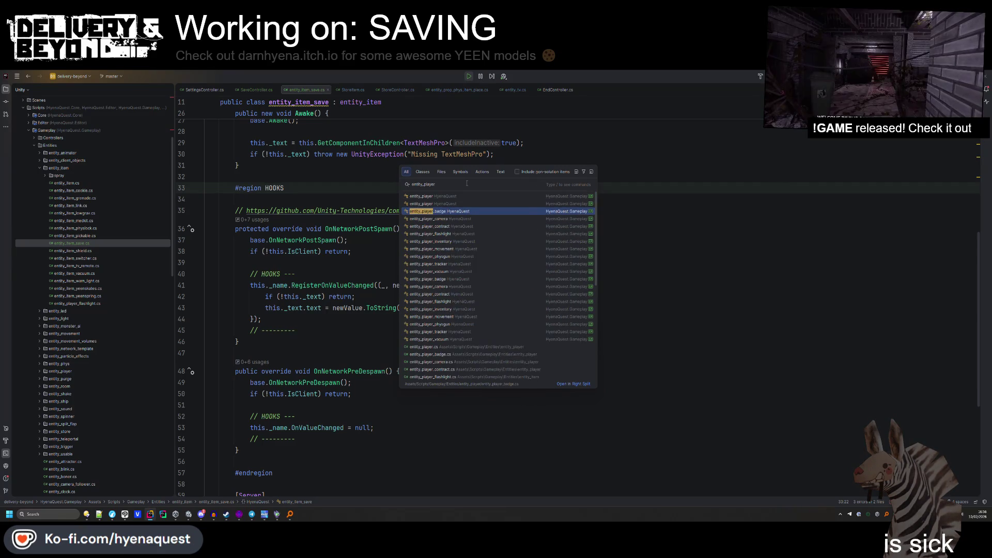
pyautogui.press('Down')
pyautogui.press('Down')
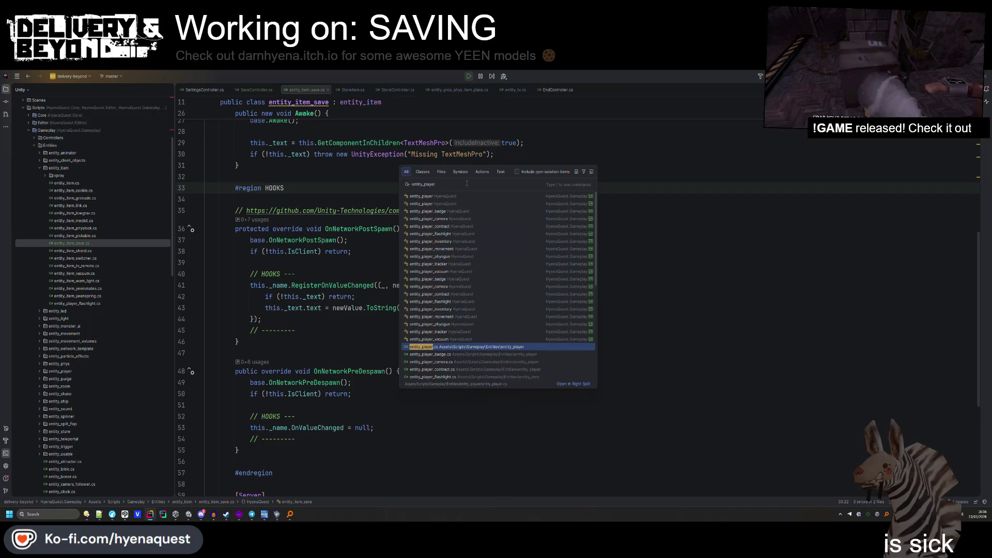
pyautogui.press('Return')
# Find the OnGrab Physics.Raycast and append ', QueryTriggerInteraction.Ignore' on line 2315.
pyautogui.hotkey('ctrl', 'f')
pyautogui.write('raycast')
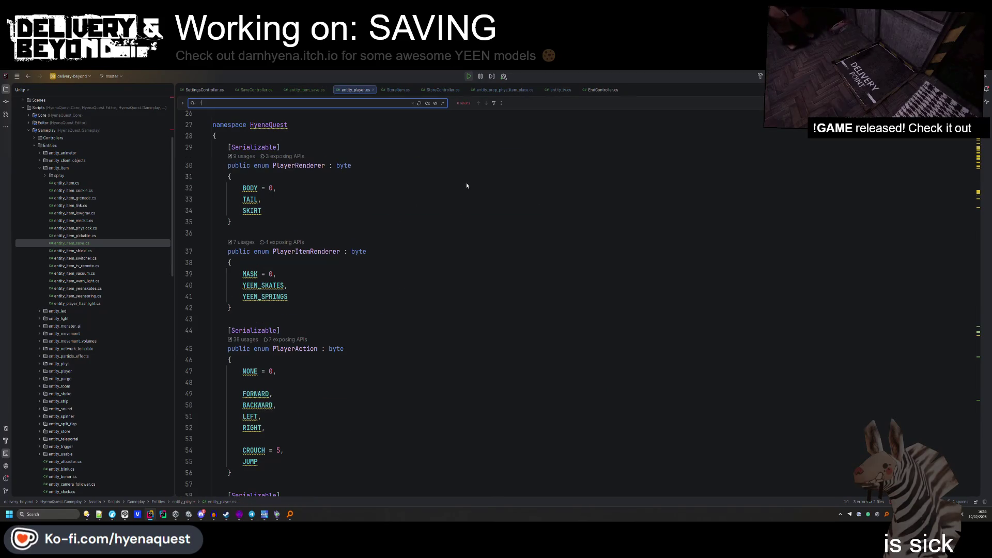
pyautogui.press('Return')
pyautogui.press('Return')
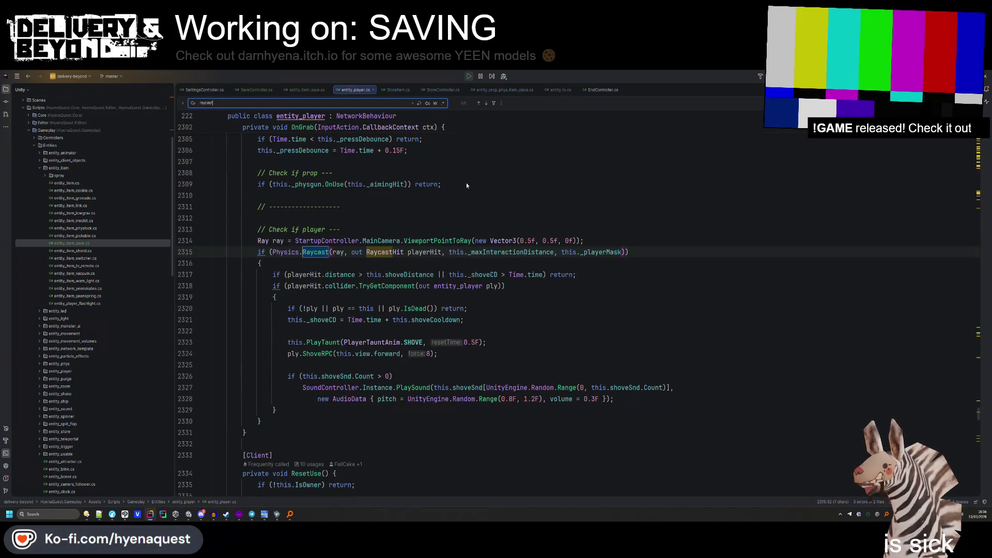
pyautogui.click(621, 252)
pyautogui.write(', ')
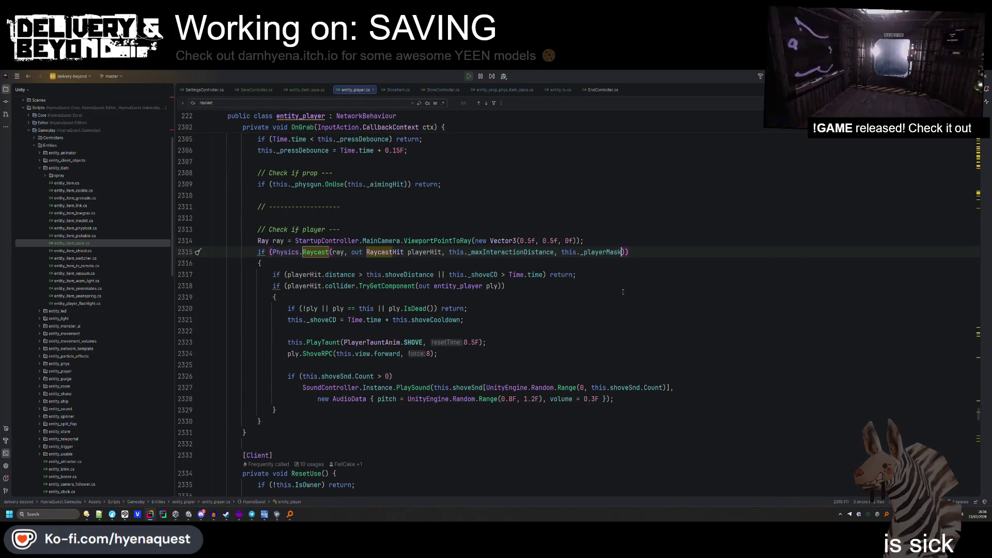
pyautogui.write('Query')
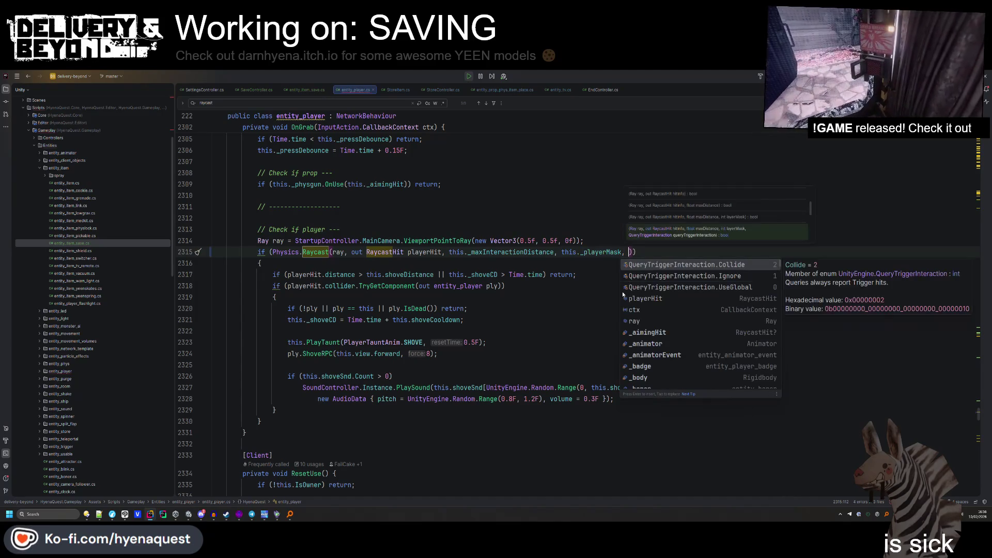
pyautogui.press('Down')
pyautogui.press('Return')
pyautogui.click(622, 292)
pyautogui.moveTo(622, 252); pyautogui.dragTo(735, 252)
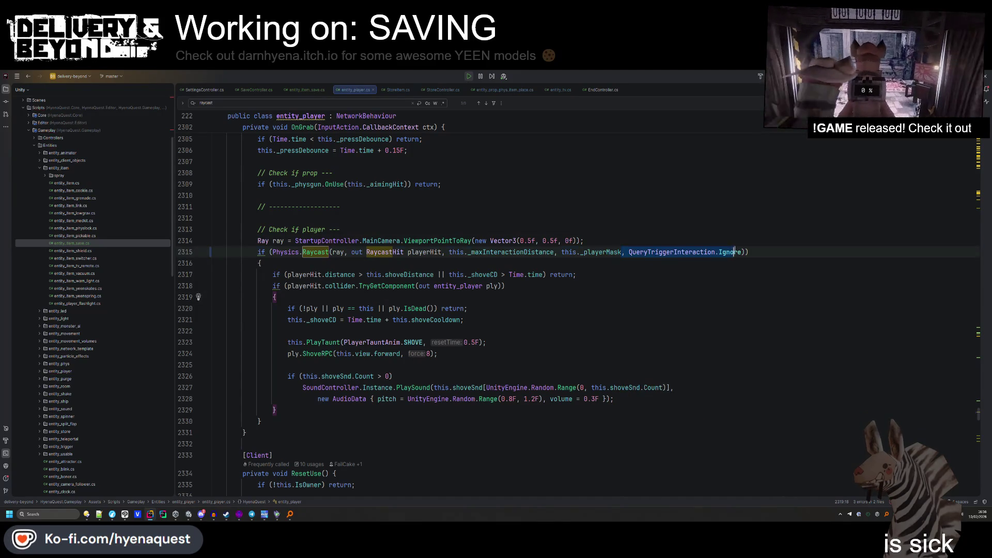
pyautogui.click(742, 252)
# Search again to jump to the next Raycast match on line 2373.
pyautogui.scroll(-7, 743, 251)
pyautogui.scroll(8, 465, 258)
pyautogui.click(309, 275)
pyautogui.hotkey('ctrl', 'f')
pyautogui.press('Return')
pyautogui.press('Return')
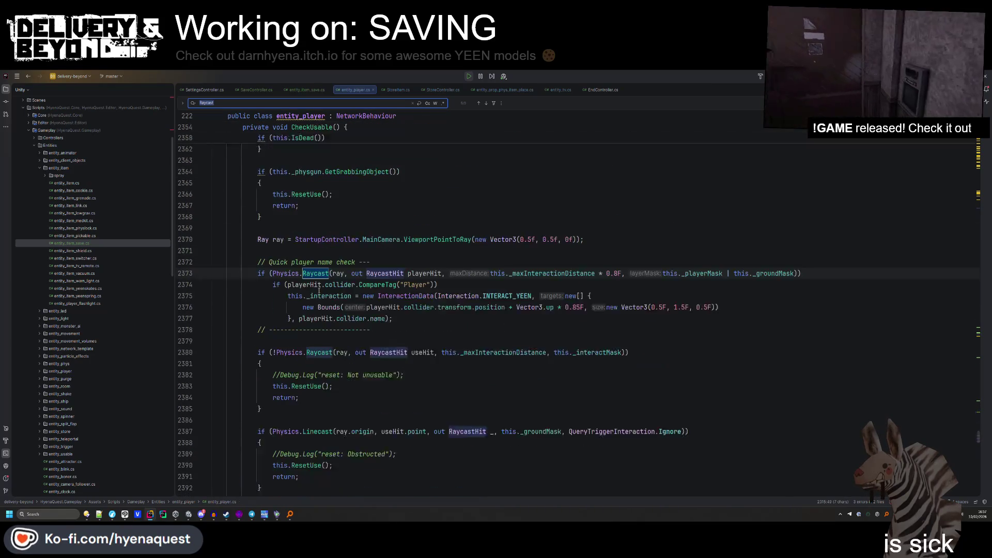
# Close the find bar and paste the trigger-ignore argument into the line 2380 raycast.
pyautogui.click(803, 232)
pyautogui.press('Escape')
pyautogui.click(621, 338)
pyautogui.write(', QueryTriggerInteraction.Ignore')
# Remove the trigger-ignore argument from the line 2380 raycast again.
pyautogui.click(701, 386)
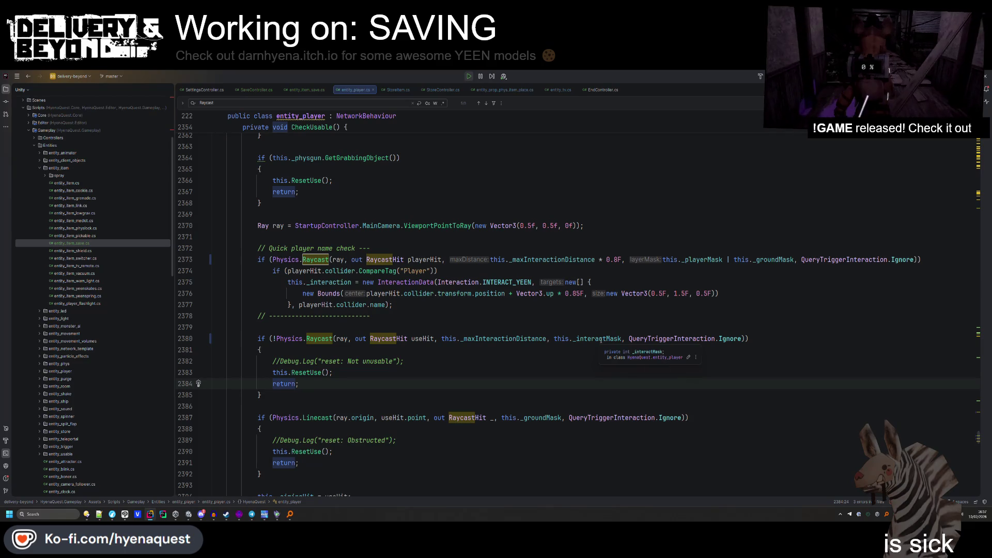
pyautogui.moveTo(624, 339); pyautogui.dragTo(783, 339)
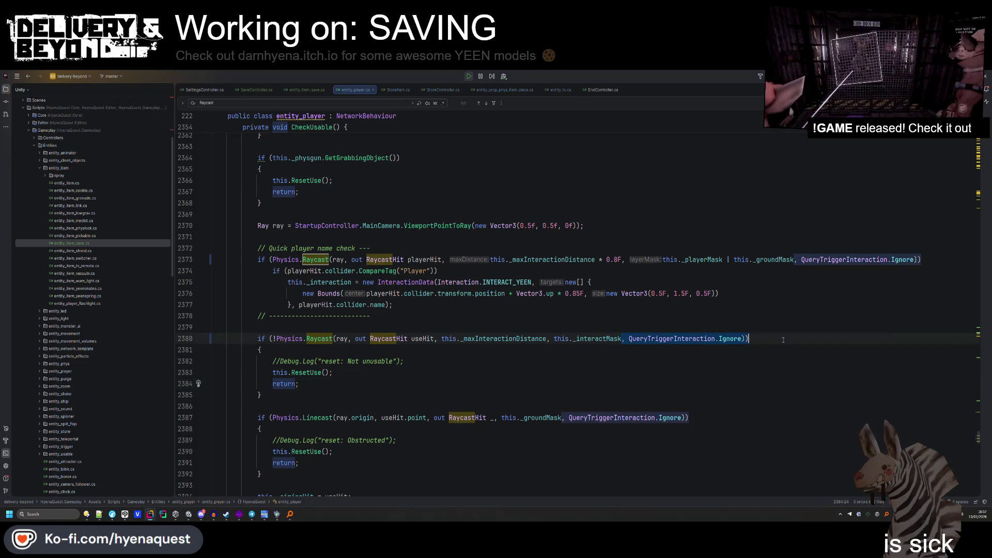
pyautogui.press('BackSpace')
pyautogui.click(749, 322)
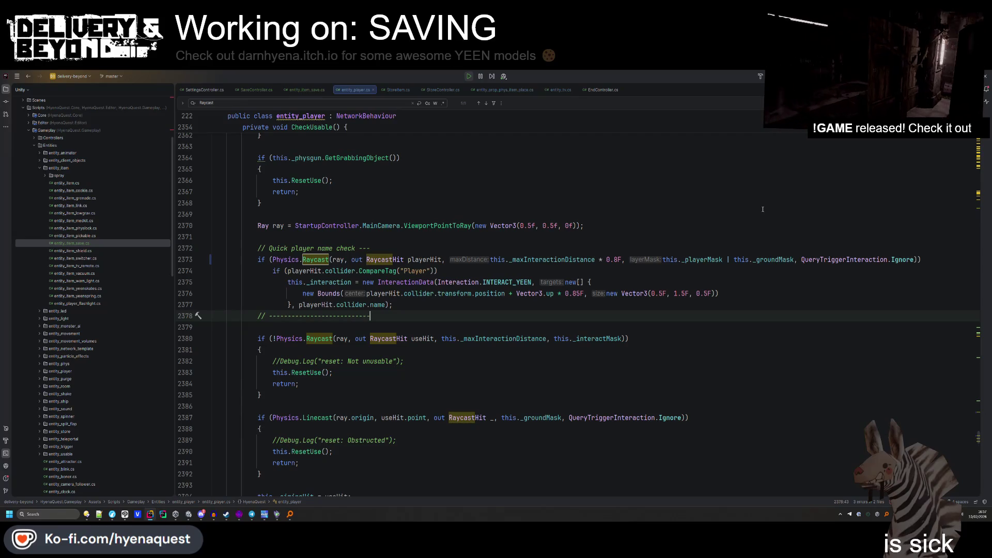
pyautogui.scroll(3, 582, 373)
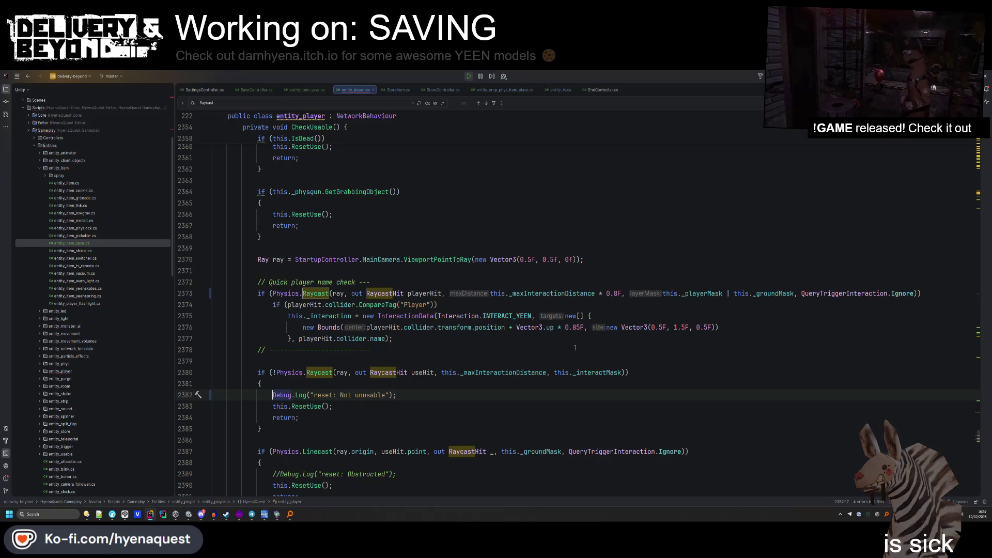
pyautogui.hotkey('alt', 'Tab')
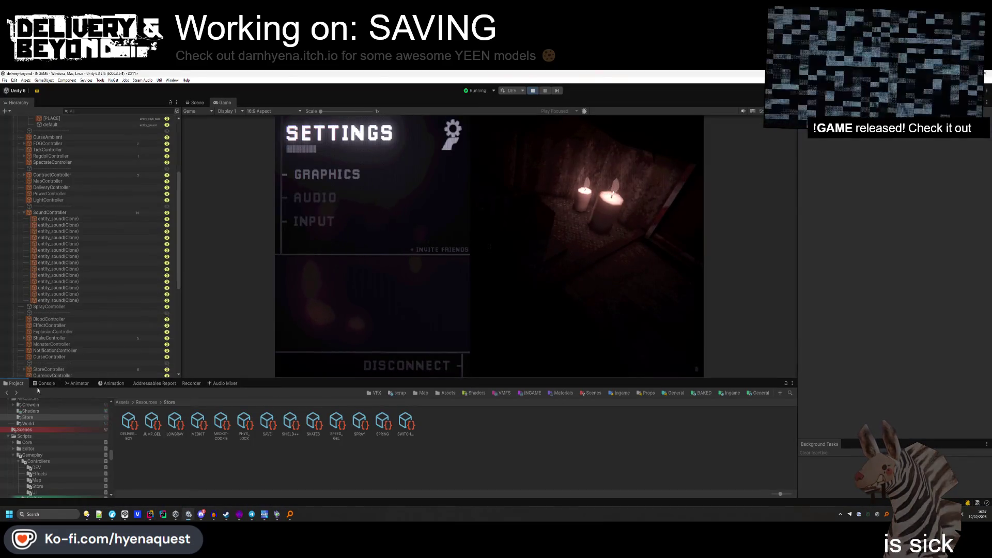
# Show the Console and resume play until 'reset: Not unusable' logs, then return to CheckUsable.
pyautogui.click(46, 383)
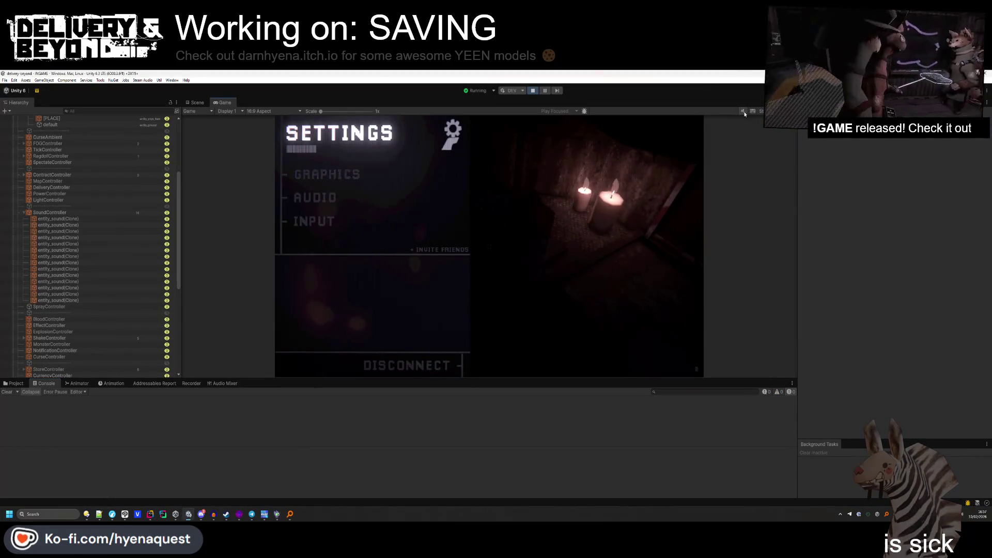
pyautogui.click(675, 200)
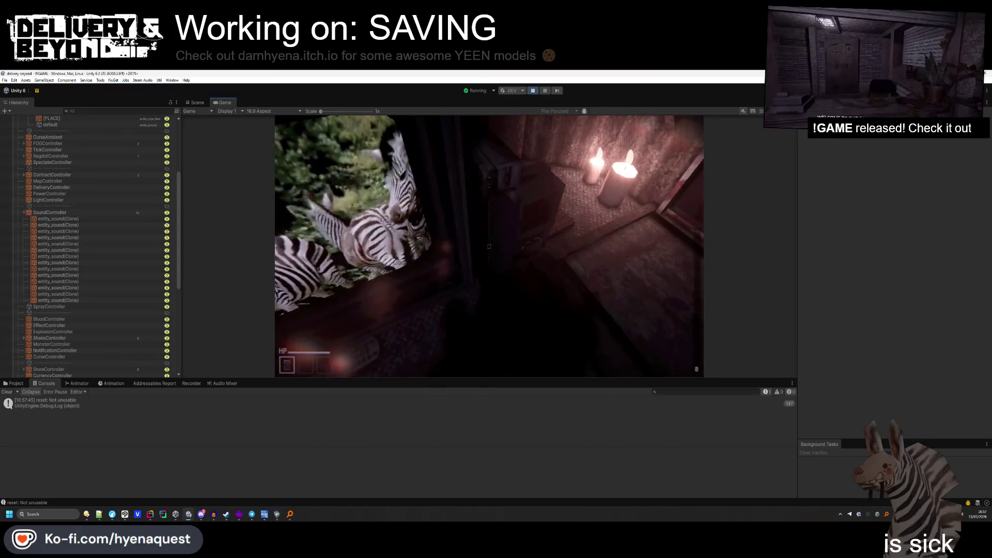
pyautogui.hotkey('alt', 'Tab')
pyautogui.press('End')
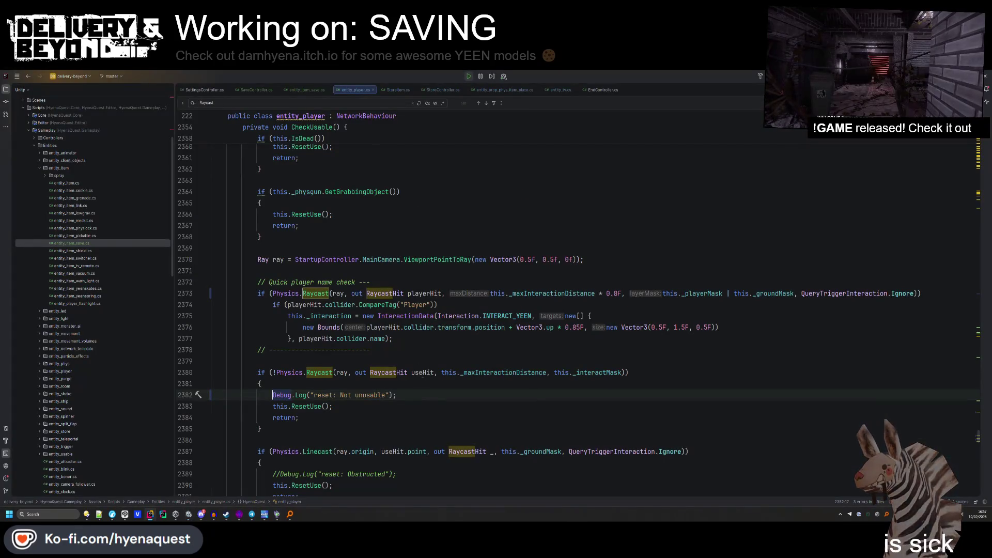
# Move the Debug.Log line below the ground checks and reformat the code.
pyautogui.hotkey('shift', 'Up')
pyautogui.hotkey('ctrl', 'c')
pyautogui.press('BackSpace')
pyautogui.scroll(-3, 398, 351)
pyautogui.scroll(-3, 422, 270)
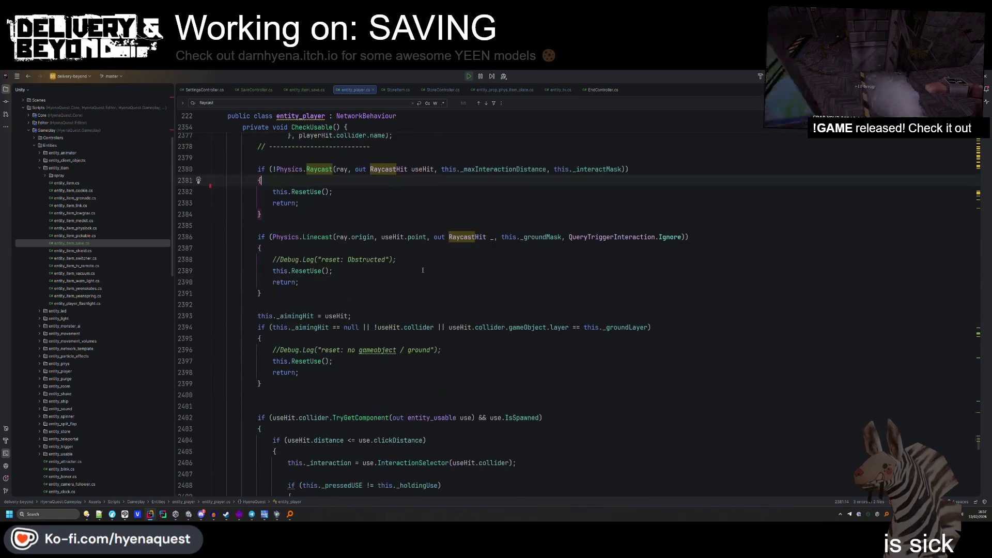
pyautogui.click(258, 395)
pyautogui.press('Down')
pyautogui.hotkey('ctrl', 'v')
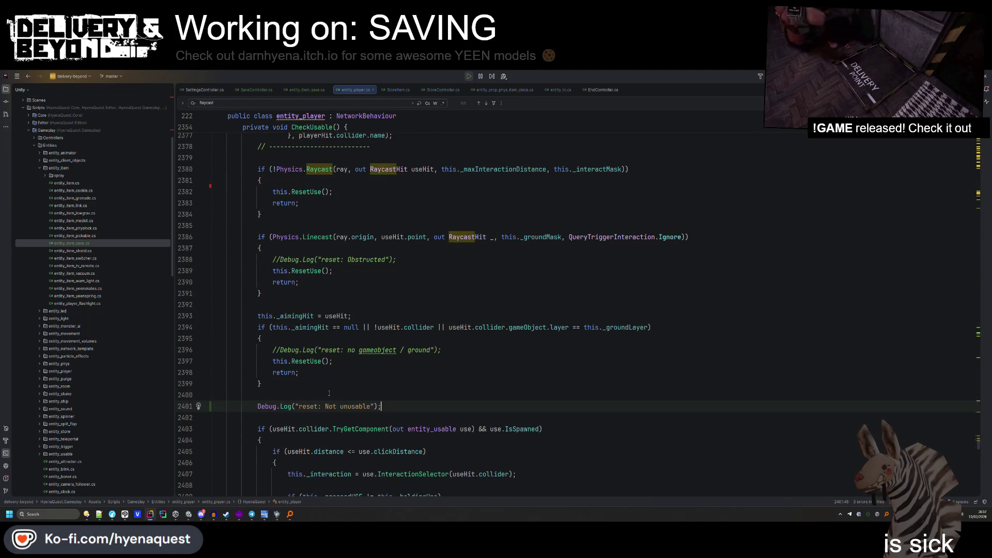
pyautogui.hotkey('alt', 'Tab')
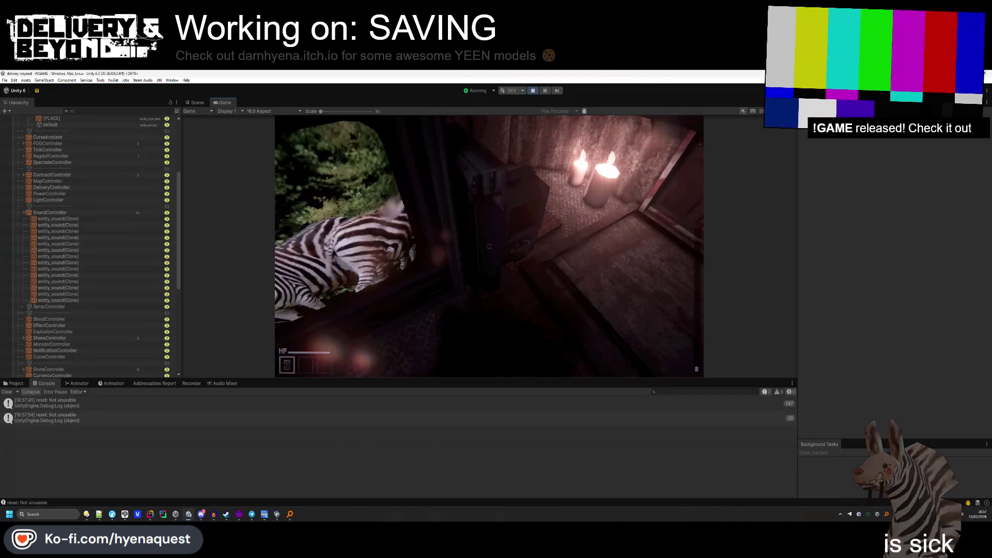
pyautogui.hotkey('alt', 'Tab')
pyautogui.hotkey('ctrl', 'alt', 'l')
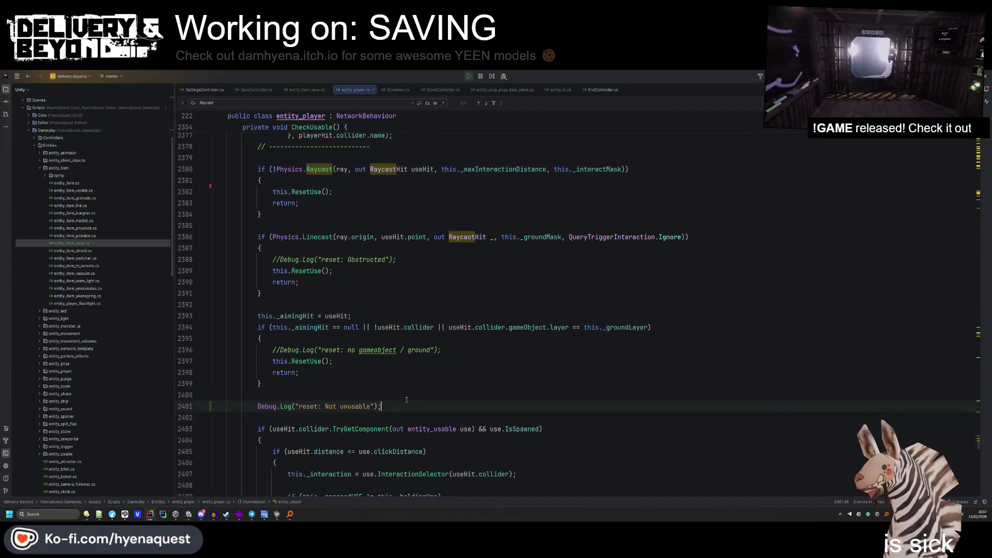
# Change the log's argument to useHit.collider.isTrigger using autocomplete.
pyautogui.moveTo(407, 400); pyautogui.dragTo(408, 408)
pyautogui.scroll(-3, 419, 366)
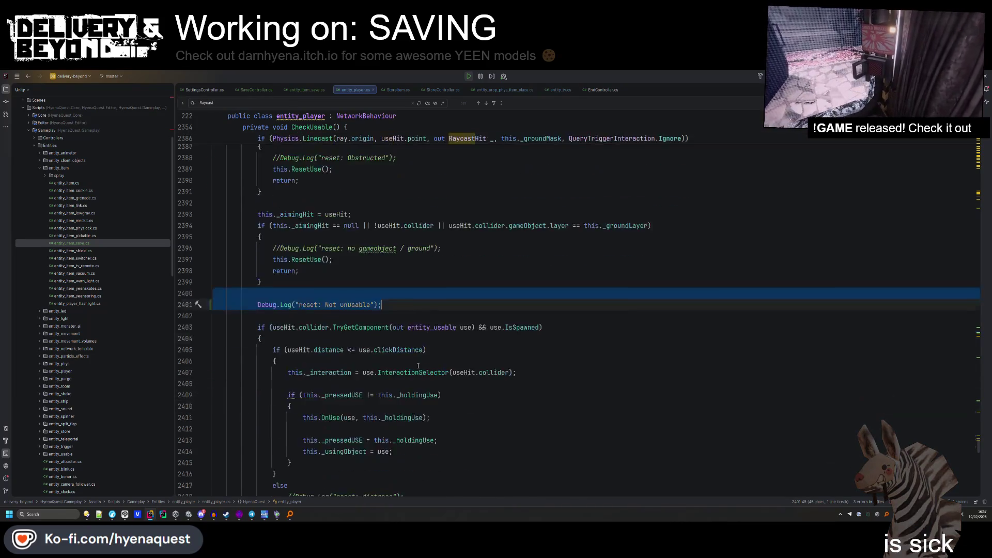
pyautogui.scroll(-1, 447, 233)
pyautogui.scroll(5, 422, 315)
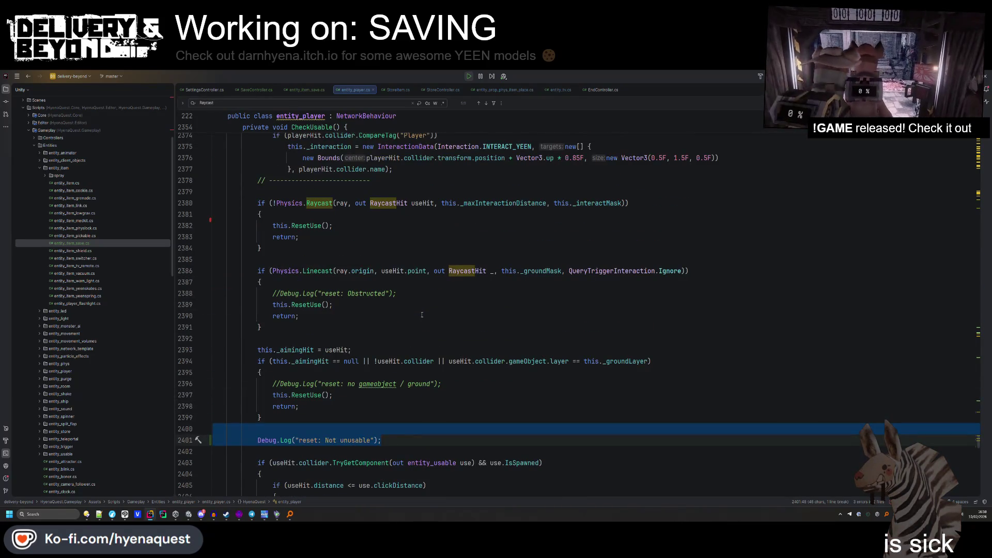
pyautogui.click(296, 350)
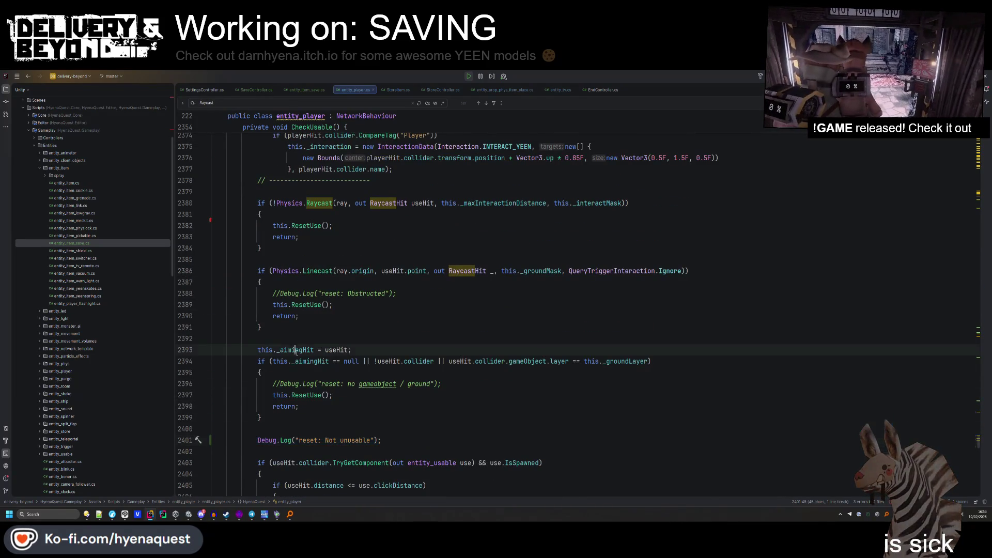
pyautogui.click(372, 440)
pyautogui.write('useHit.')
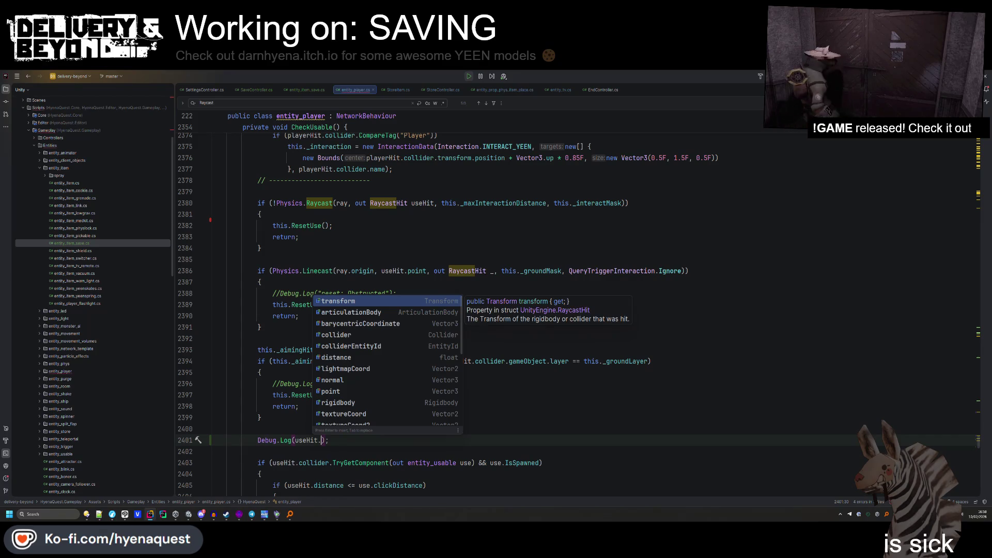
pyautogui.write('col')
pyautogui.press('Return')
pyautogui.write('.isTrigger')
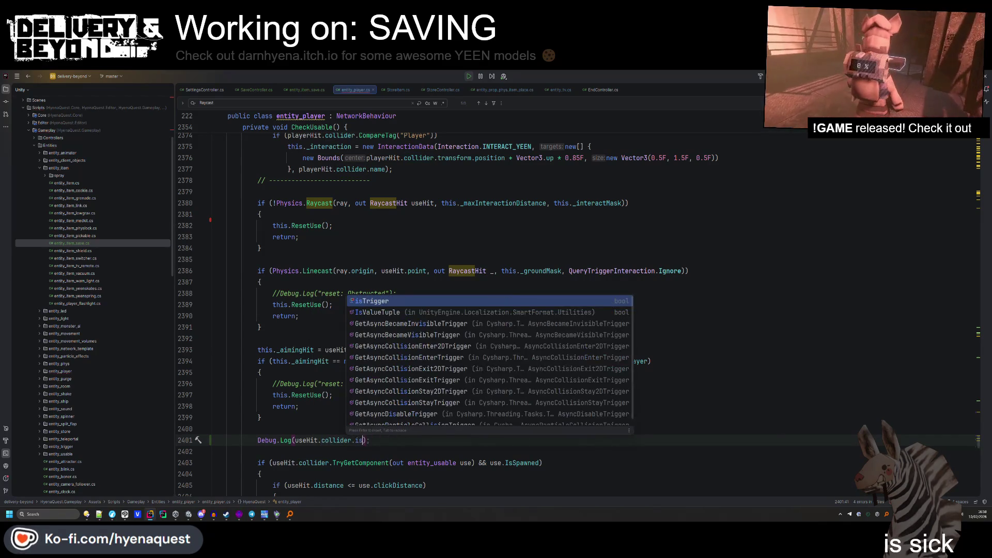
pyautogui.press('Return')
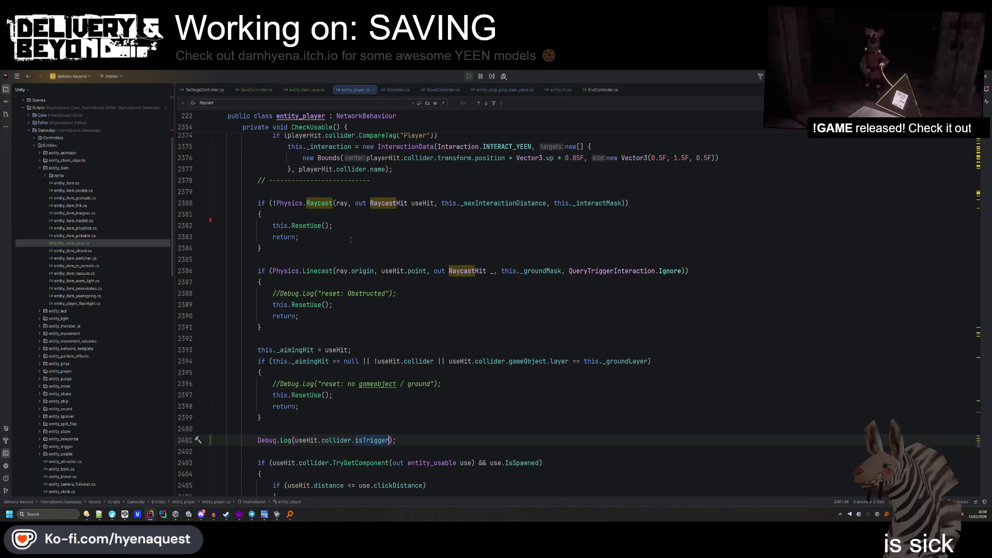
pyautogui.hotkey('alt', 'Tab')
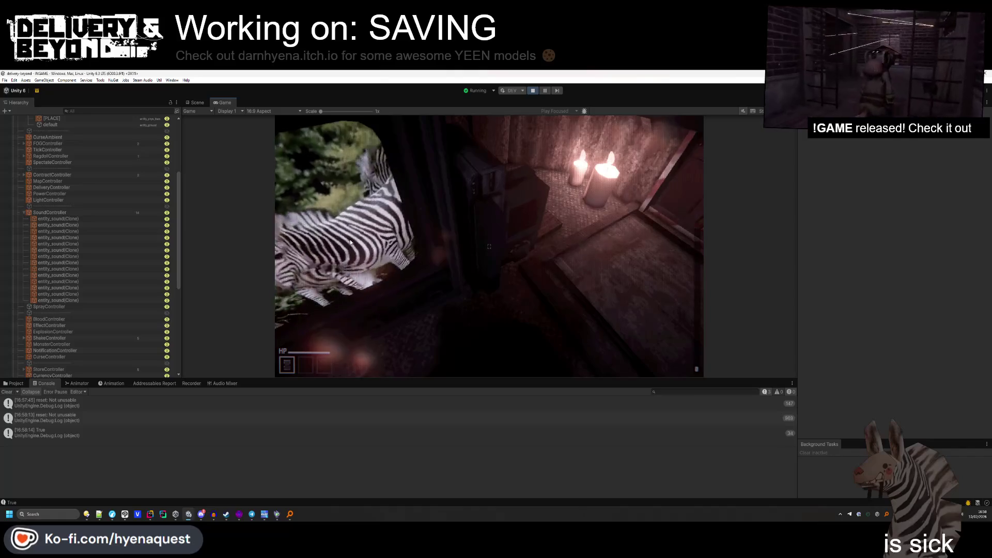
# Delete the isTrigger debug log lines 2400–2401 from CheckUsable.
pyautogui.hotkey('alt', 'Tab')
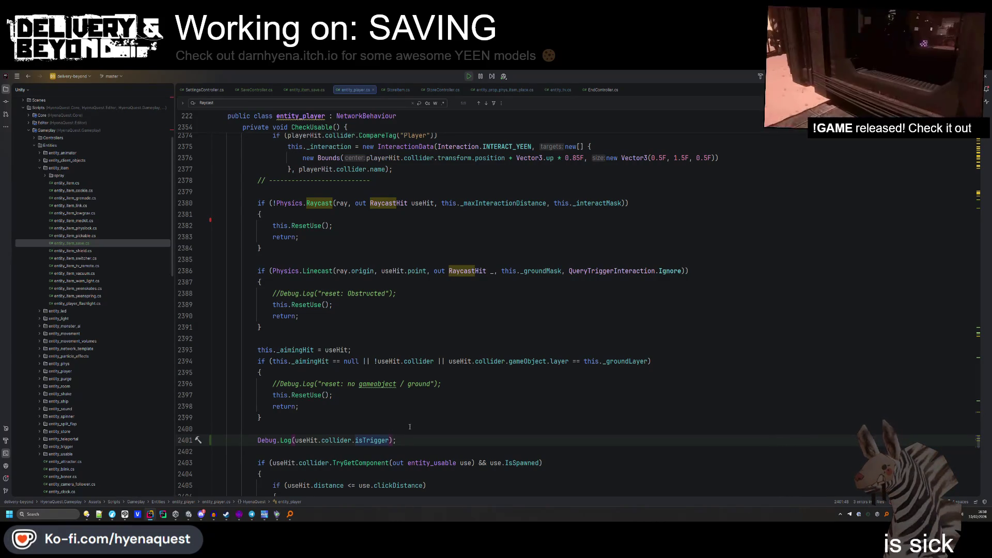
pyautogui.moveTo(408, 441); pyautogui.dragTo(420, 430)
pyautogui.press('Delete')
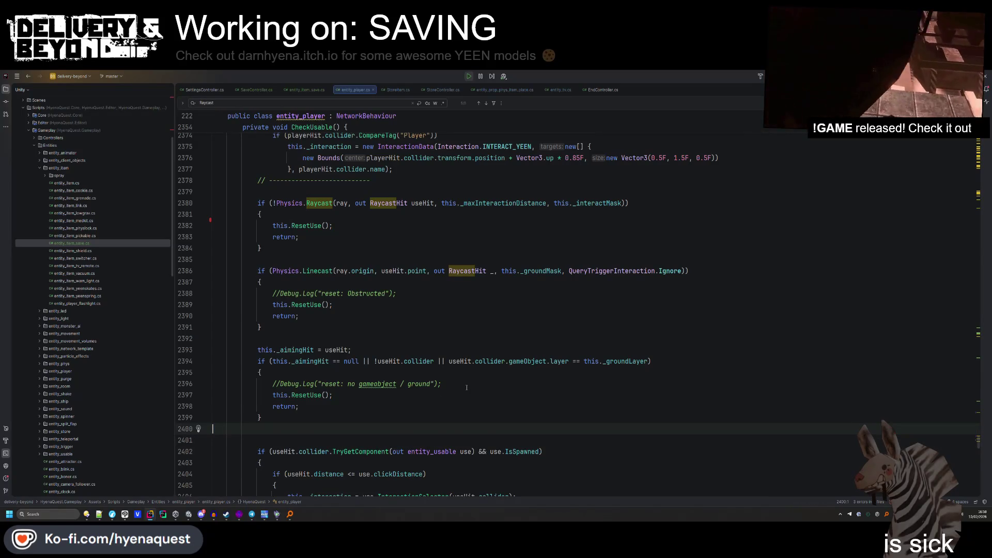
# Remove the leftover blank line and jump to the _interactMask declaration and its occurrences.
pyautogui.press('BackSpace')
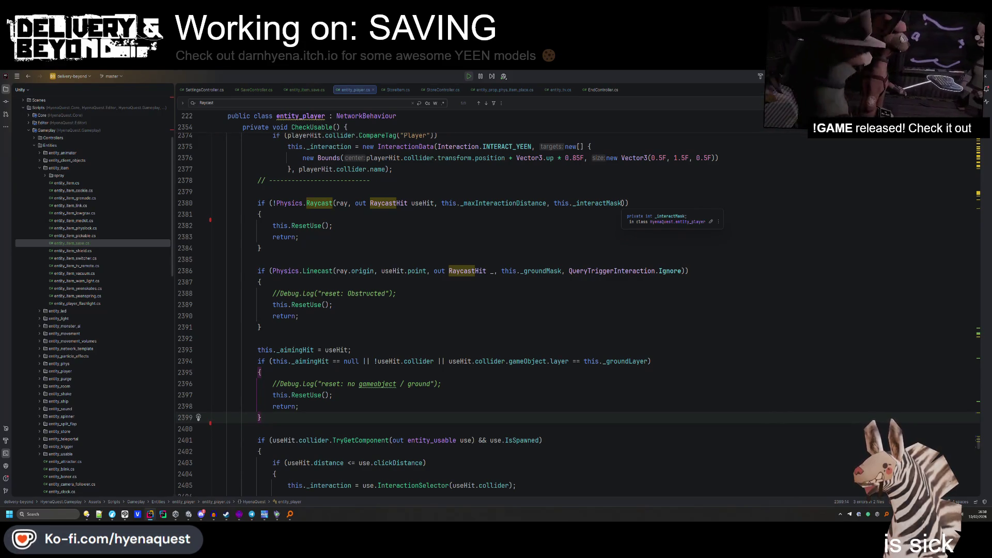
pyautogui.keyDown('ctrl'); pyautogui.click(602, 204); pyautogui.keyUp('ctrl')
pyautogui.hotkey('ctrl', 'f')
pyautogui.press('Return')
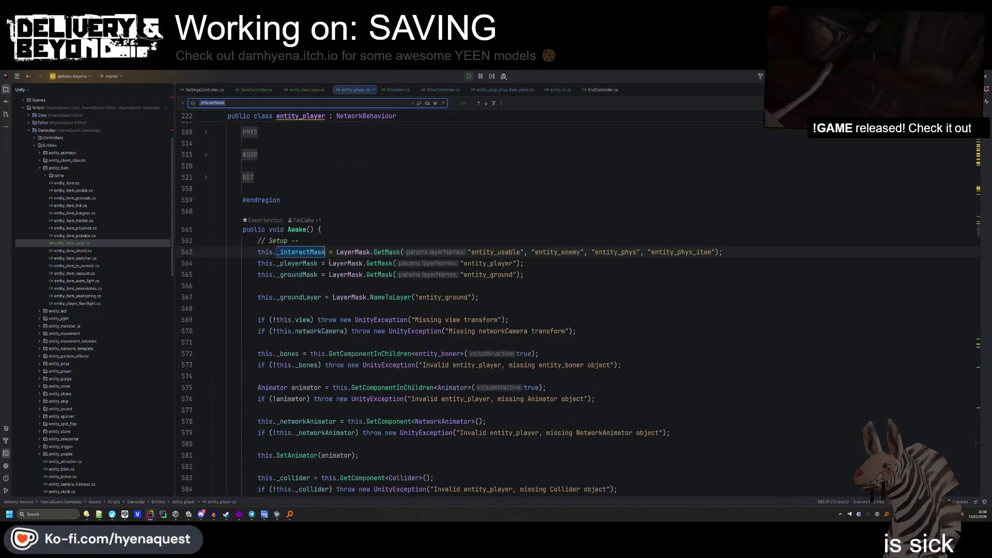
# Step to the _interactMask use in the CheckUsable raycast and place the caret after it.
pyautogui.hotkey('alt', 'Tab')
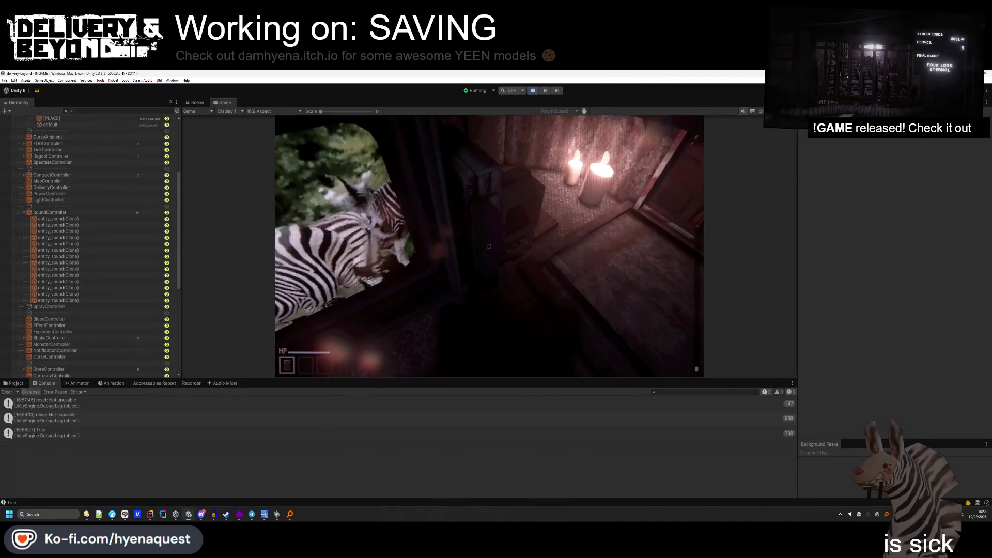
pyautogui.hotkey('alt', 'Tab')
pyautogui.press('Return')
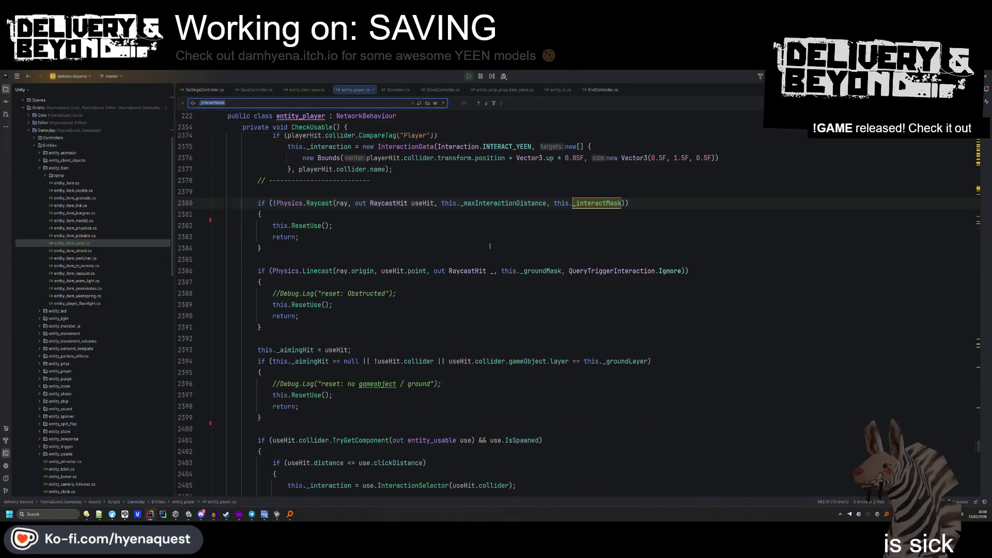
pyautogui.click(489, 248)
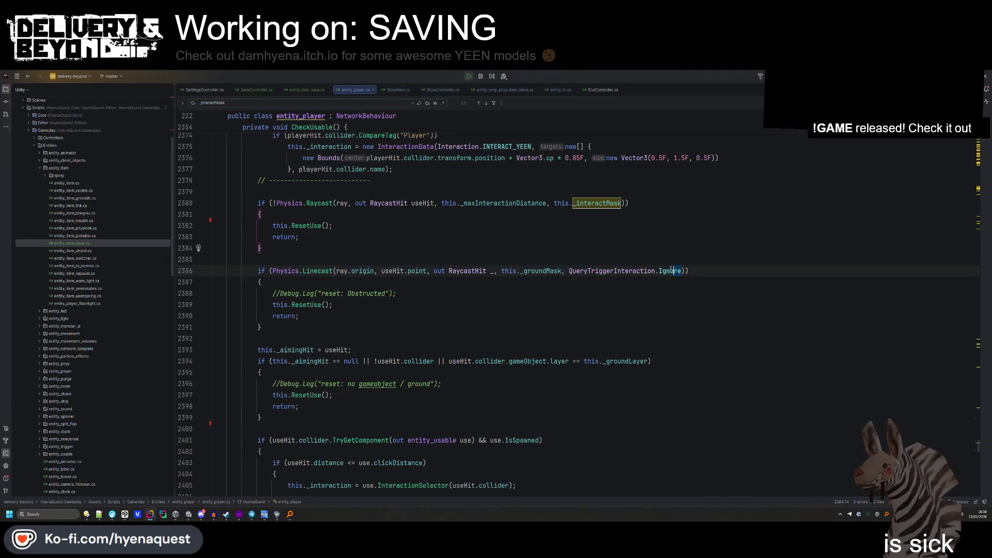
pyautogui.click(623, 204)
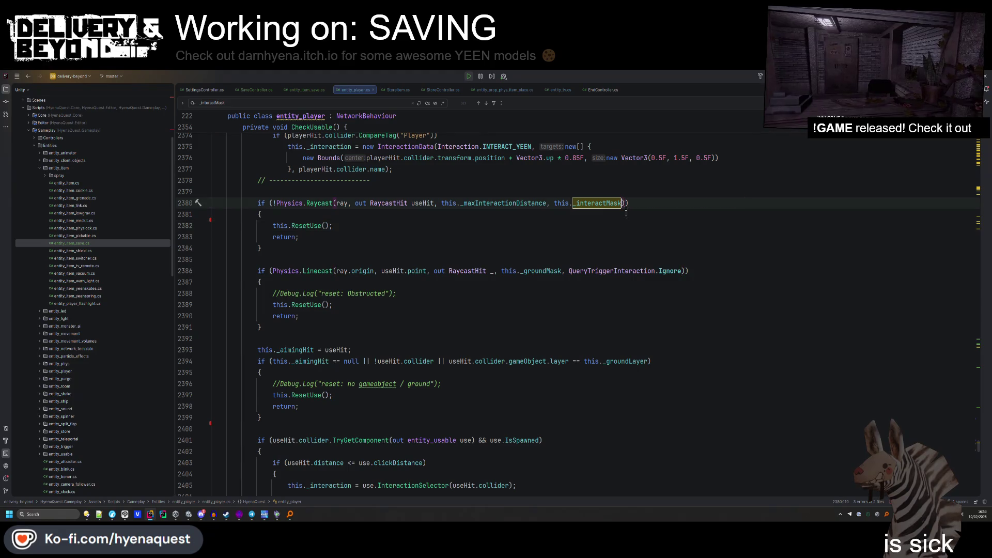
pyautogui.hotkey('alt', 'Tab')
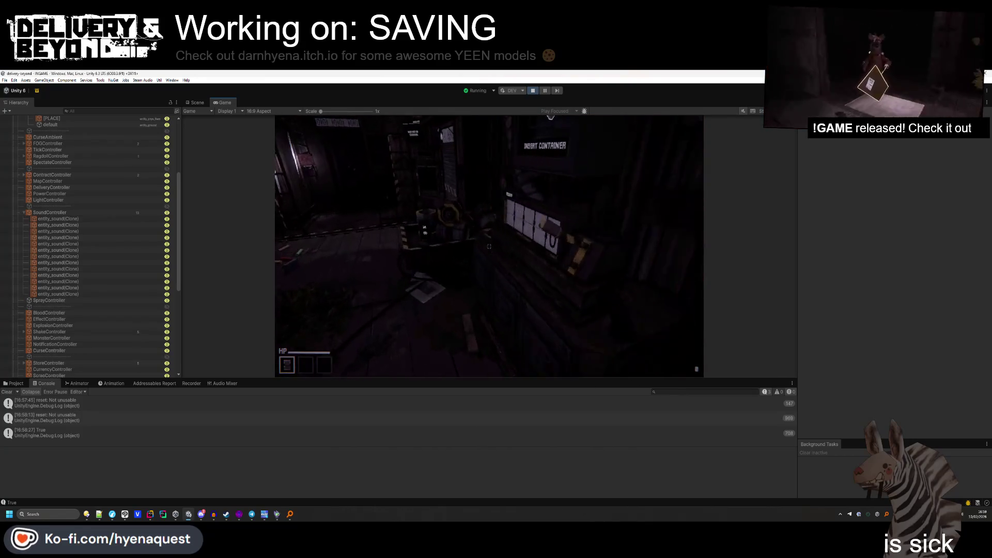
# Playtest the interaction again, pausing with Esc, and revisit the Raycast on line 2380 in Rider.
pyautogui.press('Escape')
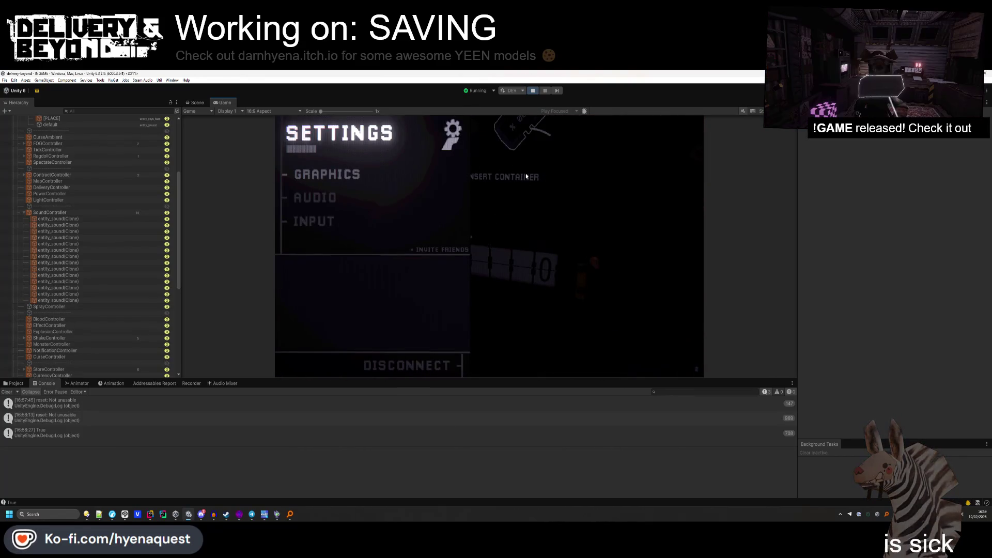
pyautogui.press('Escape')
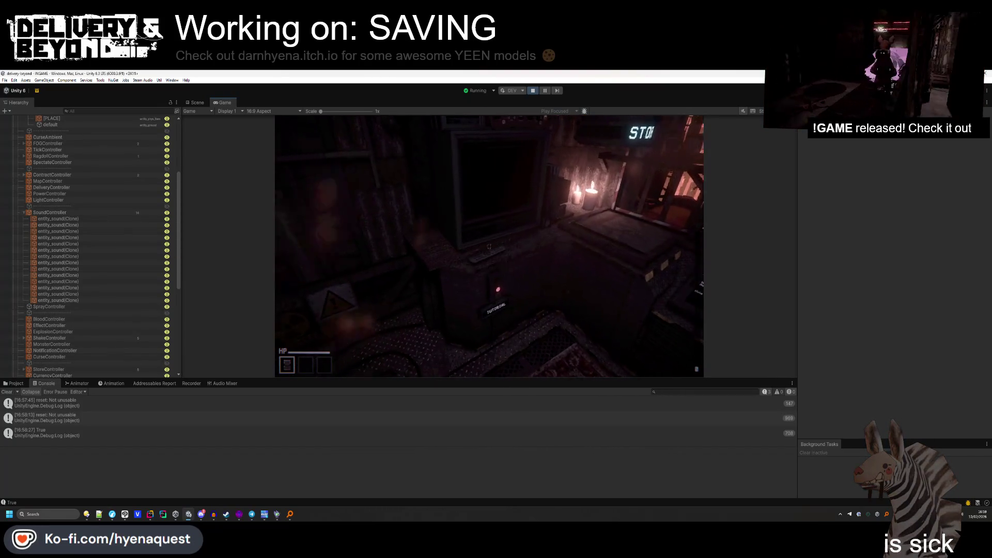
pyautogui.press('Escape')
pyautogui.hotkey('alt', 'Tab')
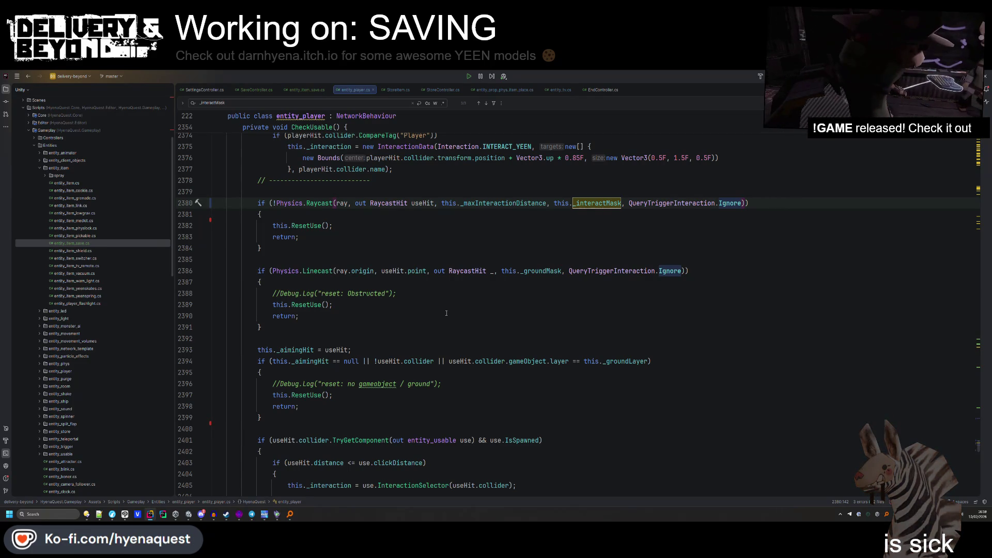
pyautogui.hotkey('alt', 'Tab')
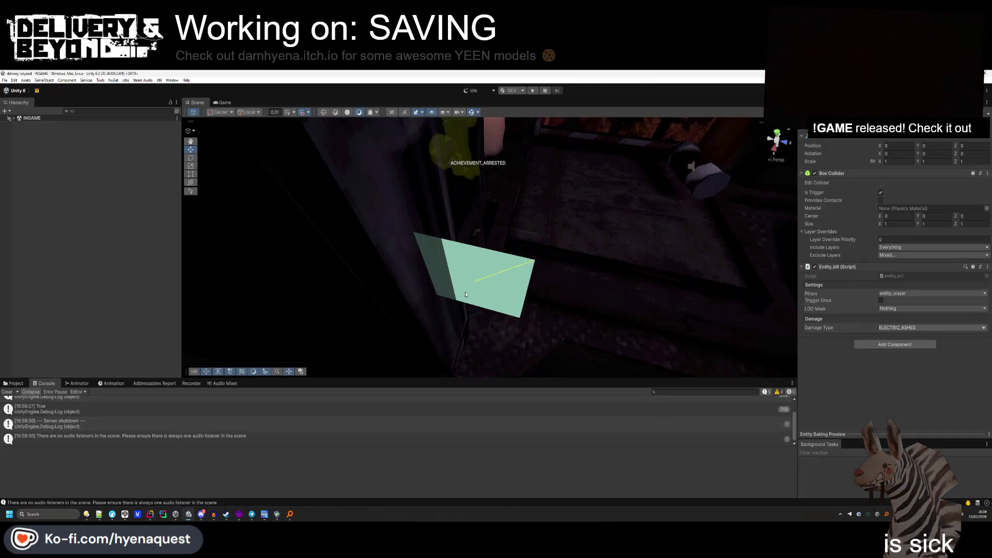
# Put the [PLACE] quad object on the entity_trigger layer.
pyautogui.click(478, 280)
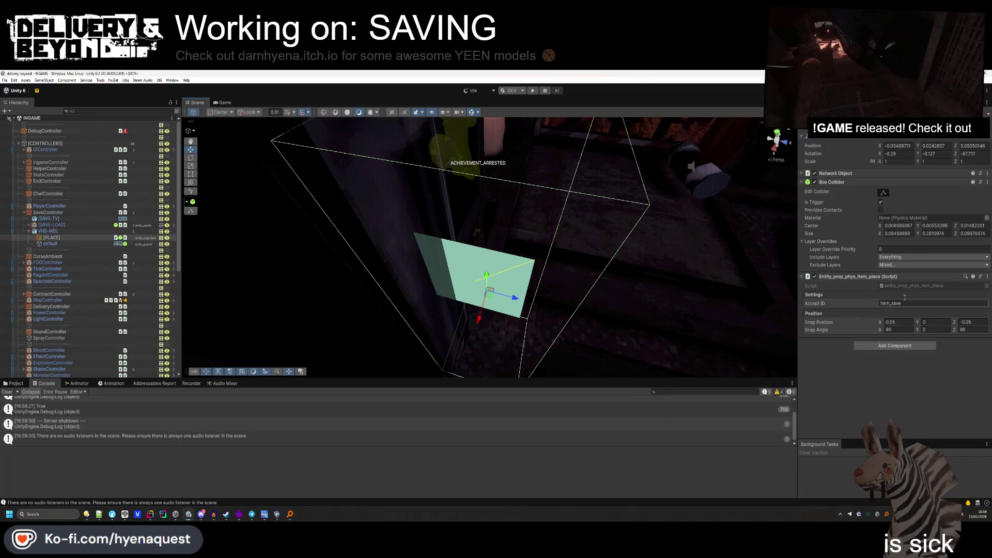
pyautogui.click(946, 135)
pyautogui.click(951, 186)
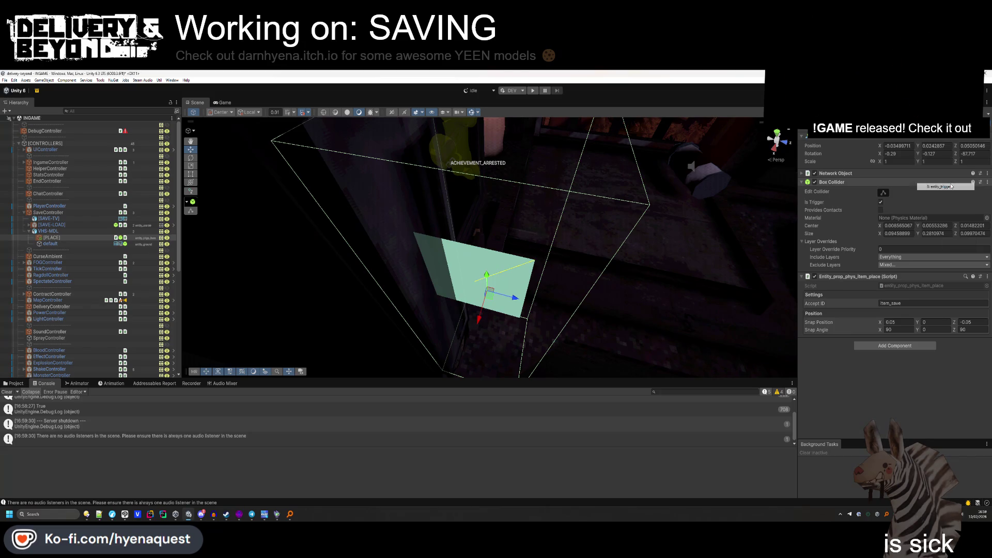
# Review the entity_prop_phys_item_place script's code, then start the game in Play mode.
pyautogui.doubleClick(913, 286)
pyautogui.scroll(-10, 274, 285)
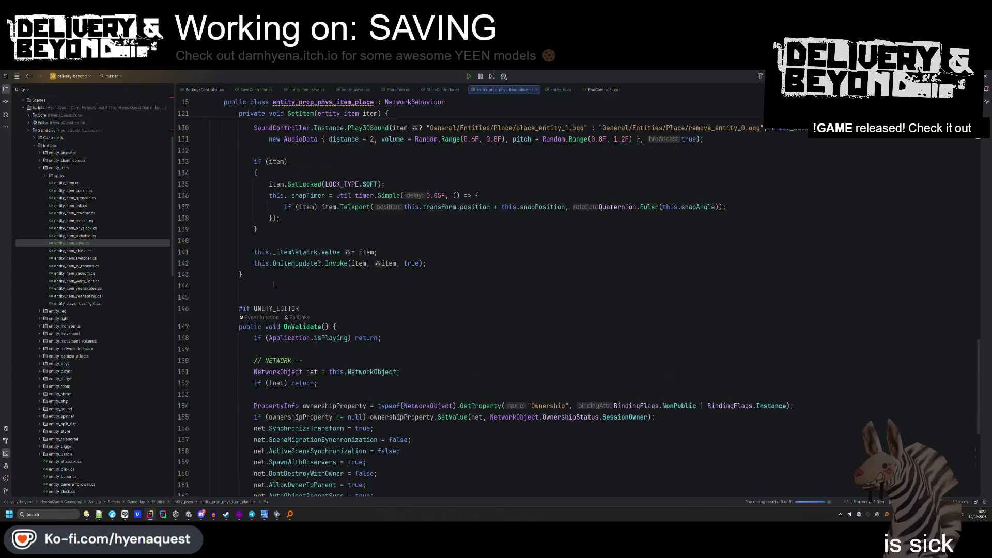
pyautogui.scroll(-8, 274, 285)
pyautogui.scroll(6, 273, 375)
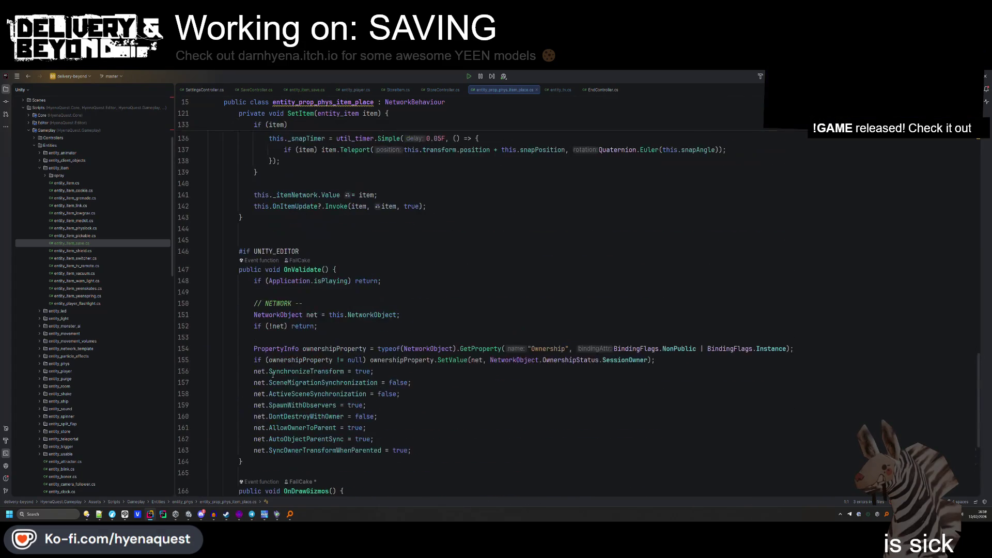
pyautogui.hotkey('alt', 'Tab')
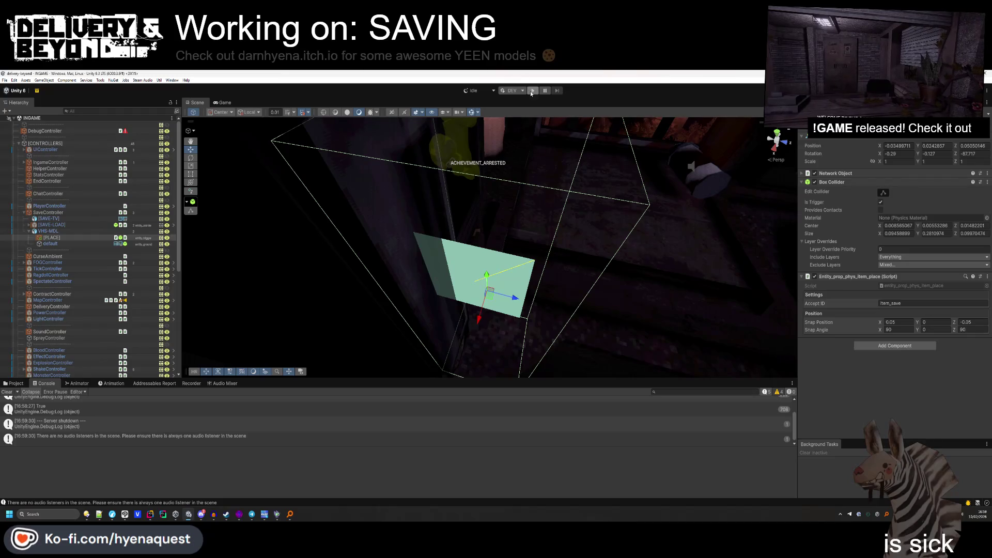
pyautogui.click(532, 91)
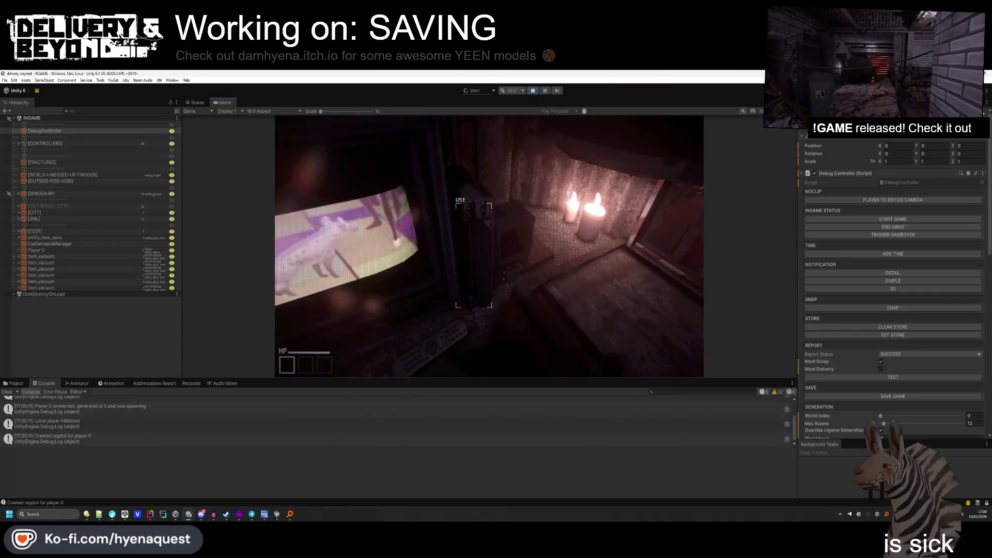
# Free the cursor, exit play mode with Ctrl+R and choose Stop and Recompile.
pyautogui.press('Escape')
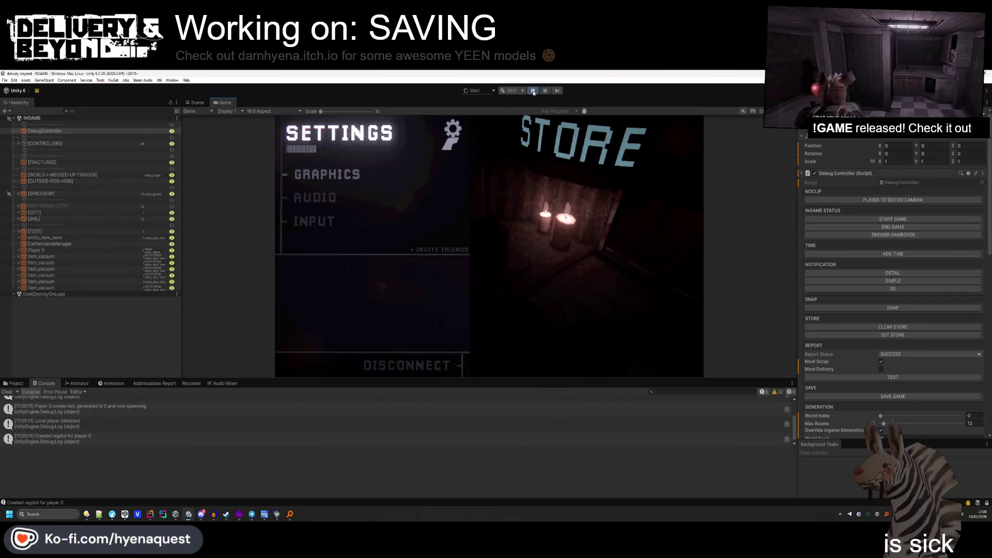
pyautogui.hotkey('ctrl', 'r')
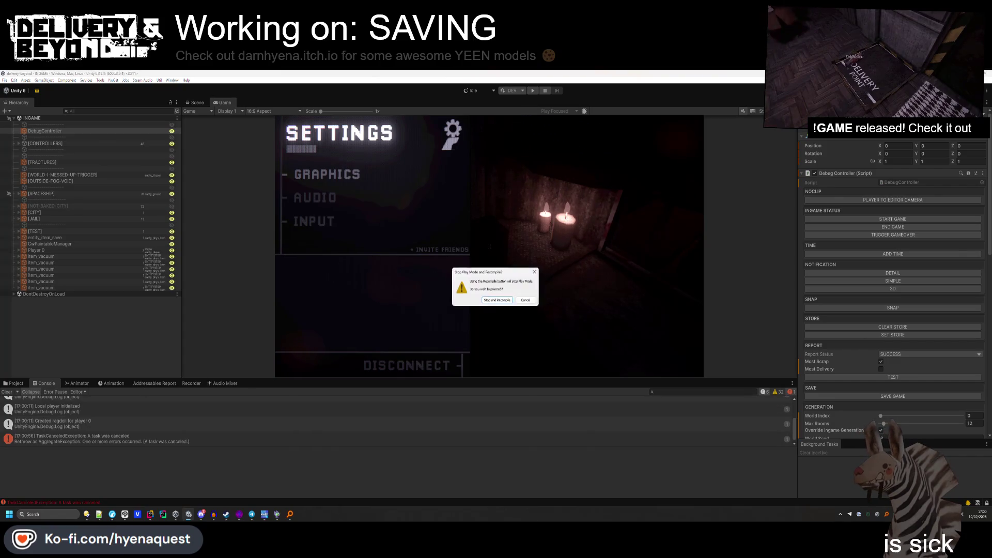
pyautogui.click(499, 301)
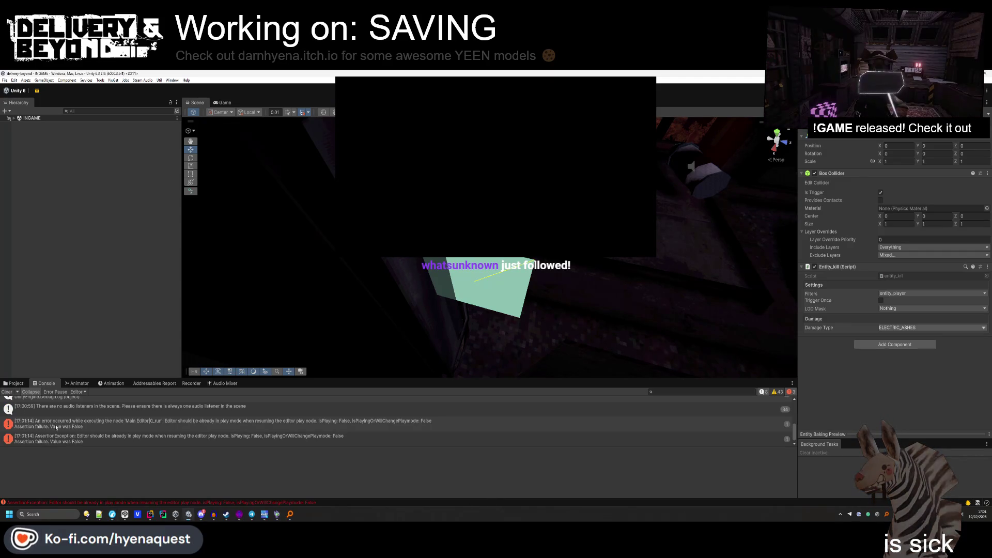
# Clear the console, frame the [SAVE-LOAD] button and collapse its Box Collider.
pyautogui.click(7, 392)
pyautogui.moveTo(392, 243)
pyautogui.mouseDown()
pyautogui.moveTo(402, 253)
pyautogui.moveTo(385, 242)
pyautogui.moveTo(418, 228)
pyautogui.moveTo(332, 228)
pyautogui.mouseUp()
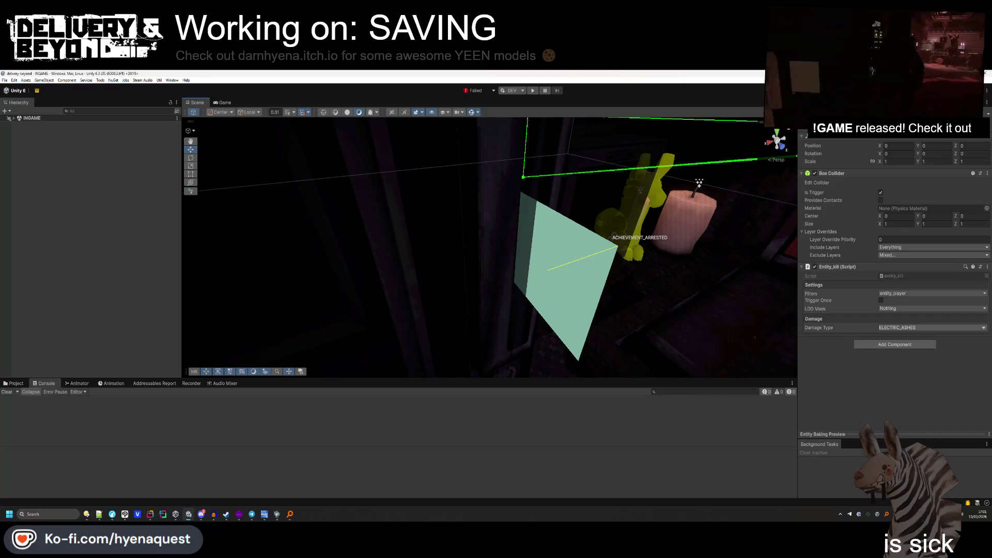
pyautogui.click(510, 329)
pyautogui.moveTo(510, 328)
pyautogui.mouseDown()
pyautogui.moveTo(394, 286)
pyautogui.moveTo(481, 284)
pyautogui.moveTo(735, 198)
pyautogui.mouseUp()
pyautogui.click(482, 284)
pyautogui.press('f')
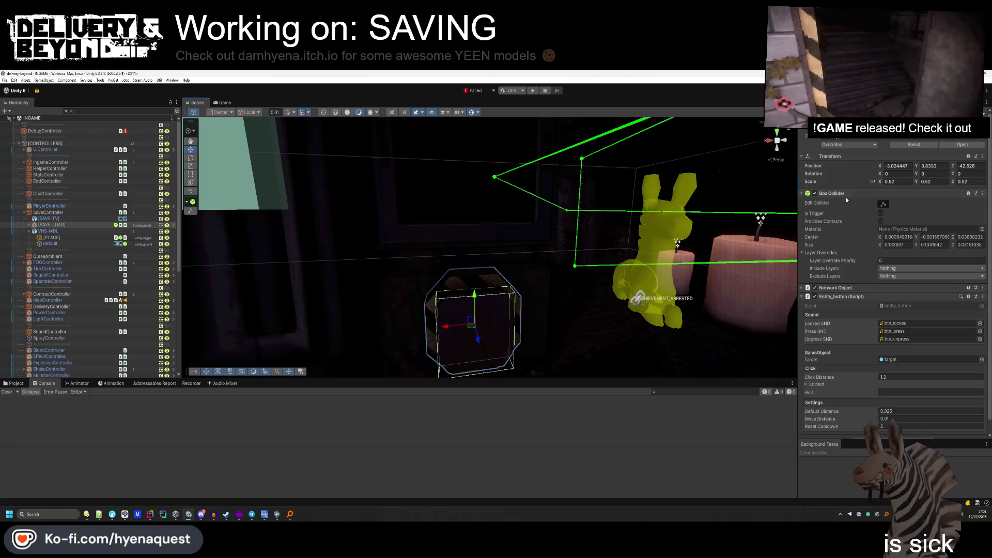
pyautogui.click(846, 193)
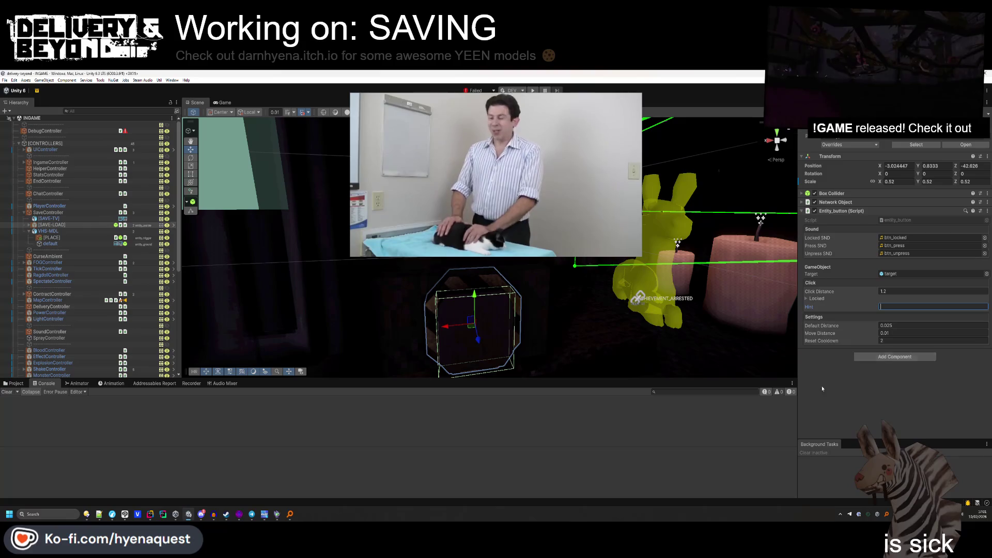
# Fly to the achievement objects and show the entity_phys scripts in the Project browser.
pyautogui.moveTo(362, 310); pyautogui.dragTo(403, 289)
pyautogui.moveTo(303, 233); pyautogui.dragTo(311, 237)
pyautogui.moveTo(318, 238)
pyautogui.mouseDown()
pyautogui.moveTo(431, 250)
pyautogui.moveTo(565, 236)
pyautogui.moveTo(350, 235)
pyautogui.mouseUp()
pyautogui.moveTo(541, 272)
pyautogui.mouseDown()
pyautogui.moveTo(398, 199)
pyautogui.moveTo(498, 310)
pyautogui.mouseUp()
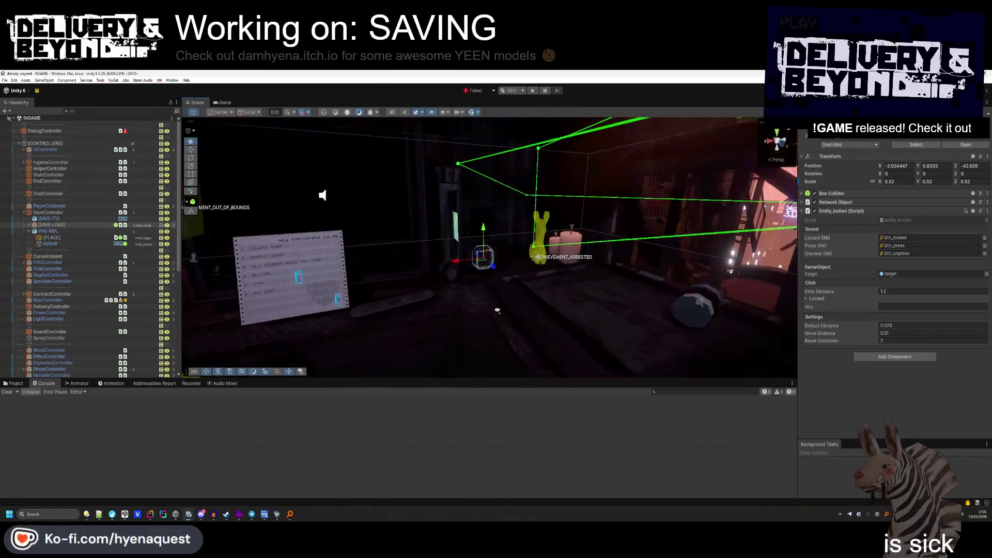
pyautogui.scroll(5, 497, 310)
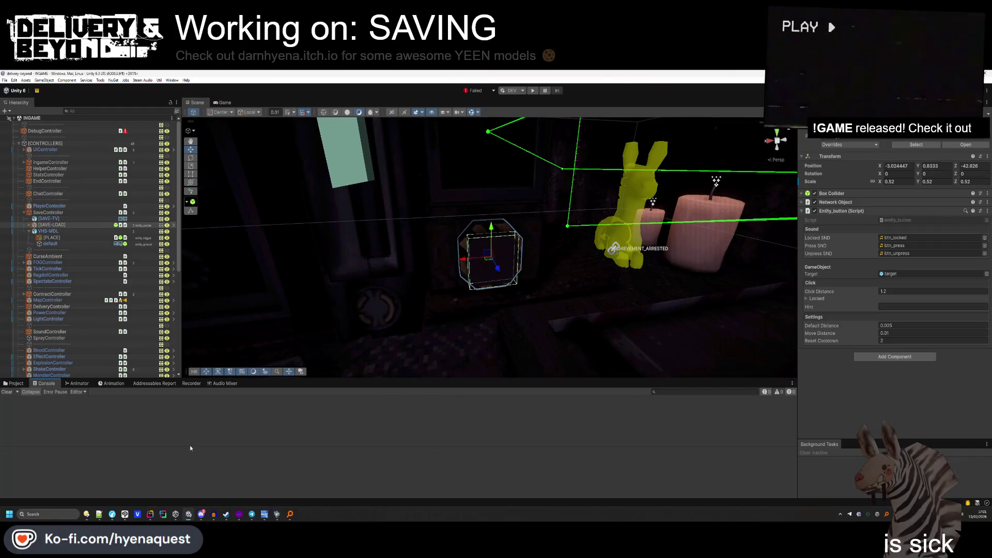
pyautogui.click(13, 383)
pyautogui.moveTo(393, 300)
pyautogui.mouseDown()
pyautogui.moveTo(504, 270)
pyautogui.moveTo(519, 238)
pyautogui.moveTo(483, 176)
pyautogui.moveTo(507, 146)
pyautogui.moveTo(509, 228)
pyautogui.mouseUp()
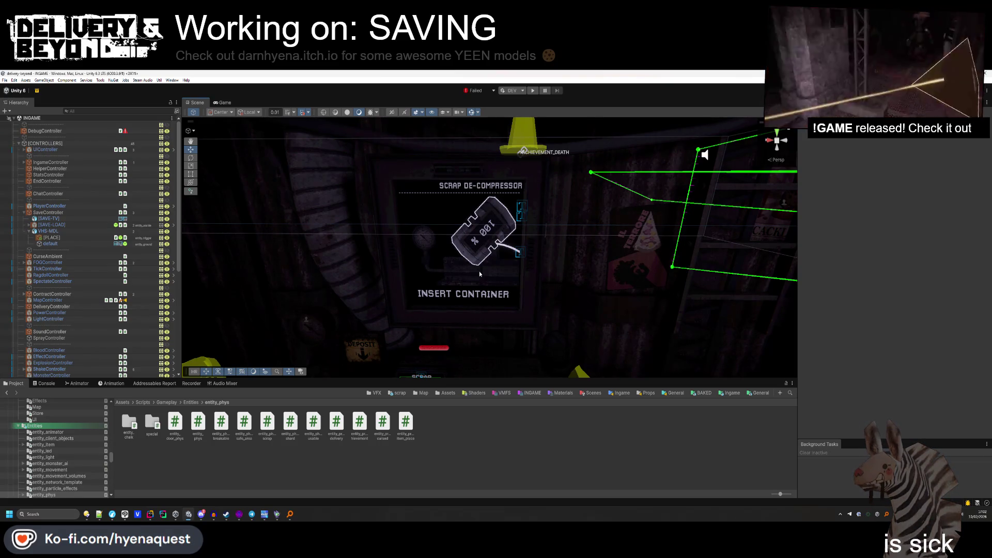
# Check the [TUTORIAL-LABEL] object, then frame the scrap panel.
pyautogui.moveTo(479, 270)
pyautogui.mouseDown()
pyautogui.moveTo(512, 306)
pyautogui.moveTo(522, 259)
pyautogui.moveTo(493, 272)
pyautogui.moveTo(512, 270)
pyautogui.moveTo(467, 237)
pyautogui.mouseUp()
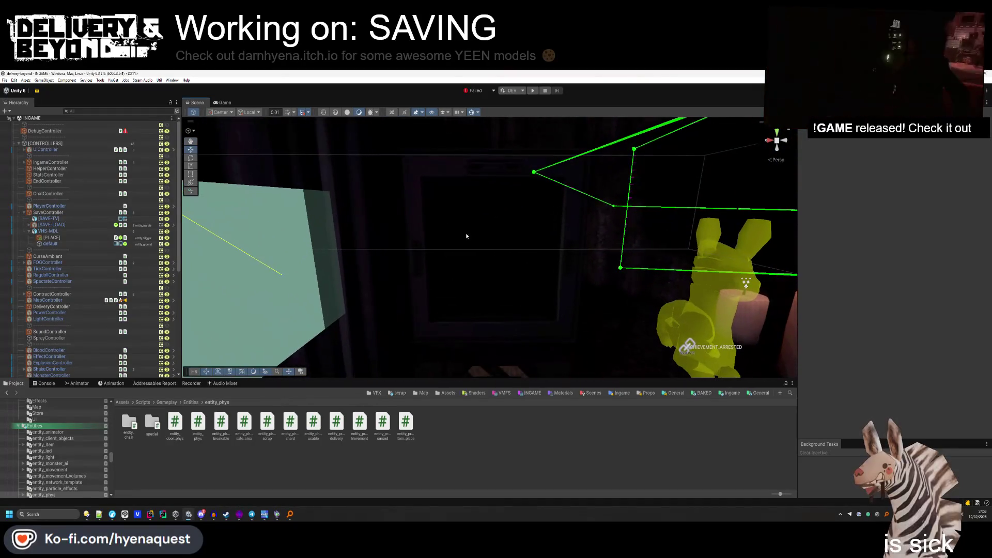
pyautogui.moveTo(550, 282); pyautogui.dragTo(434, 304)
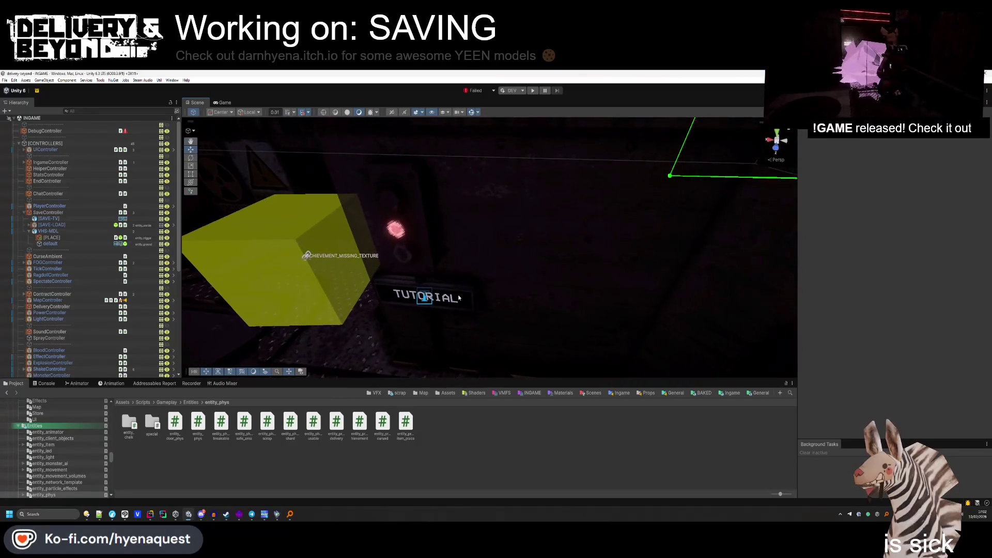
pyautogui.click(435, 304)
pyautogui.scroll(-2, 20, 355)
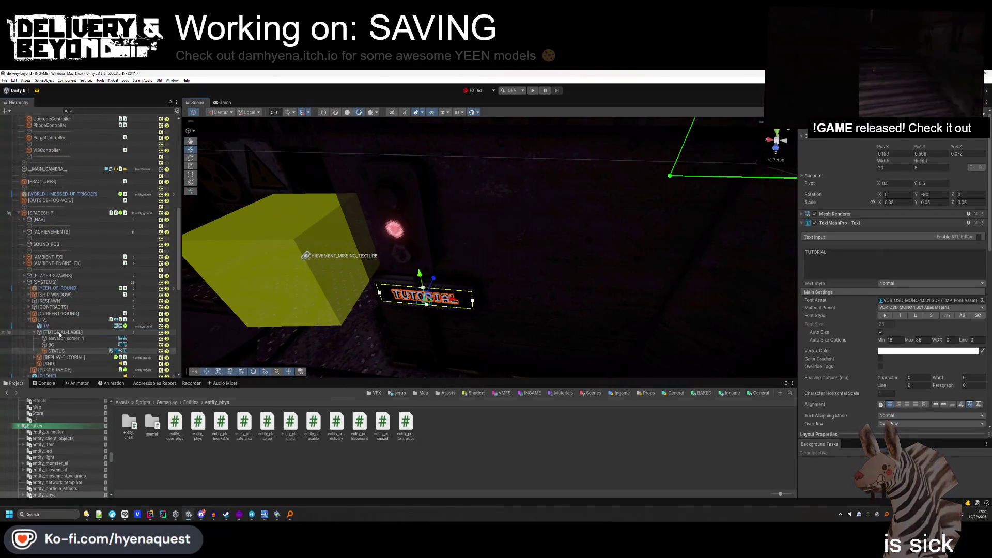
pyautogui.click(35, 335)
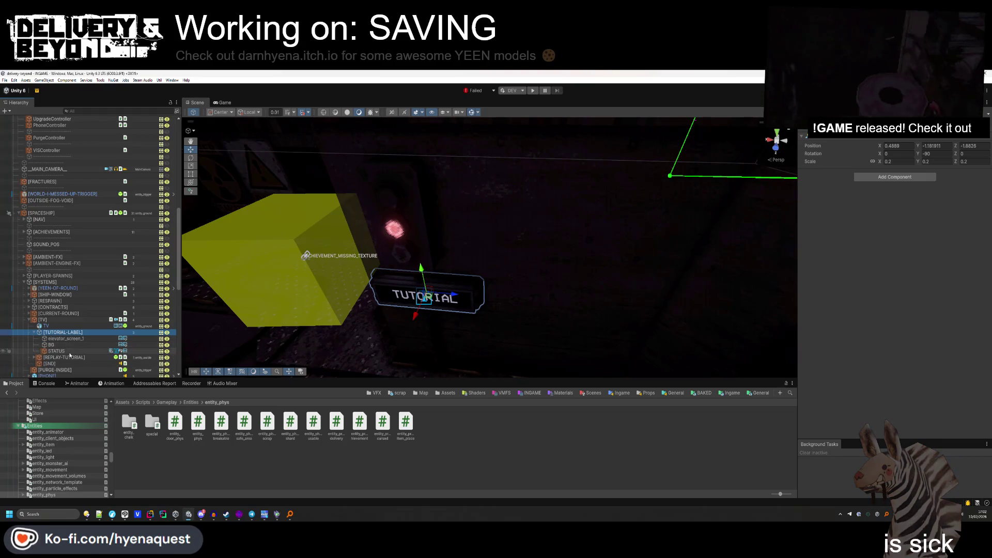
pyautogui.moveTo(408, 289)
pyautogui.mouseDown()
pyautogui.moveTo(397, 301)
pyautogui.moveTo(445, 256)
pyautogui.mouseUp()
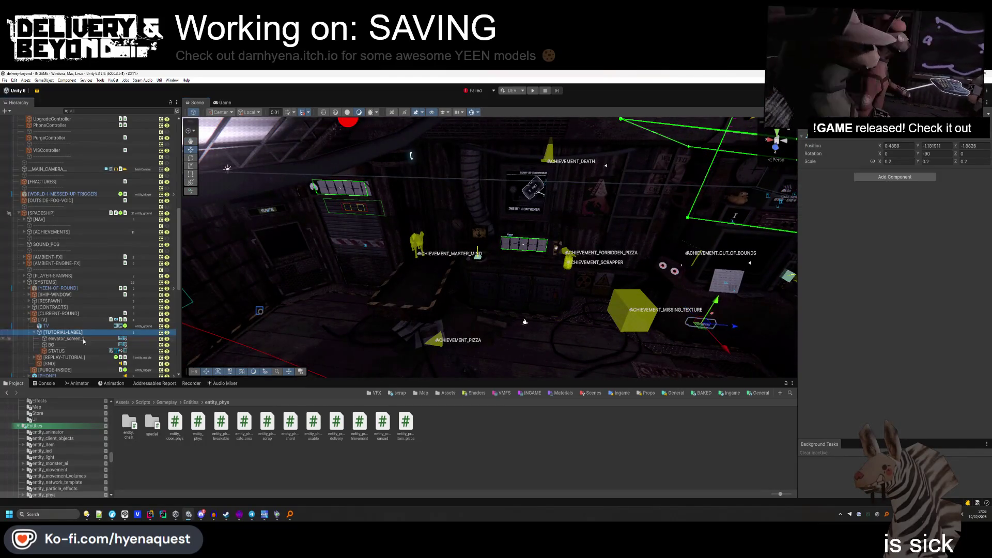
pyautogui.press('f')
# Duplicate [SCRAP-LABEL] and rename the copy [SAVE-LABEL].
pyautogui.click(427, 240)
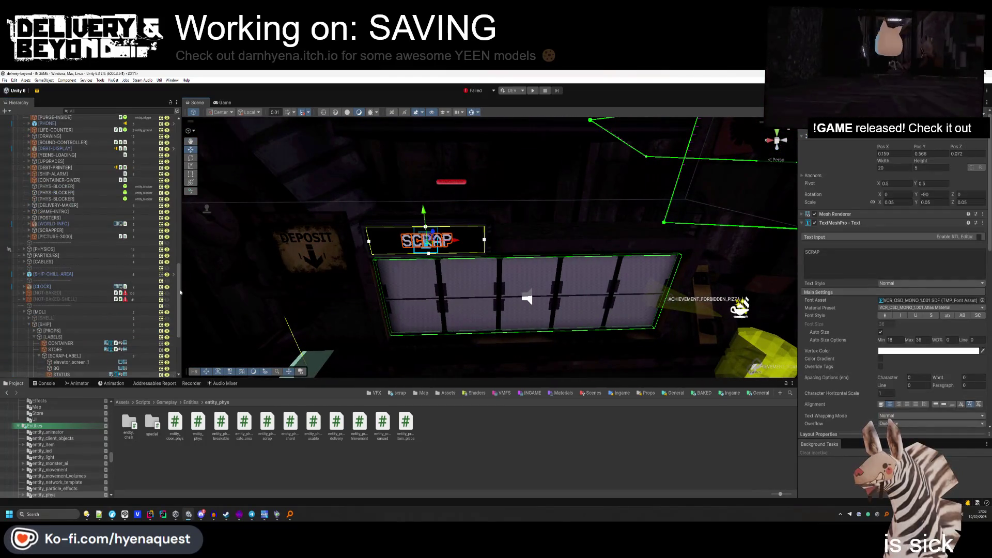
pyautogui.click(52, 308)
pyautogui.click(39, 309)
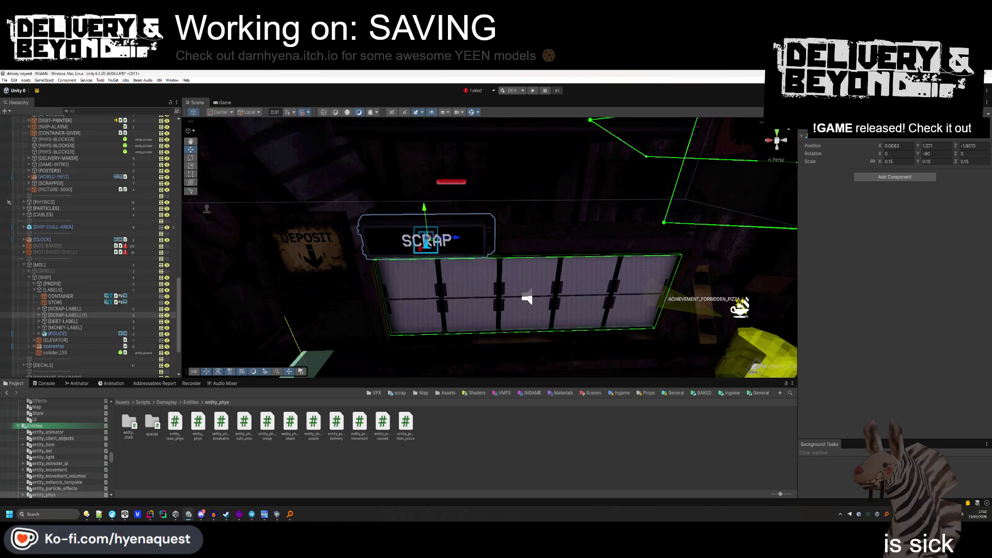
pyautogui.press('Return')
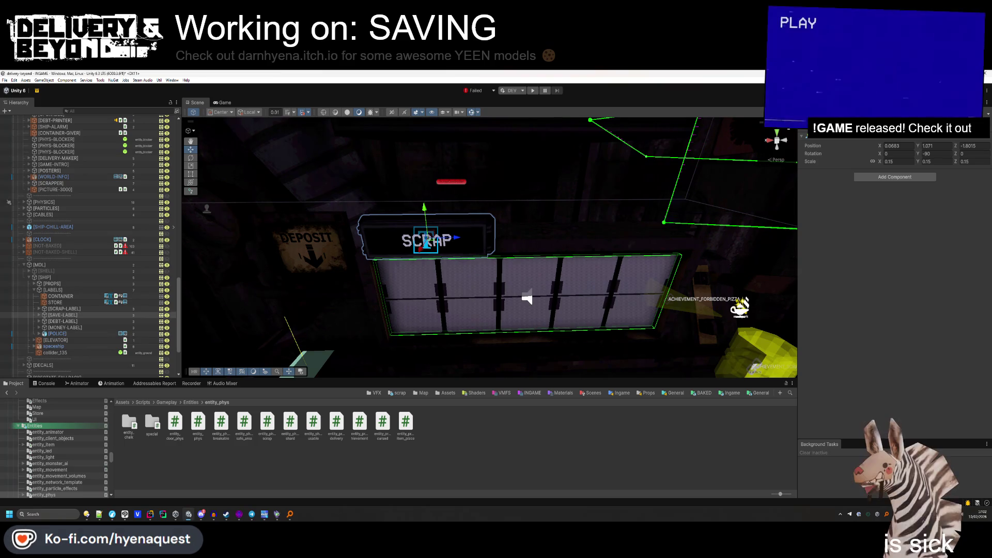
# Nudge [SAVE-LABEL] slightly along X and raise it a little on the wall.
pyautogui.scroll(-10, 490, 247)
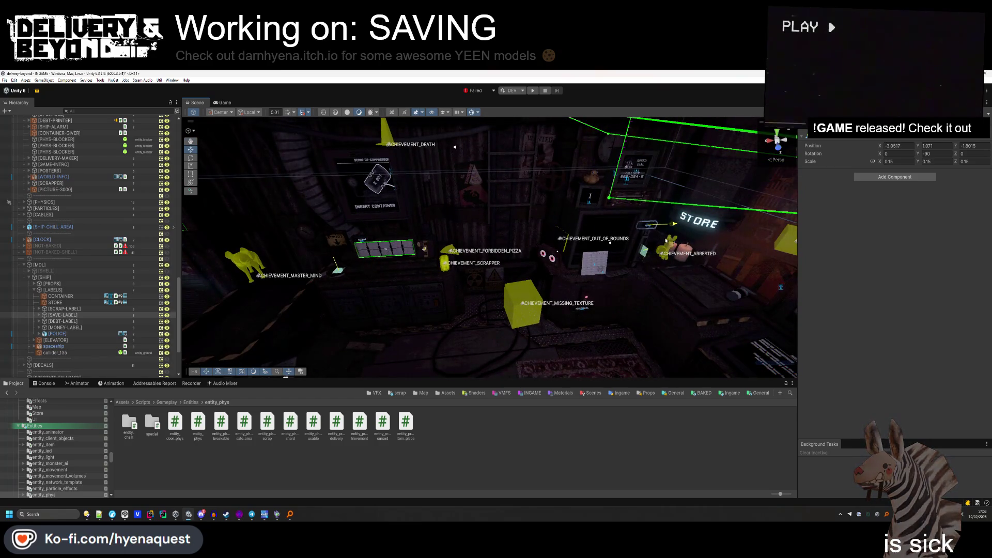
pyautogui.moveTo(568, 248)
pyautogui.mouseDown()
pyautogui.moveTo(594, 243)
pyautogui.moveTo(560, 231)
pyautogui.mouseUp()
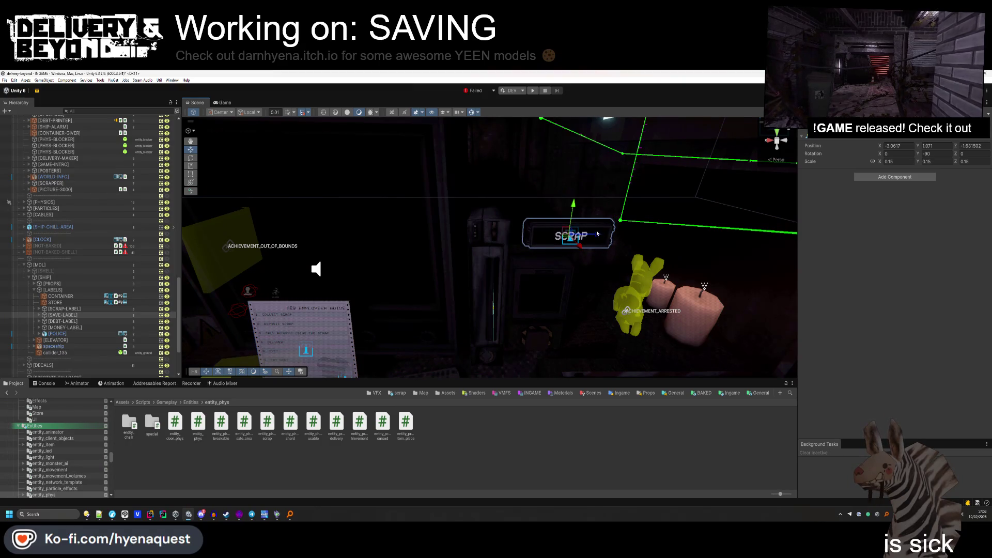
pyautogui.moveTo(597, 233)
pyautogui.mouseDown()
pyautogui.moveTo(571, 236)
pyautogui.moveTo(555, 262)
pyautogui.moveTo(564, 244)
pyautogui.moveTo(520, 215)
pyautogui.mouseUp()
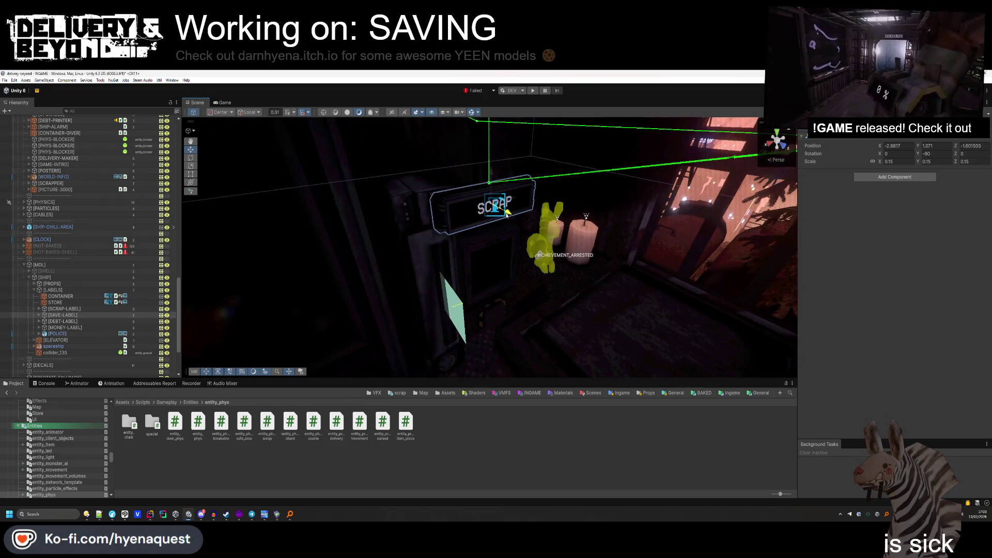
pyautogui.click(500, 344)
pyautogui.moveTo(520, 308)
pyautogui.mouseDown()
pyautogui.moveTo(455, 328)
pyautogui.moveTo(452, 257)
pyautogui.moveTo(509, 217)
pyautogui.mouseUp()
pyautogui.click(510, 217)
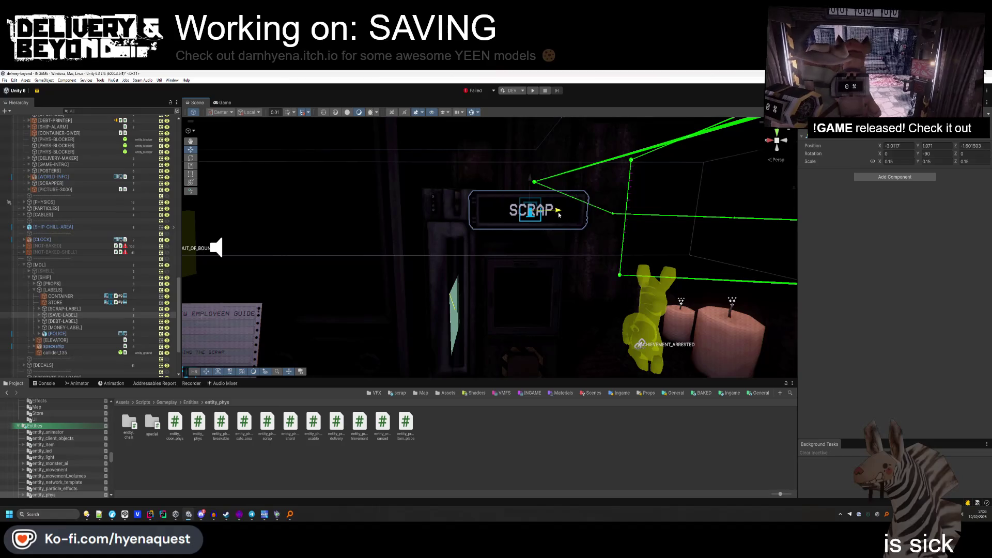
pyautogui.moveTo(530, 179); pyautogui.dragTo(529, 137)
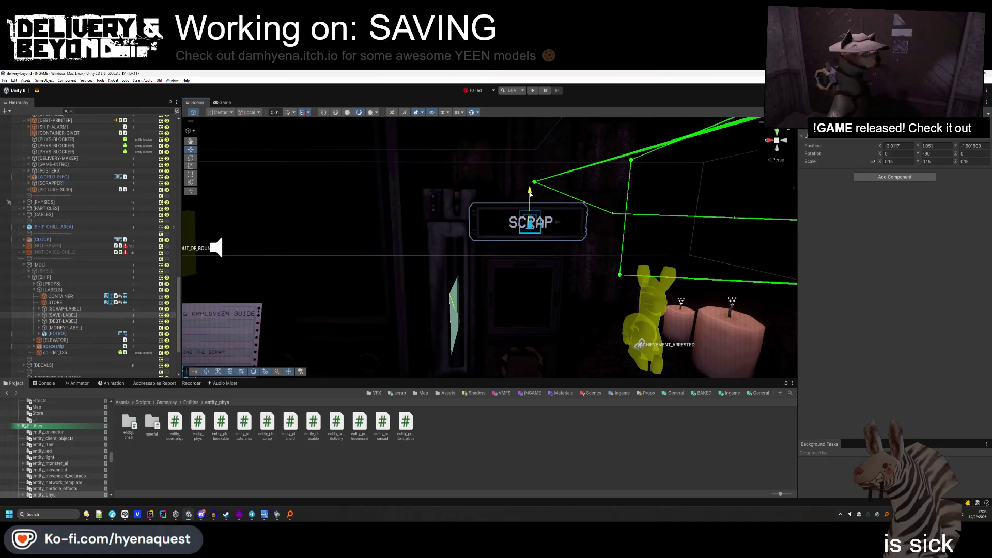
pyautogui.click(241, 519)
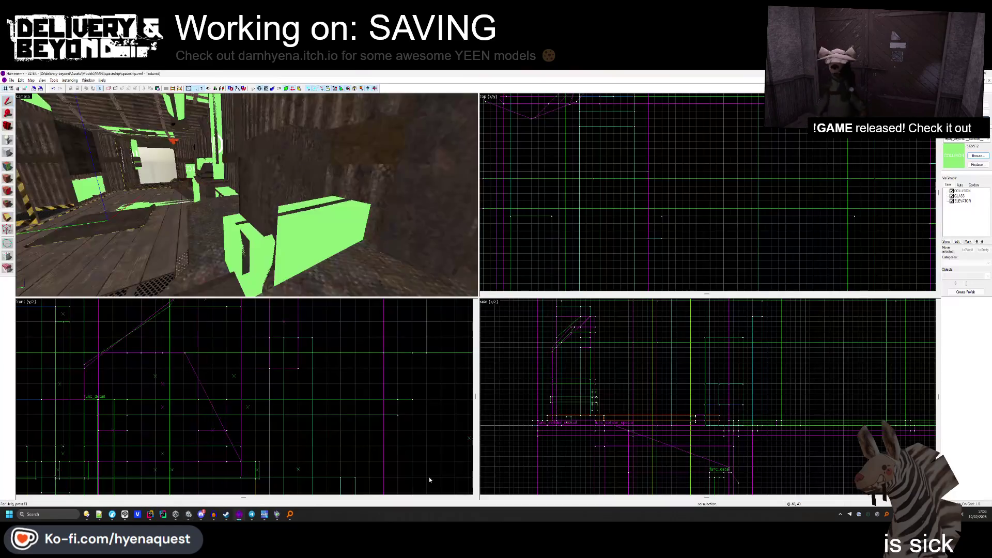
# Create a 7-by-4 brush with the OUTSIDE texture and raise it about three grid units.
pyautogui.moveTo(243, 207); pyautogui.dragTo(247, 197)
pyautogui.click(250, 204)
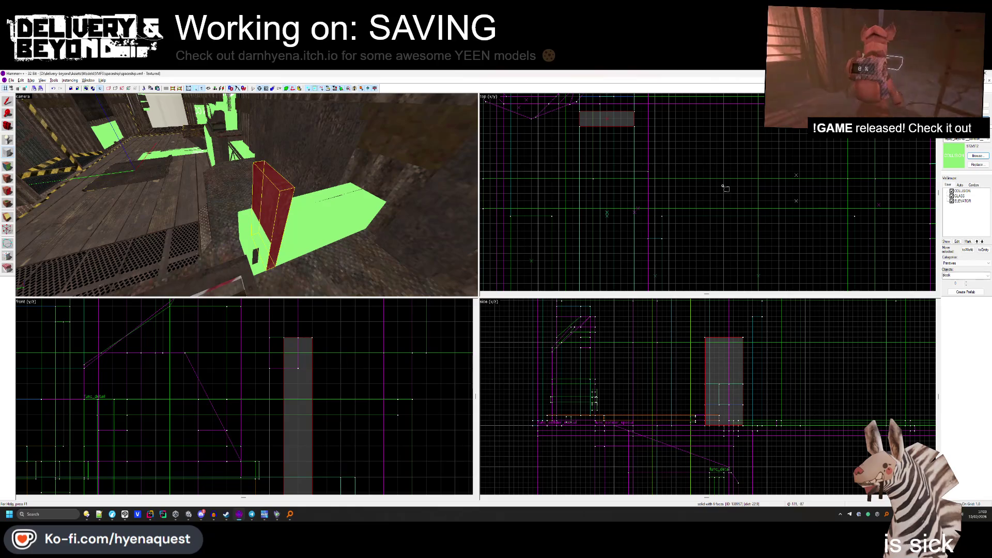
pyautogui.click(971, 156)
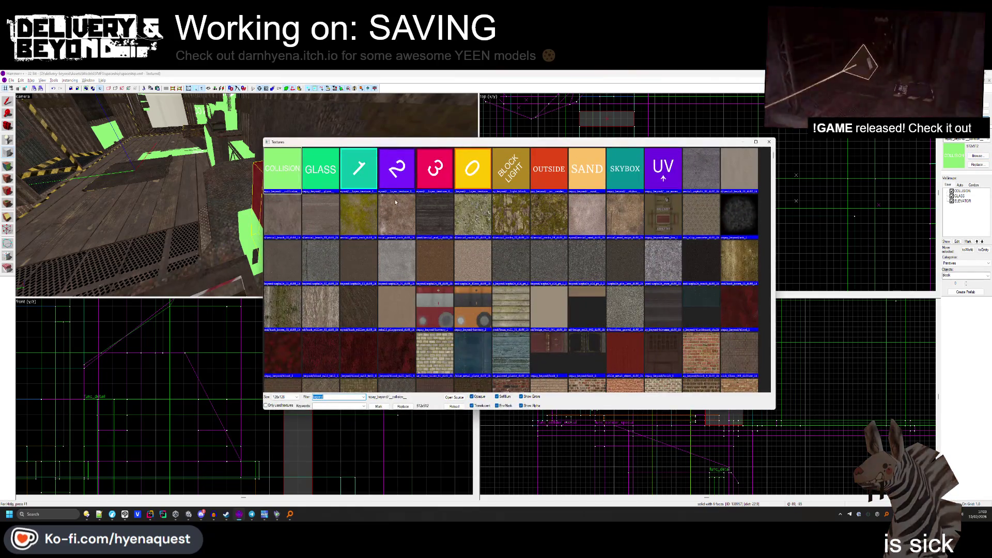
pyautogui.doubleClick(553, 177)
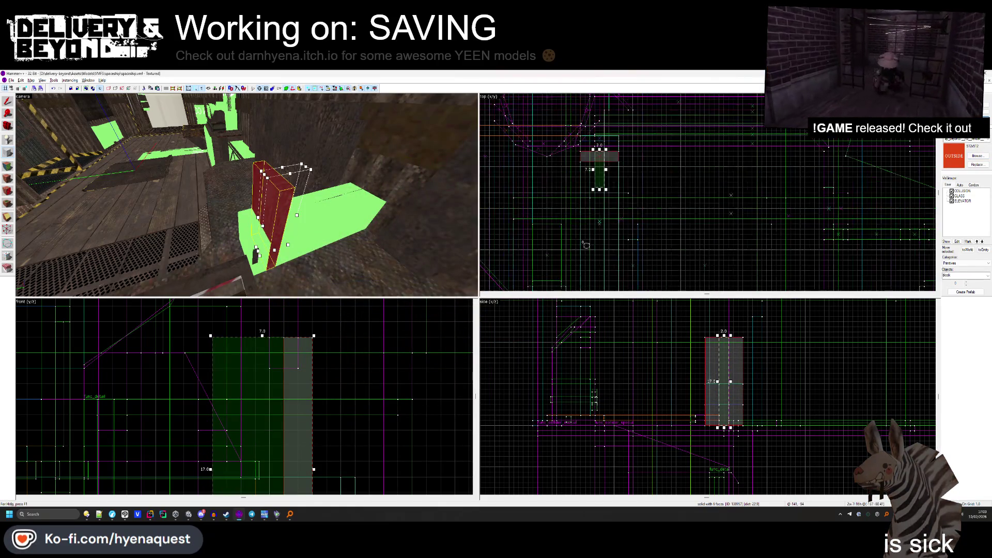
pyautogui.moveTo(213, 338); pyautogui.dragTo(313, 399)
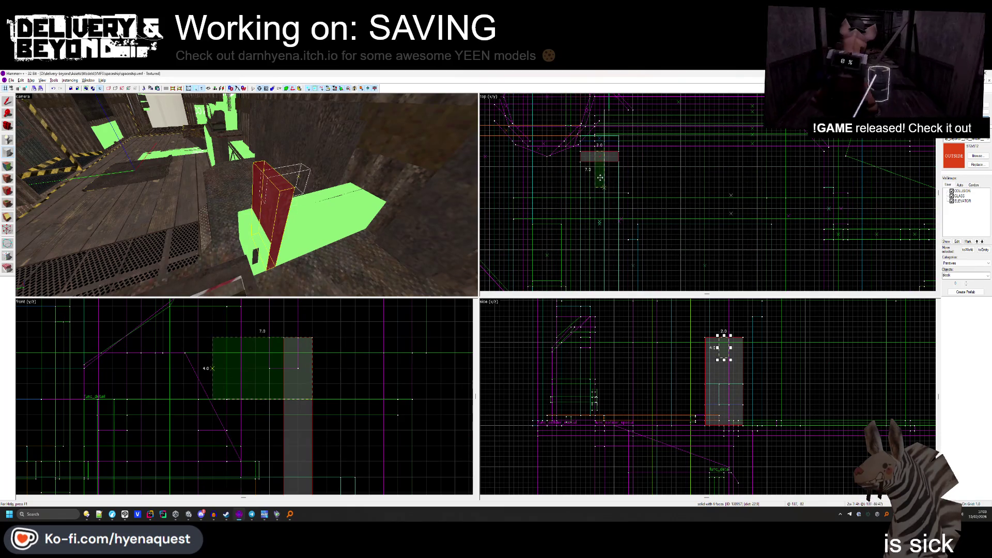
pyautogui.moveTo(600, 177); pyautogui.dragTo(601, 144)
pyautogui.press('Return')
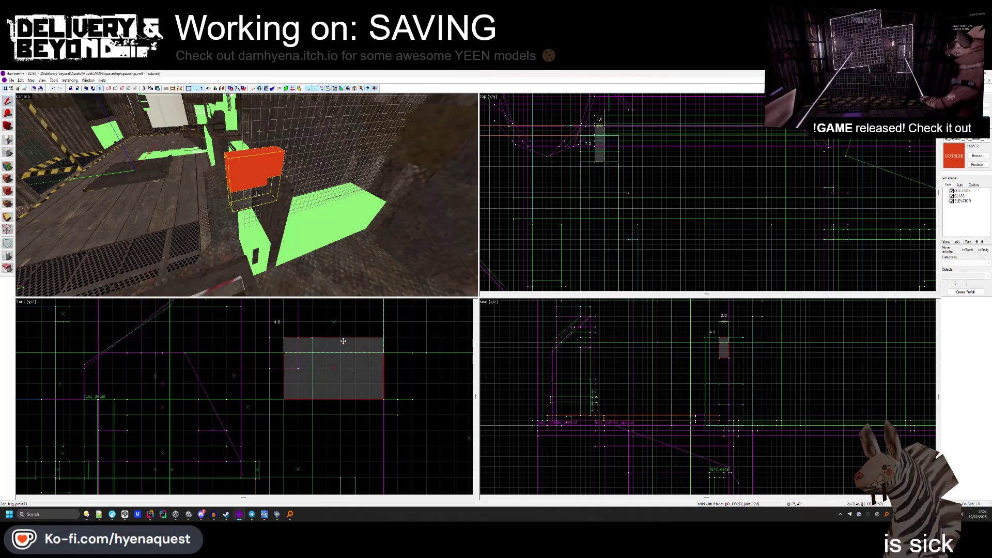
pyautogui.moveTo(344, 335); pyautogui.dragTo(343, 289)
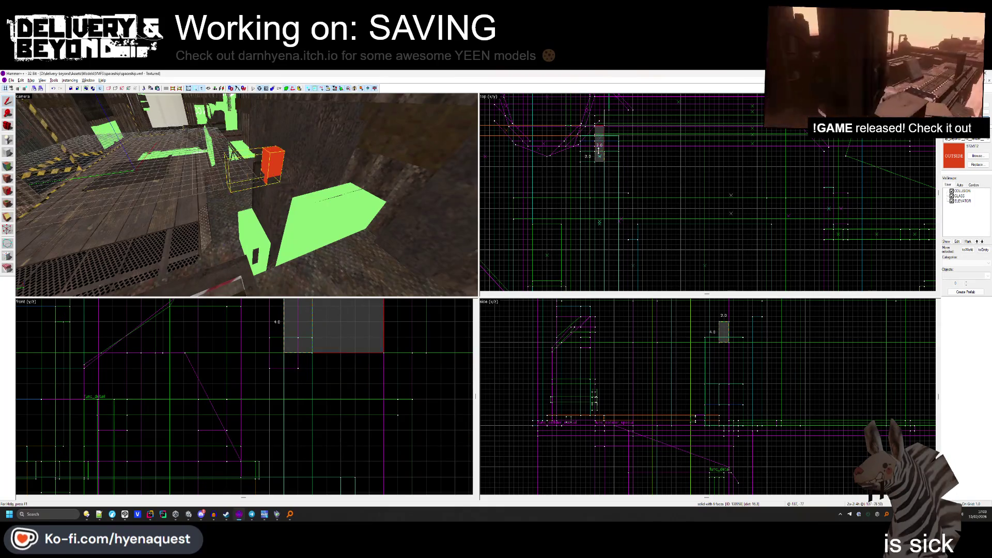
pyautogui.press('Escape')
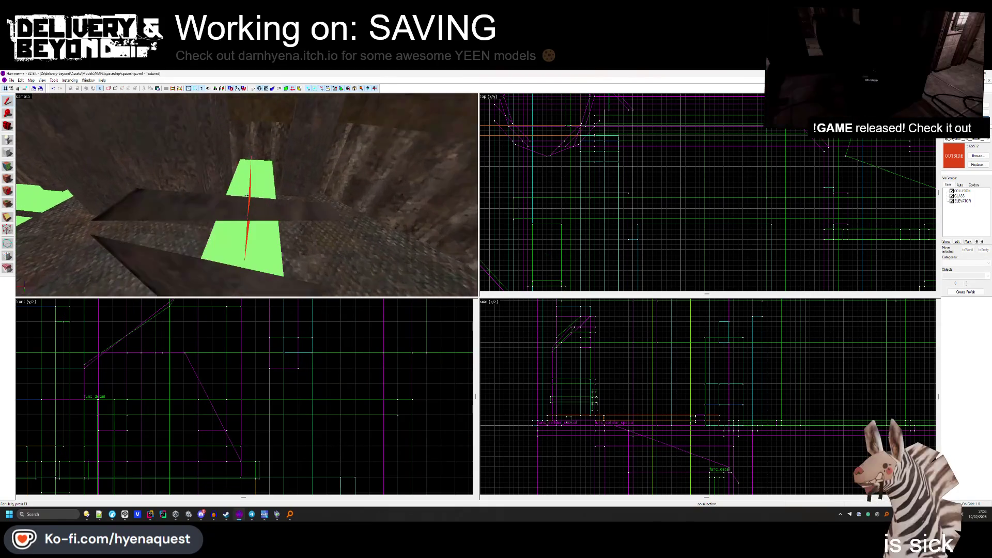
# Resize the orange brush to 1 unit deep and 7 units wide.
pyautogui.click(233, 191)
pyautogui.scroll(2, 599, 155)
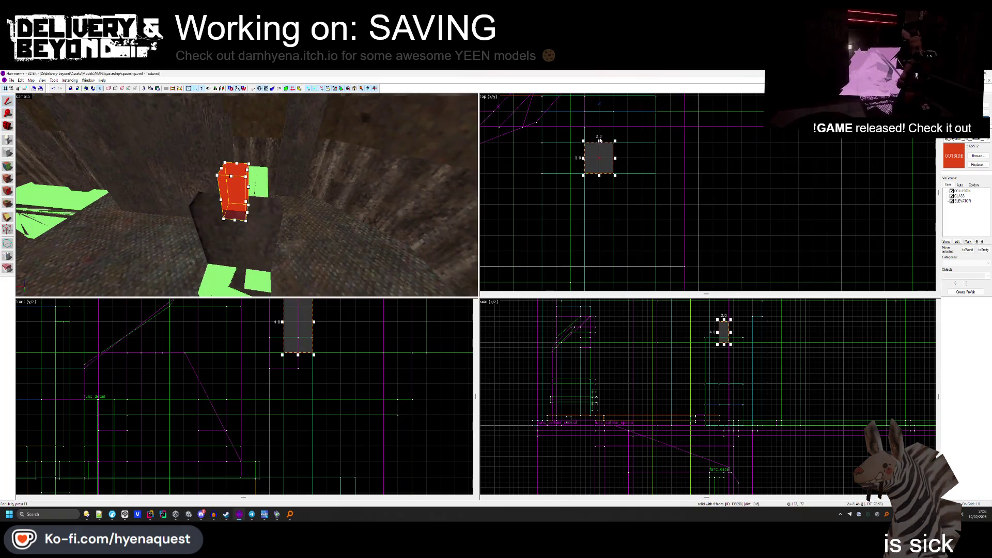
pyautogui.moveTo(599, 140)
pyautogui.mouseDown()
pyautogui.moveTo(600, 156)
pyautogui.moveTo(655, 165)
pyautogui.mouseUp()
pyautogui.moveTo(583, 166); pyautogui.dragTo(542, 164)
pyautogui.scroll(4, 727, 353)
pyautogui.press('Escape')
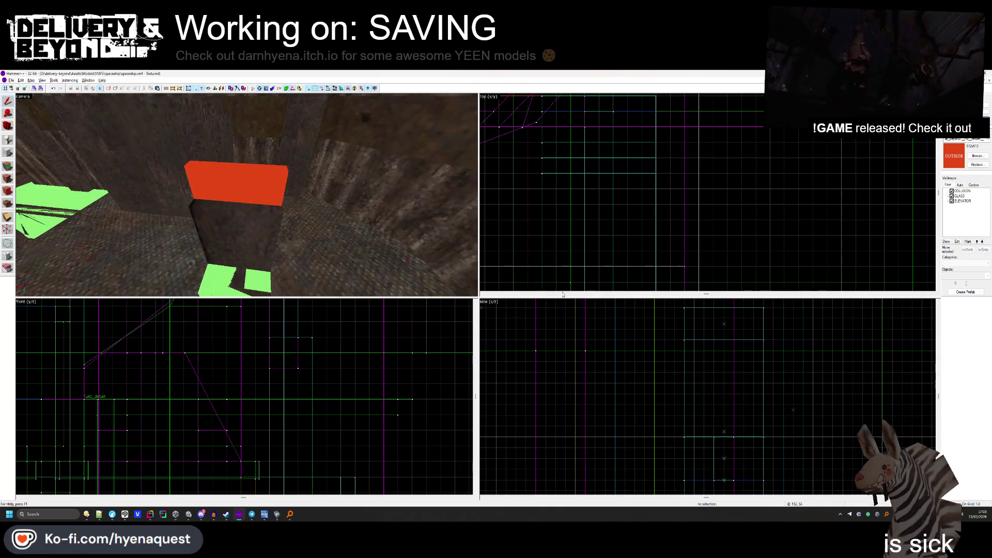
# Retexture the red brush's faces with the brown wall texture.
pyautogui.press('w')
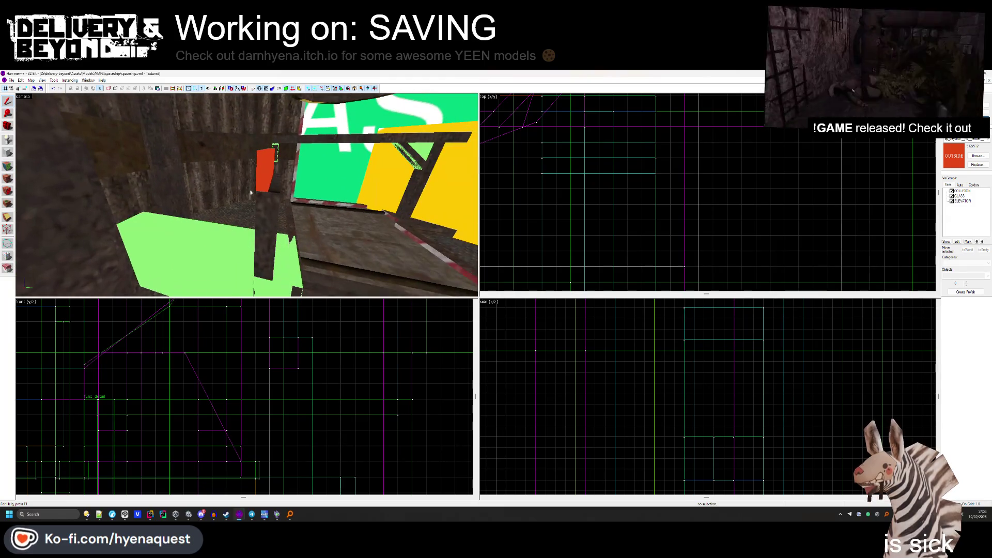
pyautogui.click(251, 193)
pyautogui.press('Escape')
pyautogui.press('s')
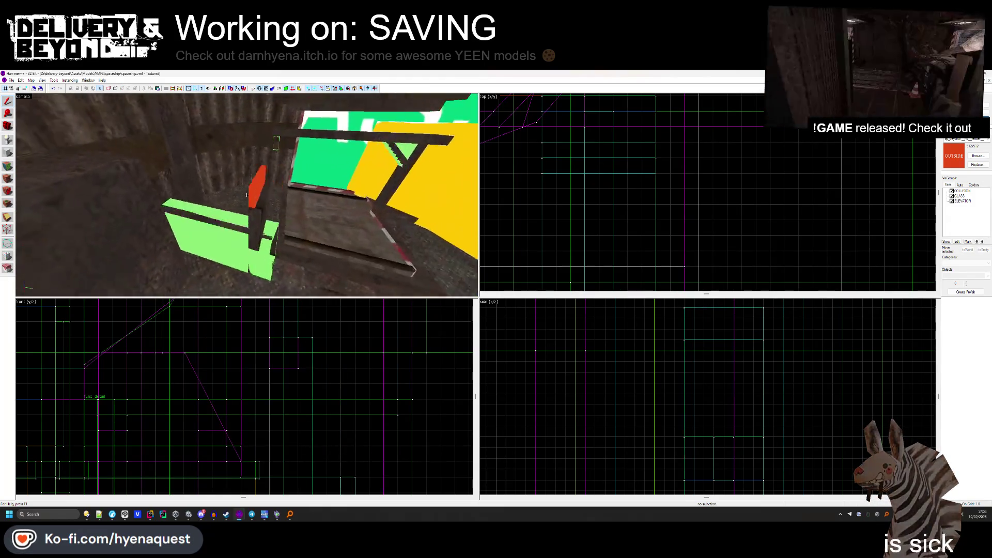
pyautogui.press('w')
pyautogui.click(246, 196)
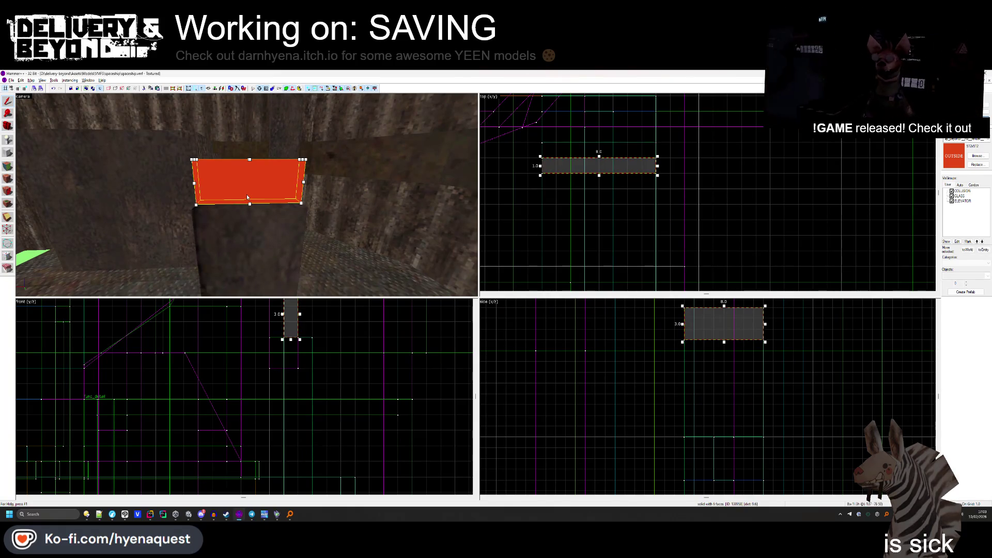
pyautogui.moveTo(614, 163); pyautogui.dragTo(614, 162)
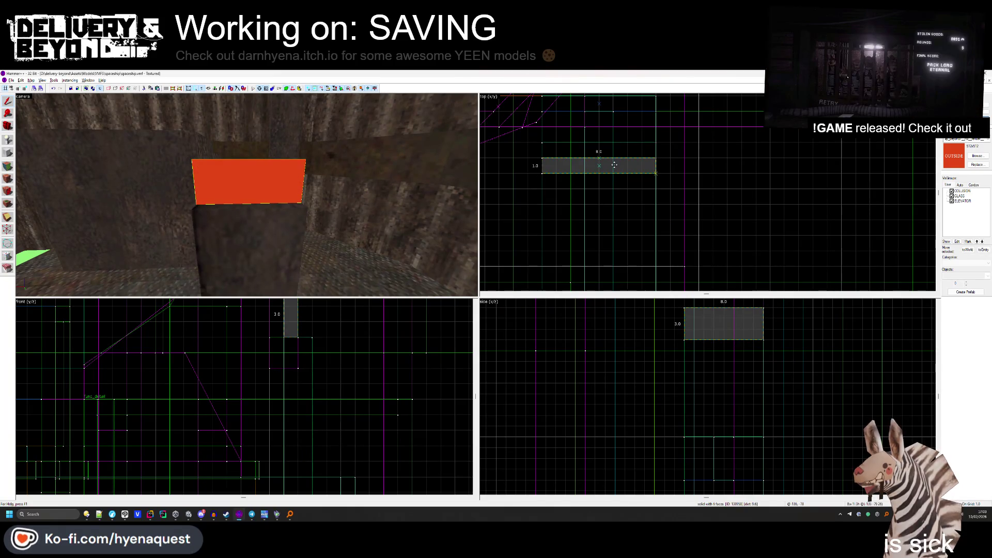
pyautogui.hotkey('shift', 'a')
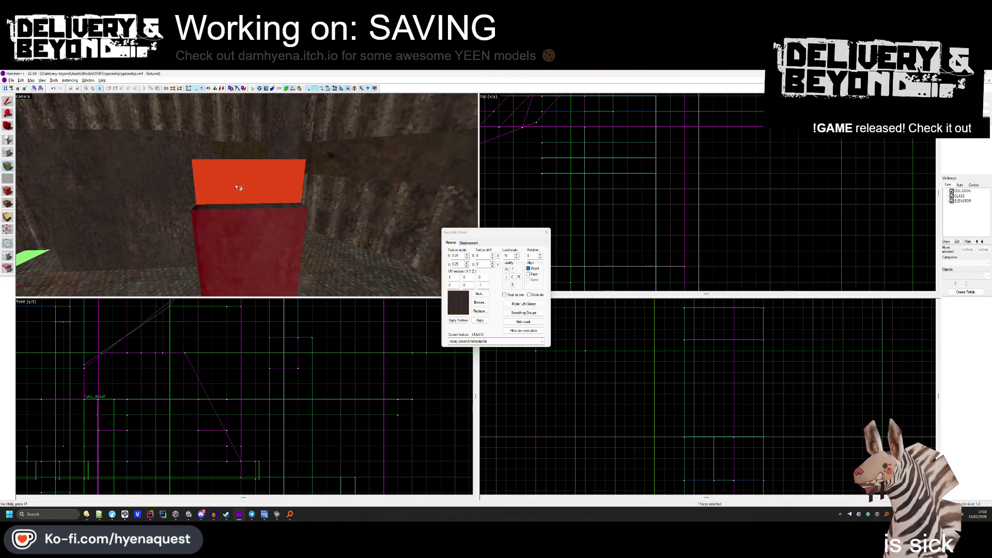
pyautogui.click(546, 232)
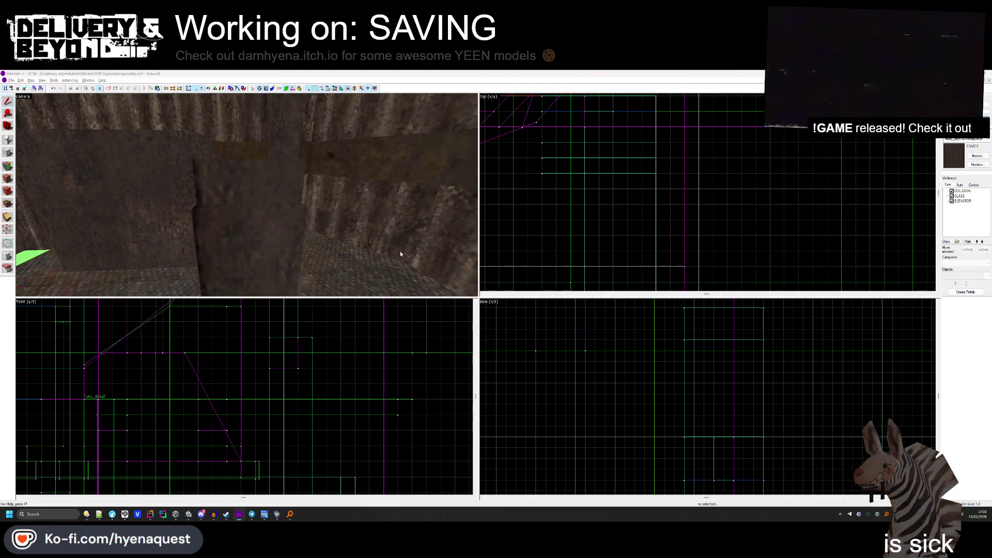
pyautogui.hotkey('alt', 'Tab')
pyautogui.rightClick(454, 243)
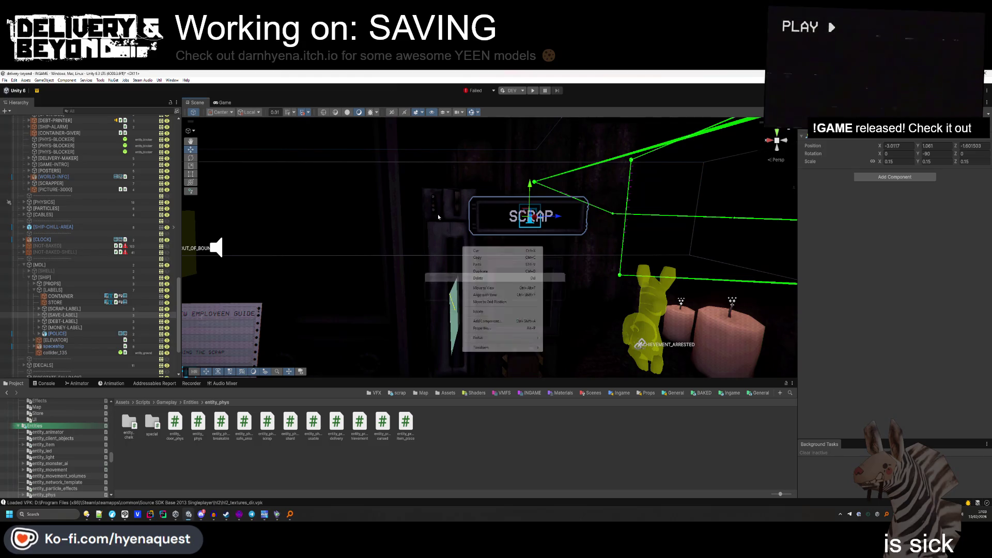
# Select [SAVE-LABEL] on the elevator screen and nudge it sideways and along Z.
pyautogui.click(530, 444)
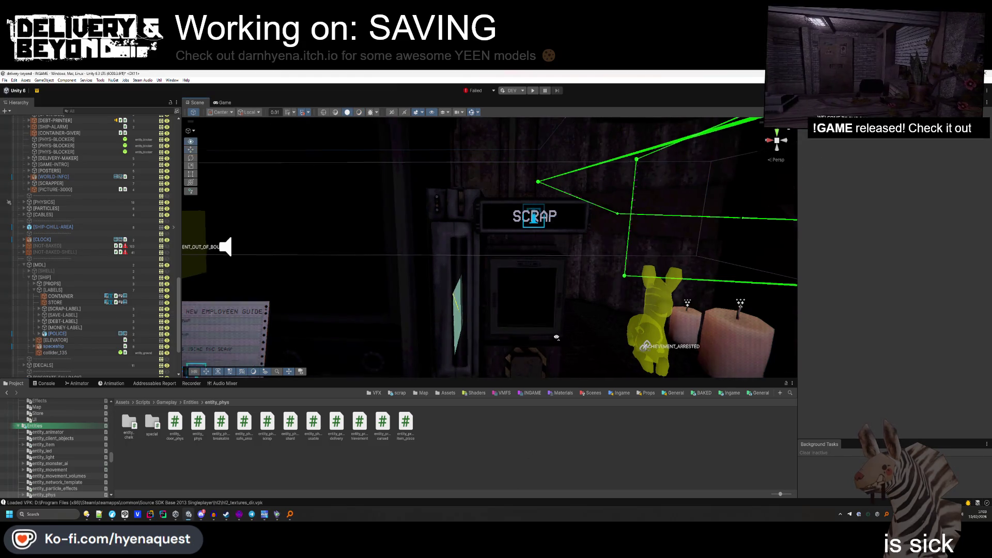
pyautogui.scroll(-5, 538, 258)
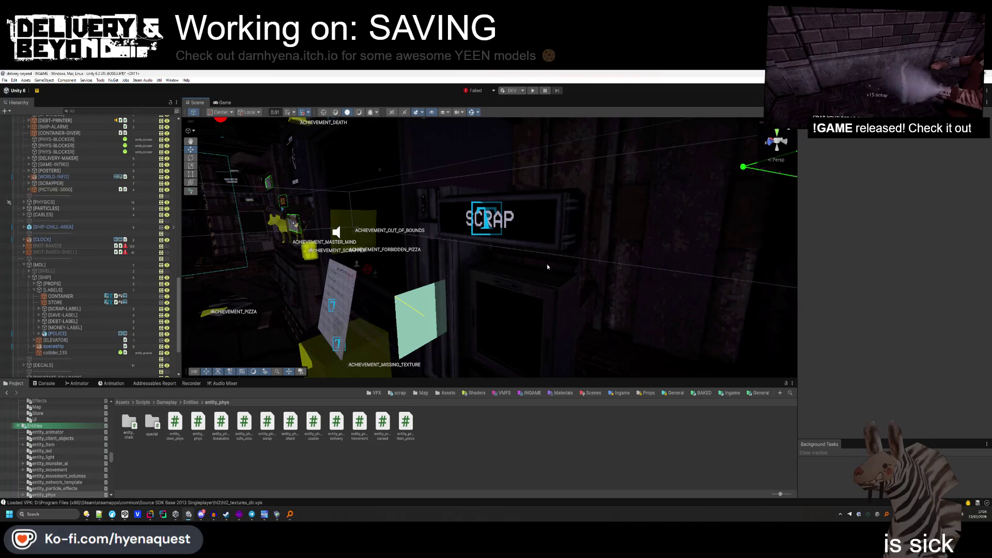
pyautogui.click(476, 203)
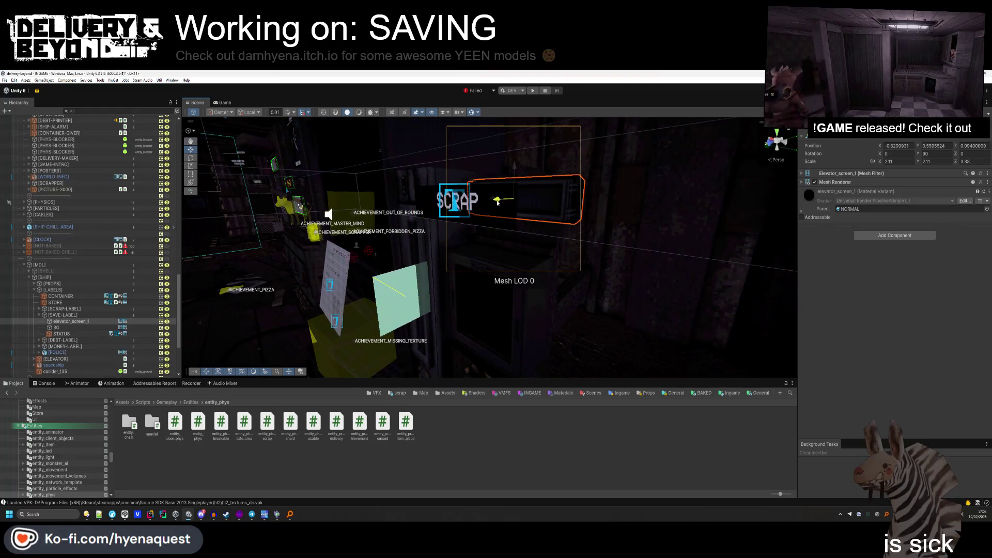
pyautogui.click(43, 316)
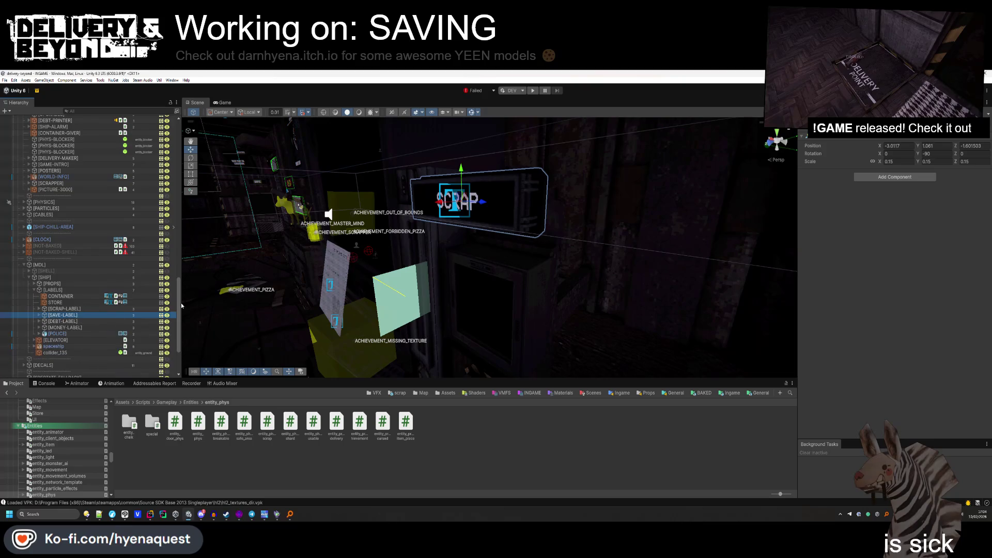
pyautogui.write('0.02')
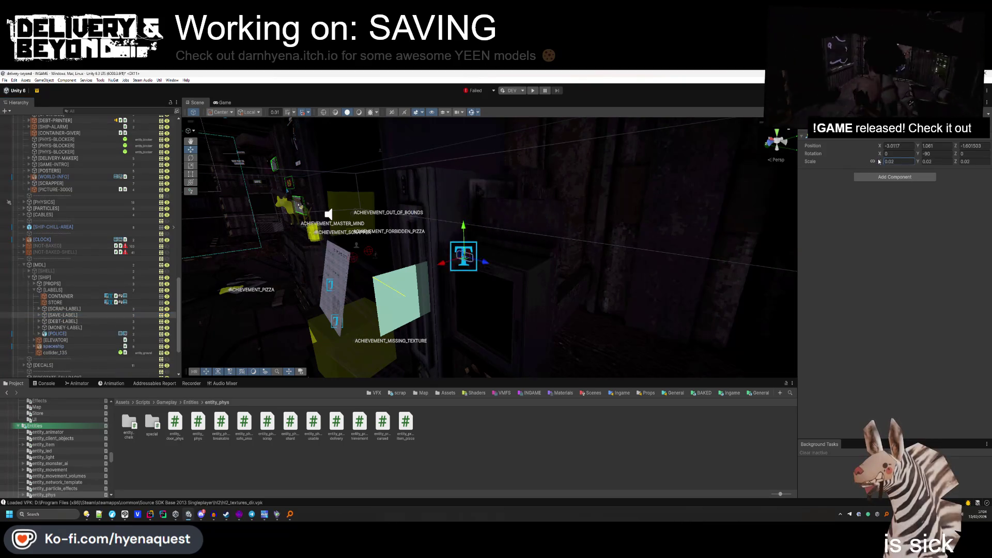
pyautogui.moveTo(448, 226); pyautogui.dragTo(467, 225)
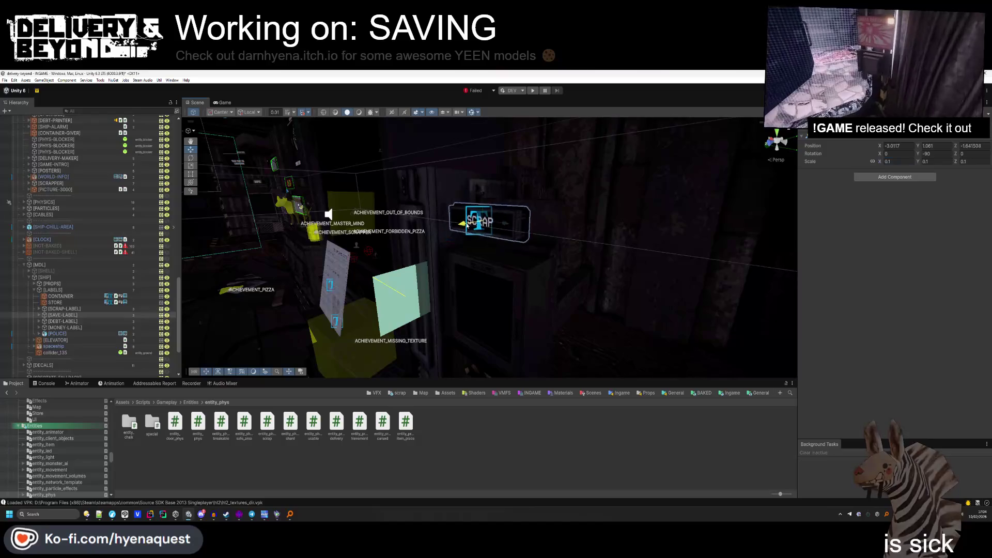
pyautogui.press('f')
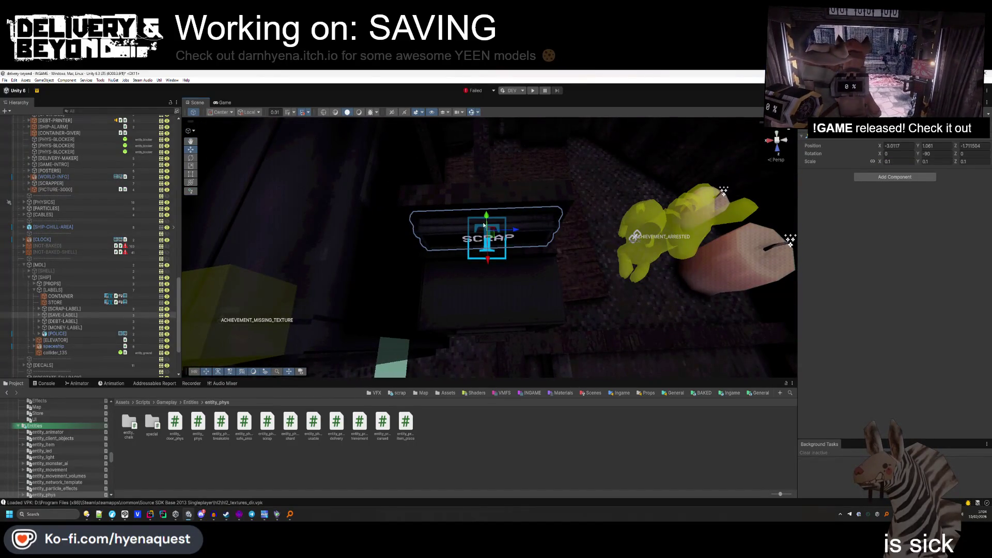
pyautogui.moveTo(489, 268); pyautogui.dragTo(489, 260)
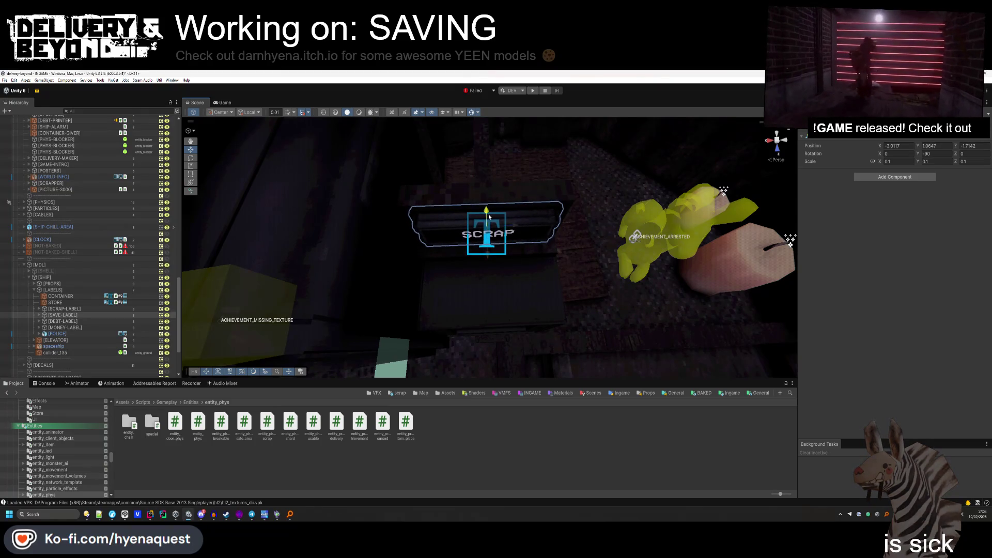
# Set the label's scale to 0.11 on every axis.
pyautogui.click(564, 289)
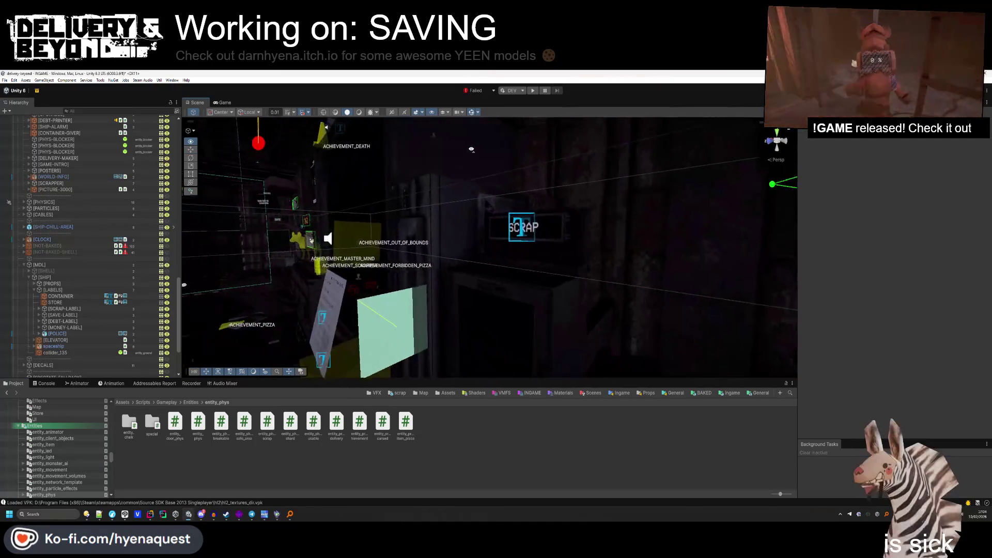
pyautogui.click(461, 207)
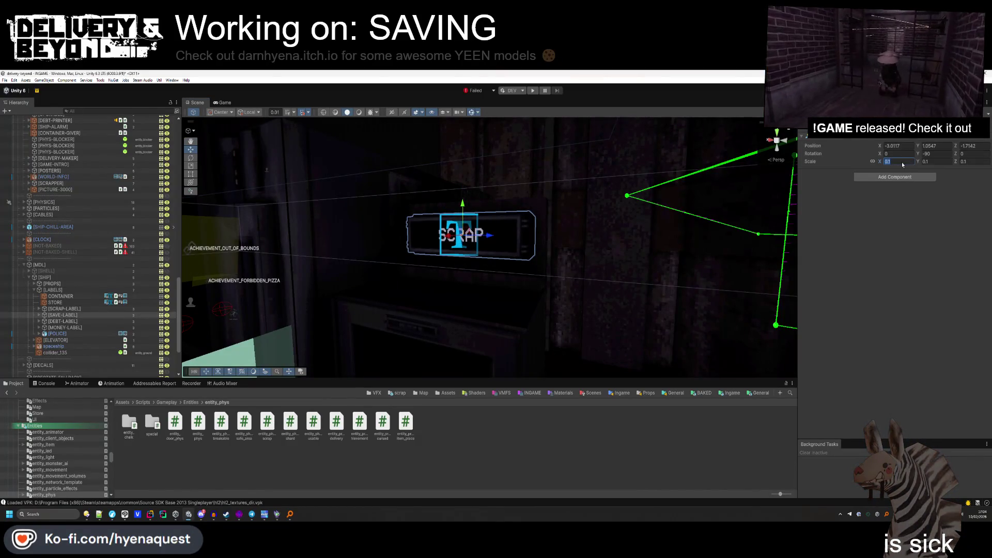
pyautogui.write('5')
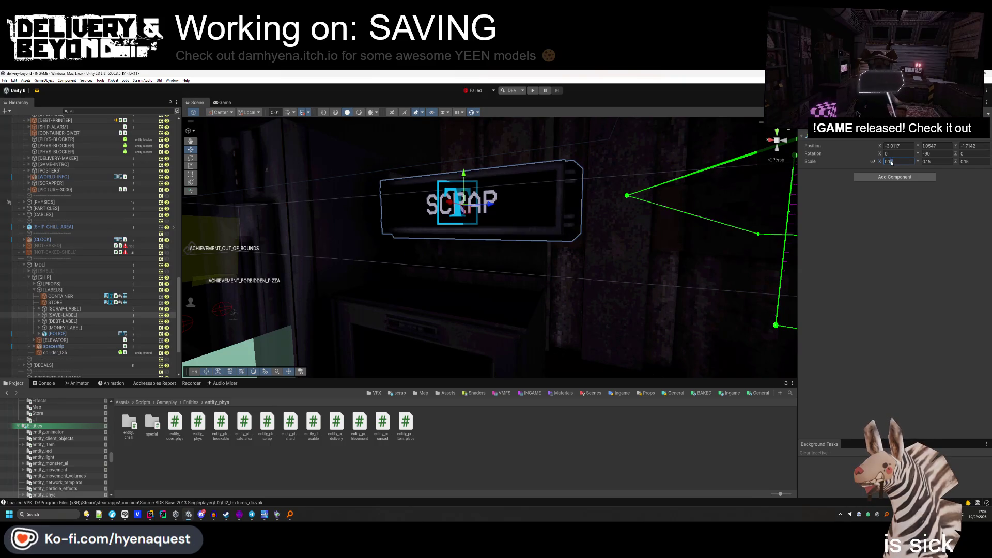
pyautogui.press('BackSpace')
pyautogui.write('3')
pyautogui.moveTo(538, 233); pyautogui.dragTo(567, 231)
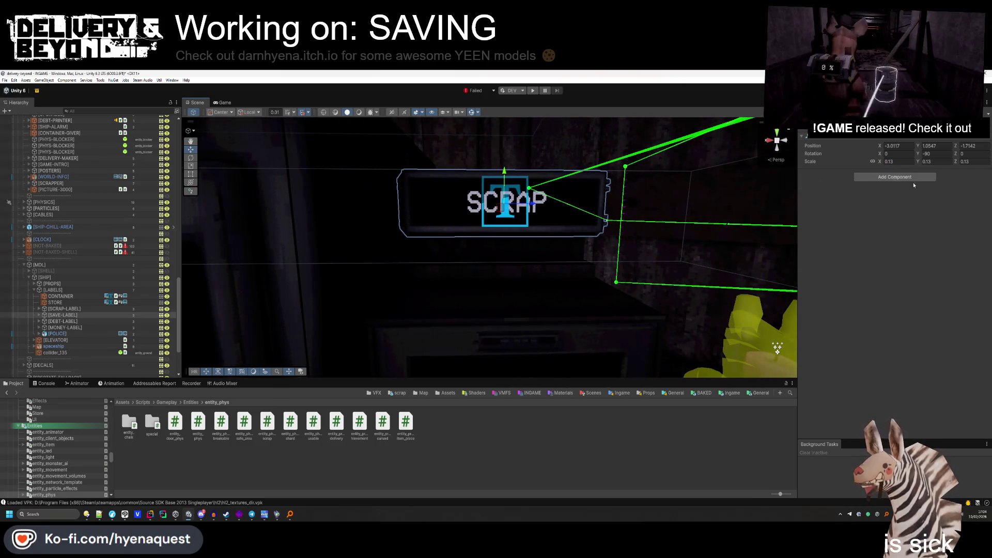
pyautogui.press('BackSpace')
pyautogui.write('1')
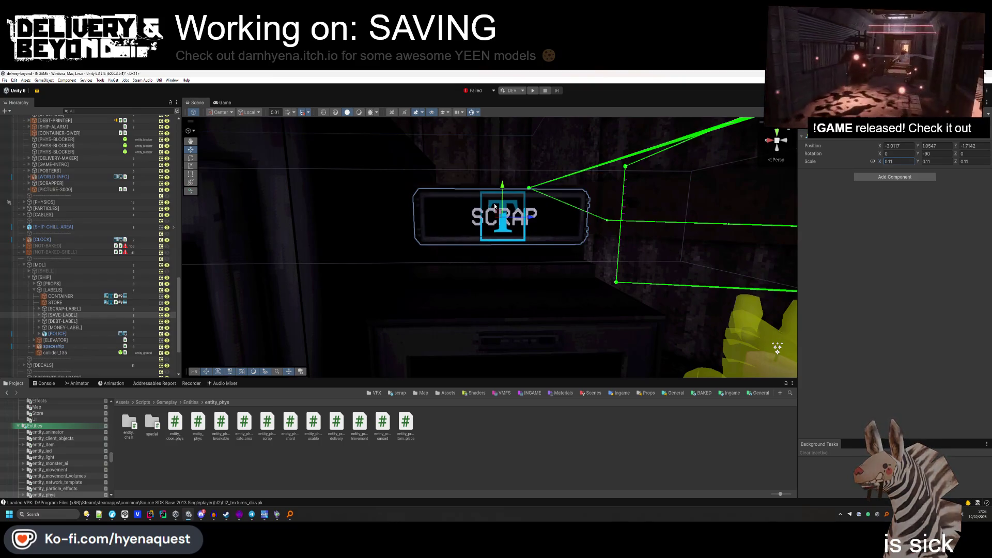
pyautogui.moveTo(771, 308); pyautogui.dragTo(450, 268)
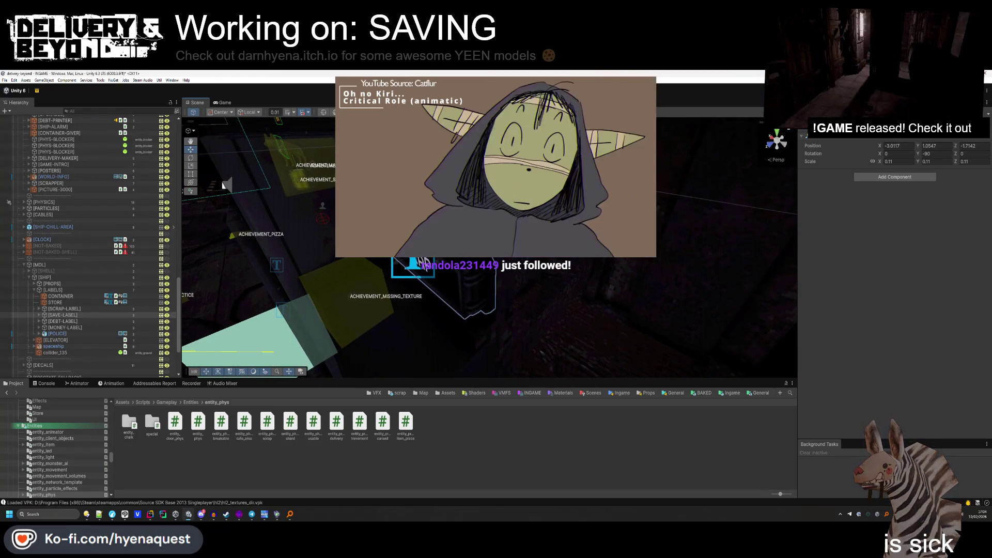
pyautogui.moveTo(451, 268)
pyautogui.mouseDown()
pyautogui.moveTo(546, 272)
pyautogui.moveTo(529, 257)
pyautogui.mouseUp()
pyautogui.hotkey('alt', 'Tab')
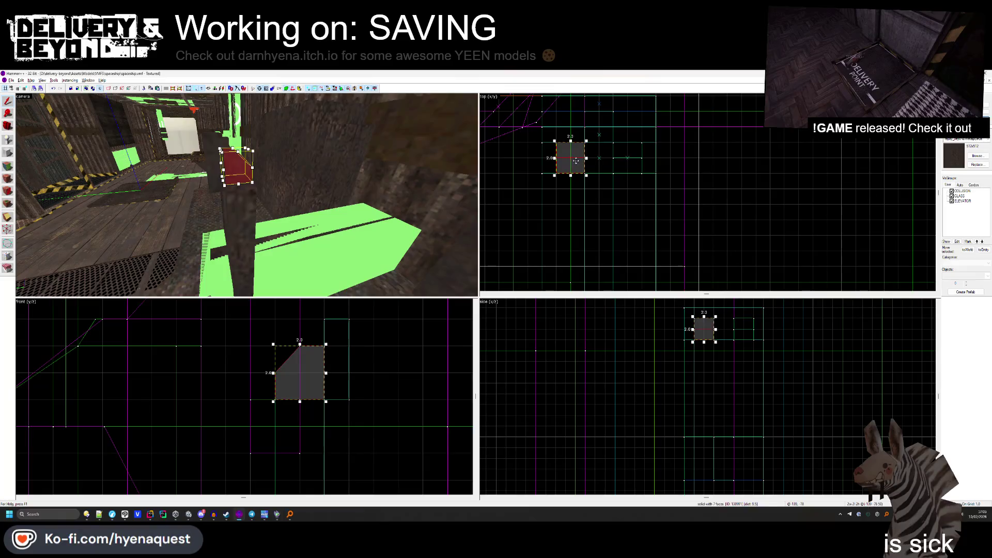
# Turn Hammer's 3D view toward the corridor pillars, then expand SAVE-LABEL back in Unity.
pyautogui.moveTo(247, 195); pyautogui.dragTo(232, 175)
pyautogui.hotkey('alt', 'Tab')
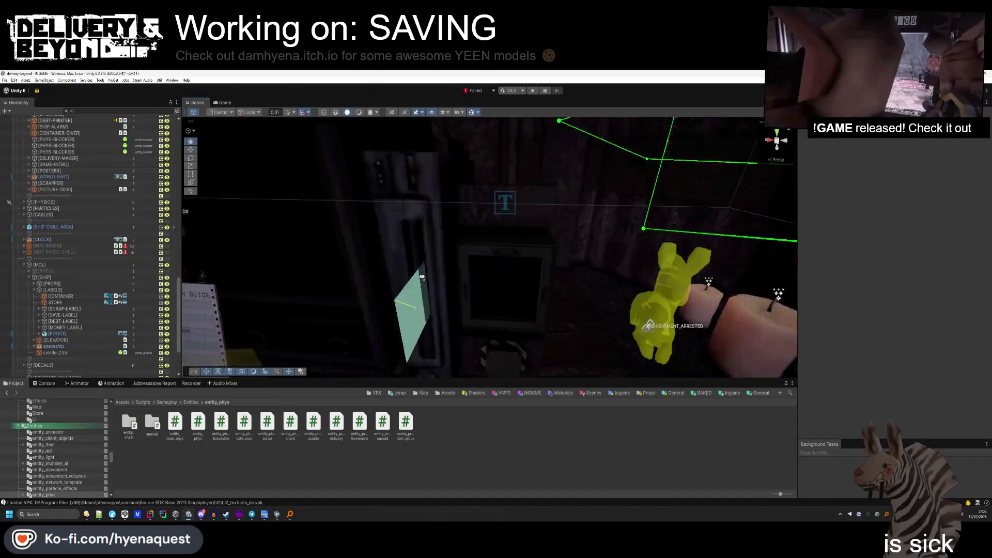
pyautogui.moveTo(422, 277)
pyautogui.mouseDown()
pyautogui.moveTo(476, 262)
pyautogui.moveTo(506, 300)
pyautogui.mouseUp()
pyautogui.doubleClick(62, 315)
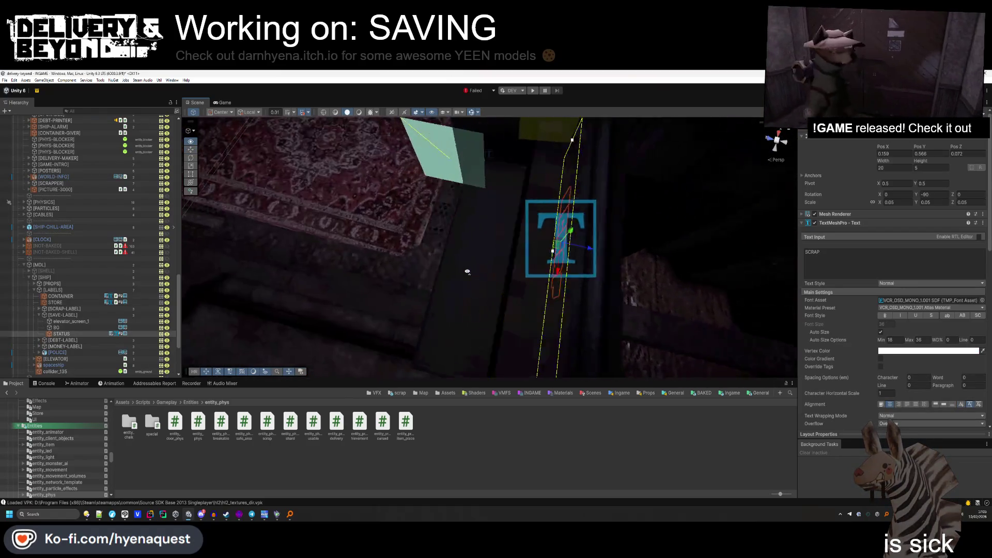
# Add a Localize String Event component to the save sign's STATUS text.
pyautogui.moveTo(362, 248); pyautogui.dragTo(526, 180)
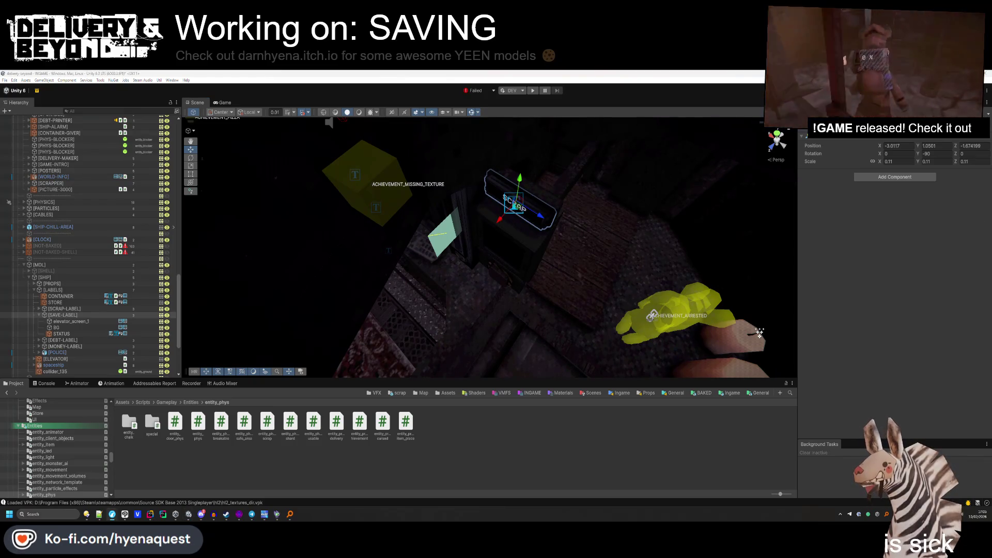
pyautogui.moveTo(560, 269); pyautogui.dragTo(465, 230)
pyautogui.moveTo(467, 230); pyautogui.dragTo(495, 218)
pyautogui.click(483, 237)
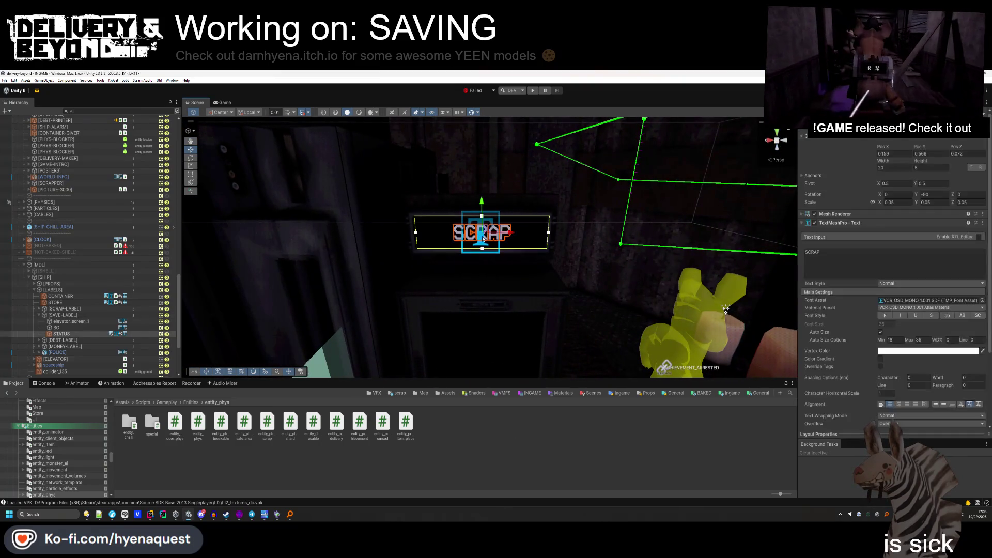
pyautogui.rightClick(842, 228)
pyautogui.press('Escape')
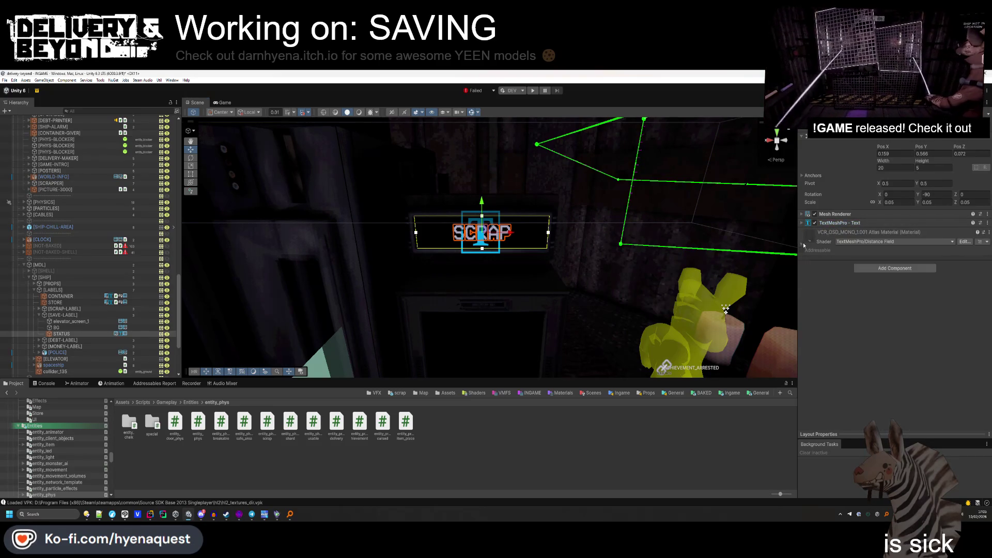
pyautogui.write('SAVE')
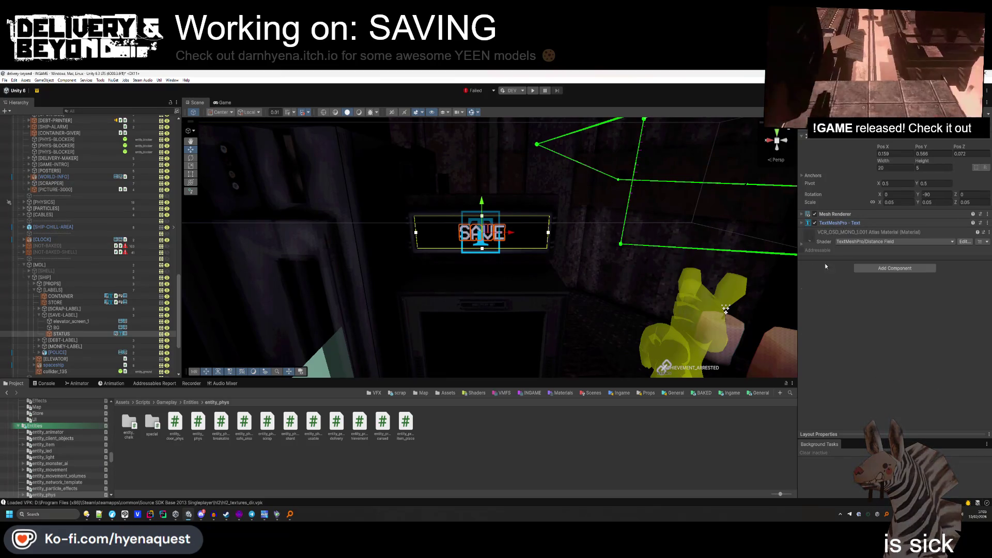
pyautogui.click(863, 268)
pyautogui.write('textme')
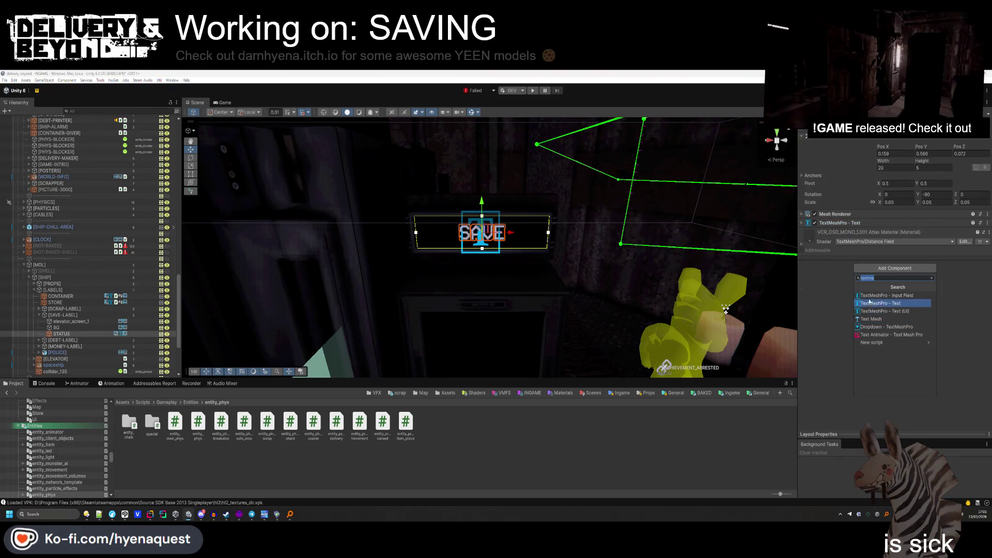
pyautogui.write('localize')
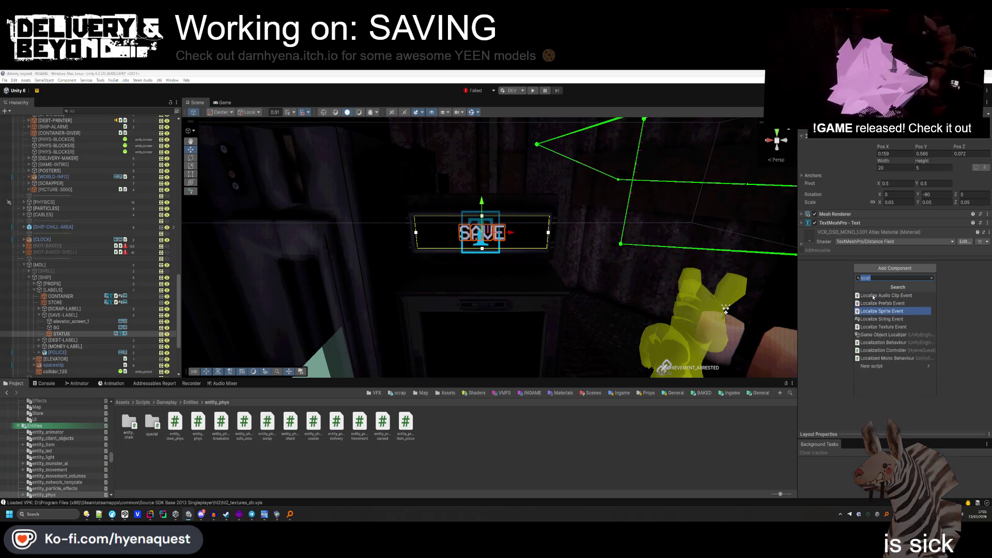
pyautogui.press('Return')
# Use the ingame.shop.item.save string and call TextMeshPro SetText on STATUS when it updates.
pyautogui.click(903, 243)
pyautogui.write('save')
pyautogui.doubleClick(926, 278)
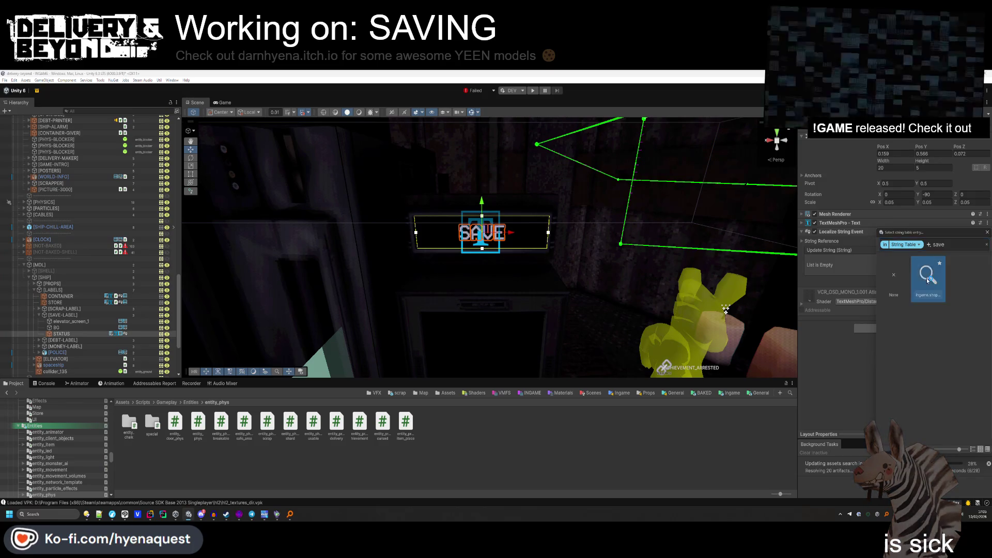
pyautogui.click(972, 279)
pyautogui.moveTo(840, 222); pyautogui.dragTo(846, 269)
pyautogui.click(899, 260)
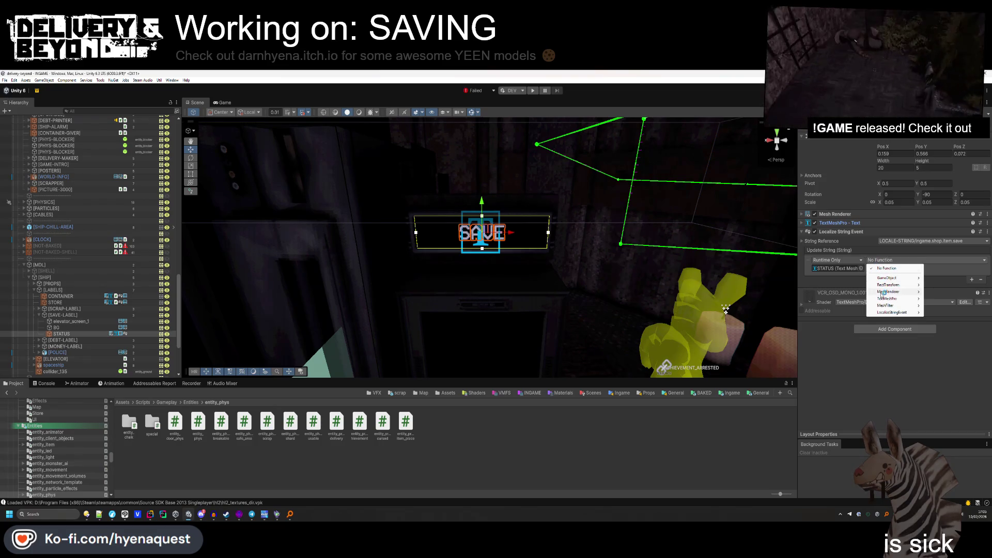
pyautogui.moveTo(886, 299)
pyautogui.click(808, 149)
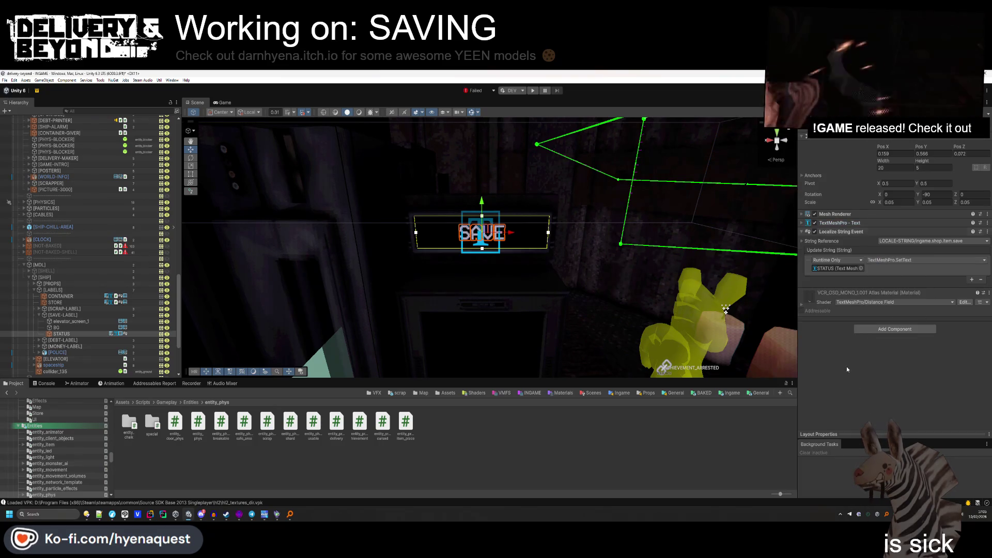
pyautogui.click(650, 430)
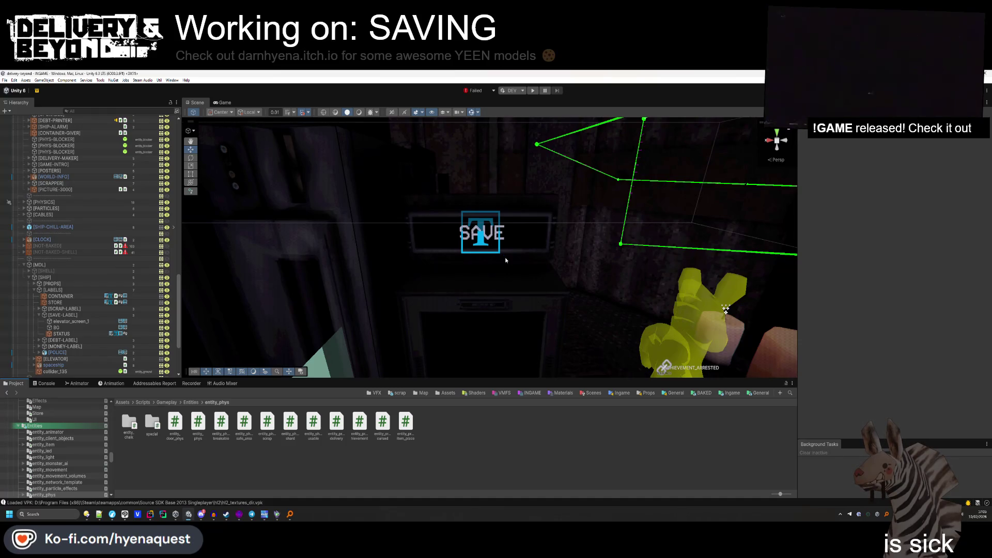
pyautogui.rightClick(506, 260)
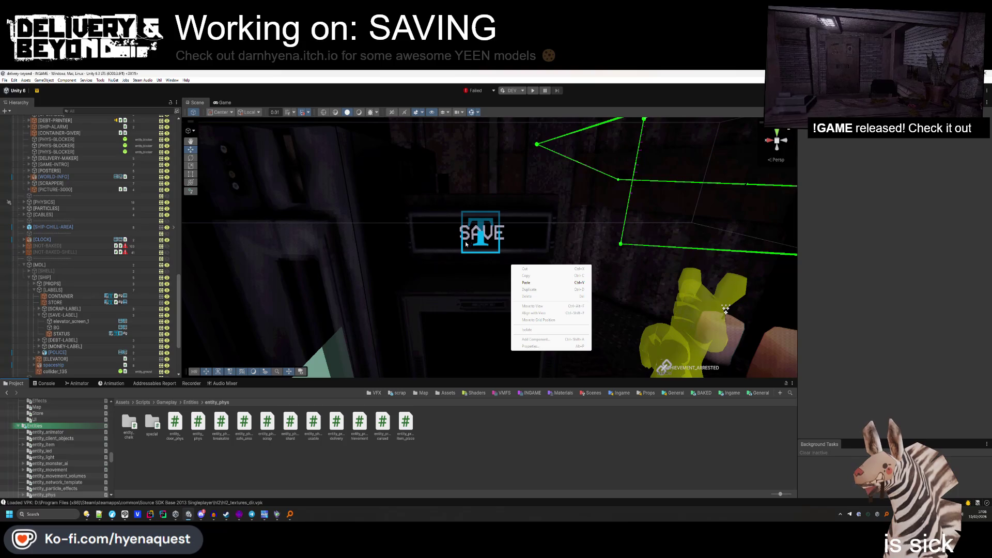
pyautogui.press('Escape')
pyautogui.moveTo(522, 269)
pyautogui.mouseDown()
pyautogui.moveTo(492, 255)
pyautogui.moveTo(513, 288)
pyautogui.mouseUp()
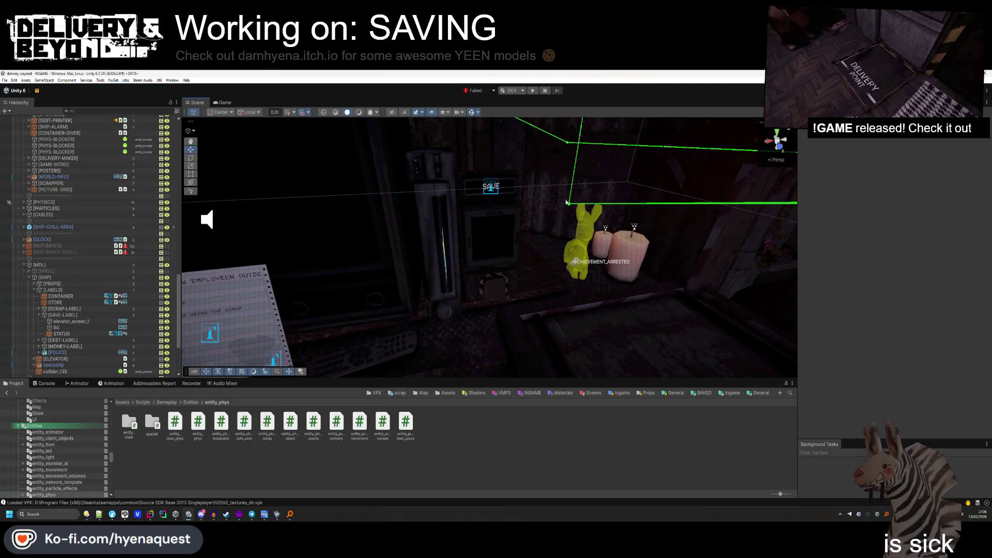
pyautogui.moveTo(537, 223); pyautogui.dragTo(556, 205)
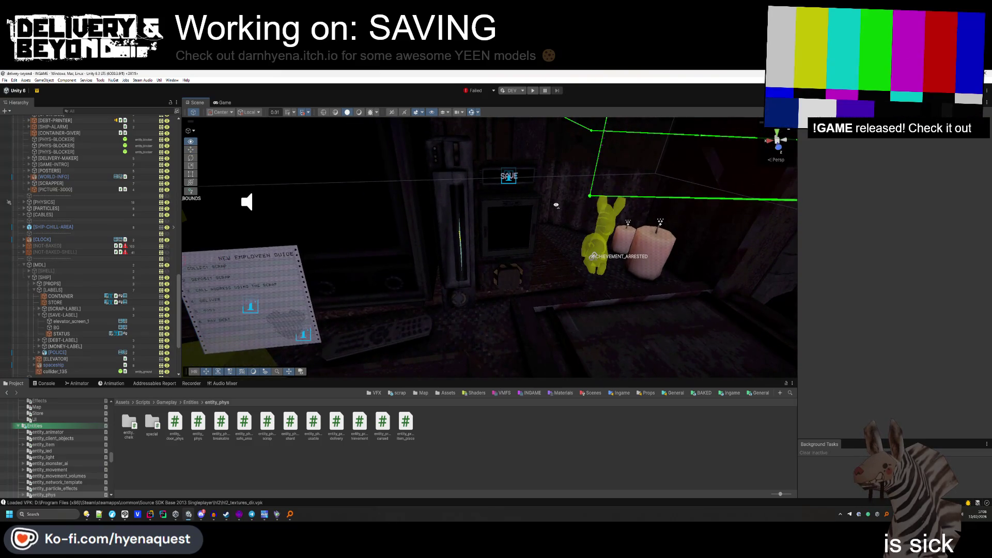
pyautogui.moveTo(556, 205); pyautogui.dragTo(519, 217)
pyautogui.click(129, 518)
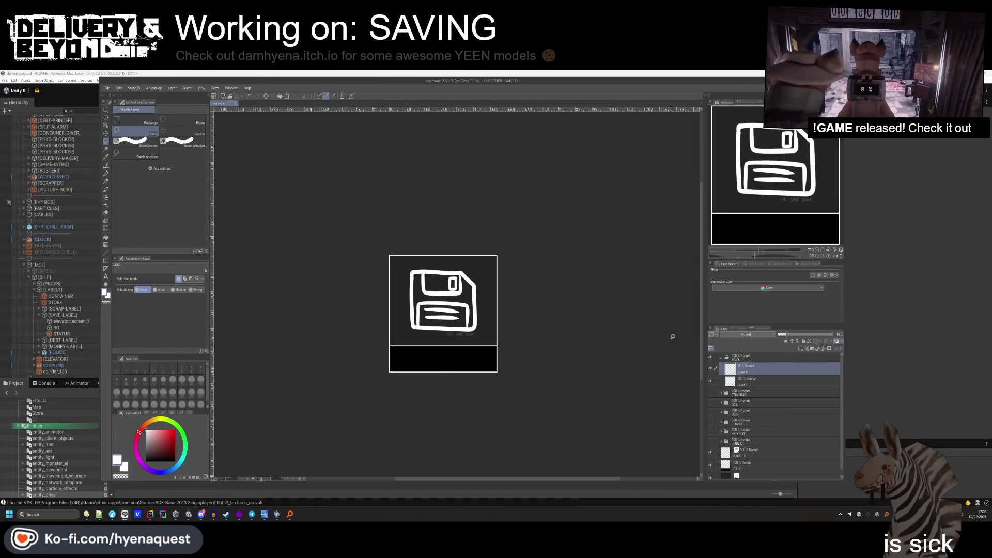
pyautogui.click(901, 315)
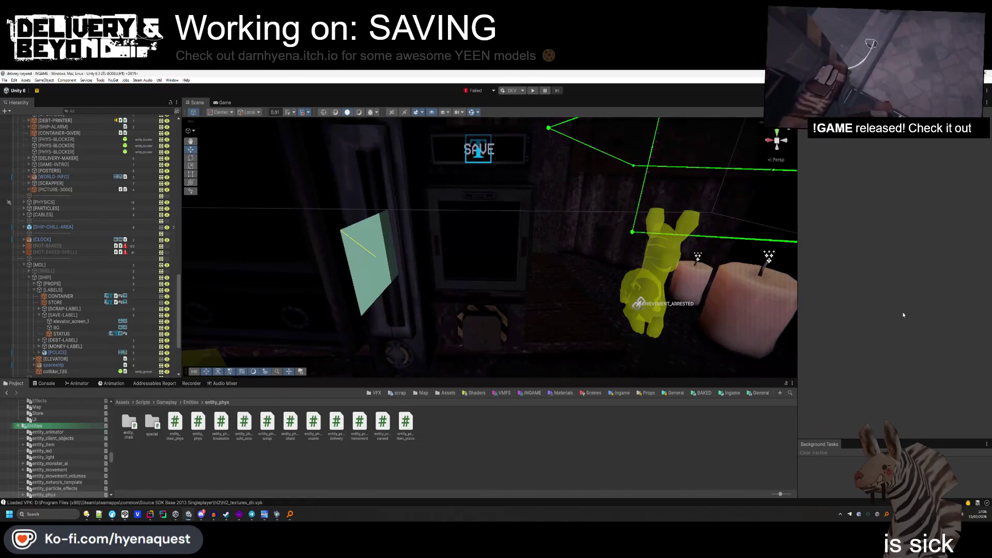
pyautogui.moveTo(362, 268)
pyautogui.mouseDown()
pyautogui.moveTo(335, 278)
pyautogui.moveTo(562, 234)
pyautogui.mouseUp()
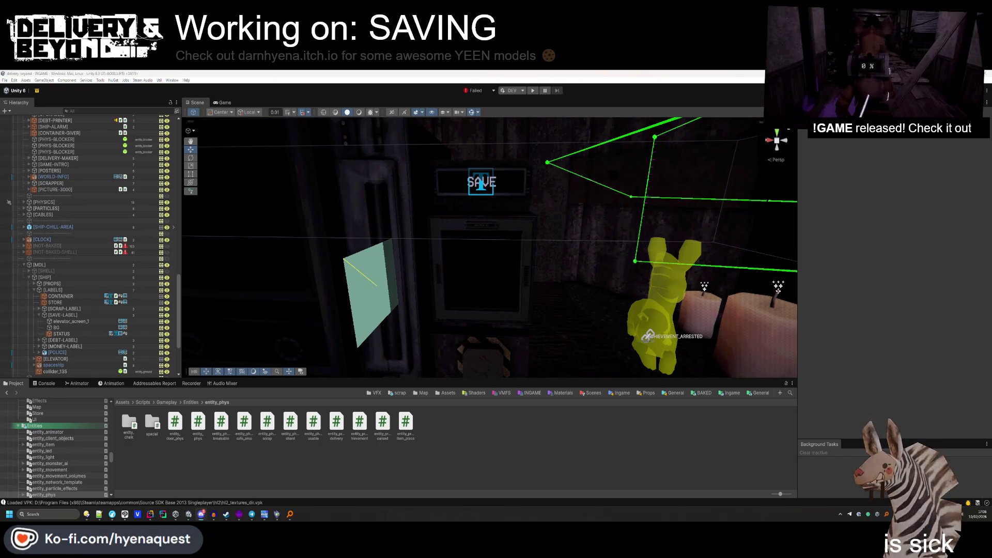
pyautogui.moveTo(533, 274)
pyautogui.mouseDown()
pyautogui.moveTo(525, 274)
pyautogui.moveTo(568, 268)
pyautogui.mouseUp()
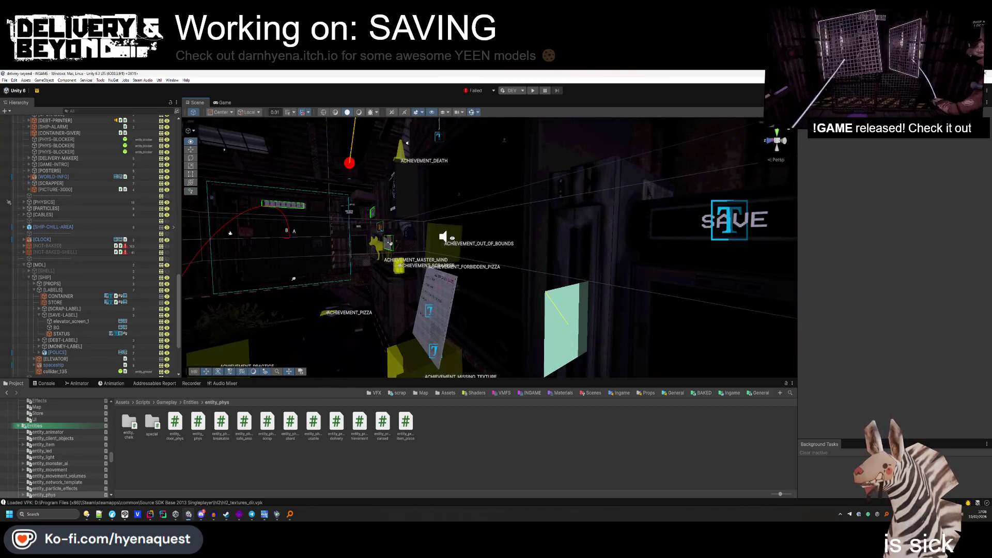
# Select the IDLE-CANVAS group and bring the SAVE sign and TV into view.
pyautogui.click(393, 191)
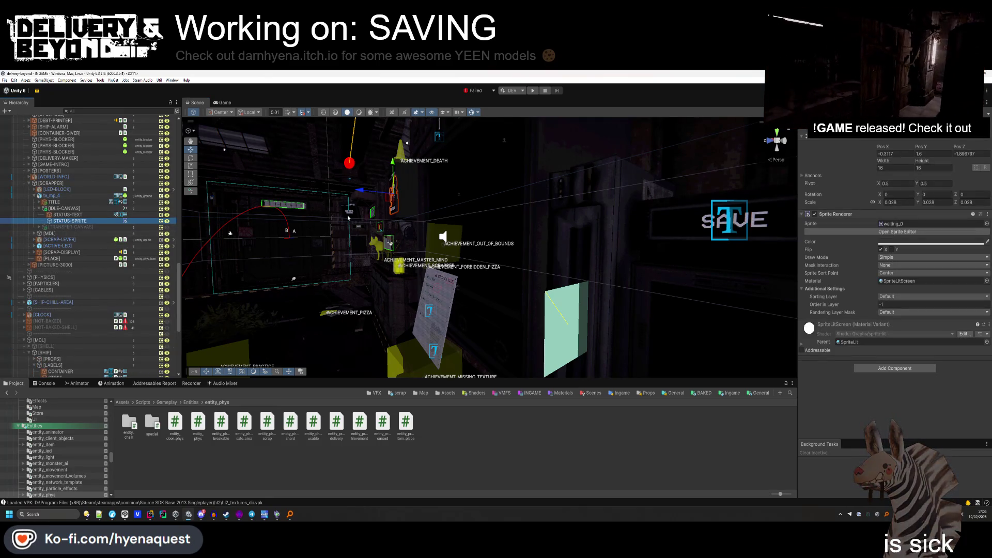
pyautogui.click(52, 209)
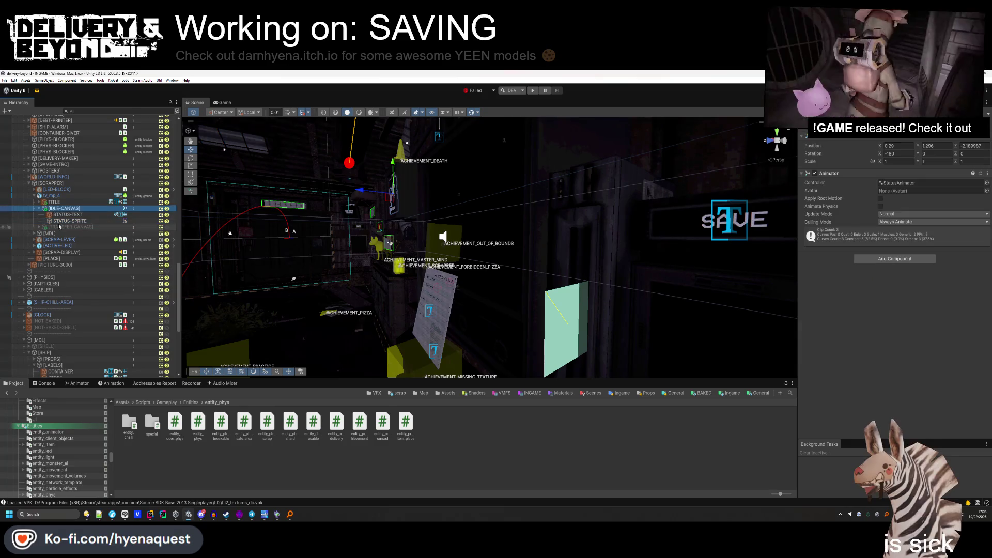
pyautogui.click(62, 214)
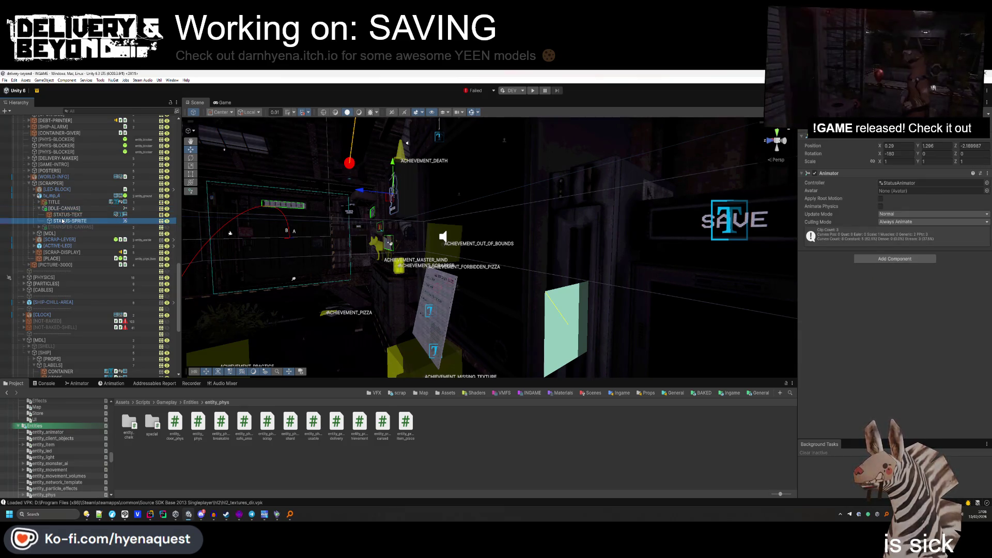
pyautogui.click(63, 209)
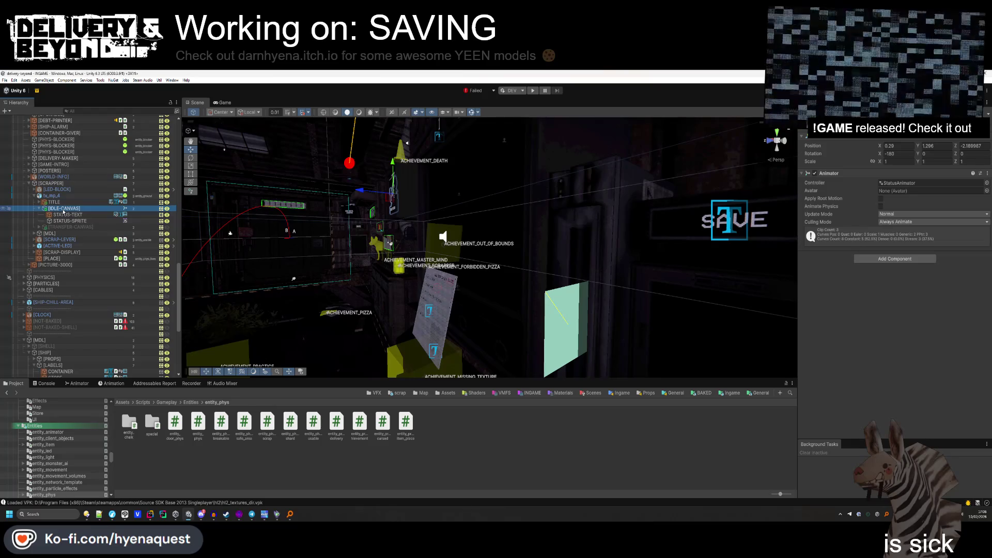
pyautogui.moveTo(297, 268); pyautogui.dragTo(582, 326)
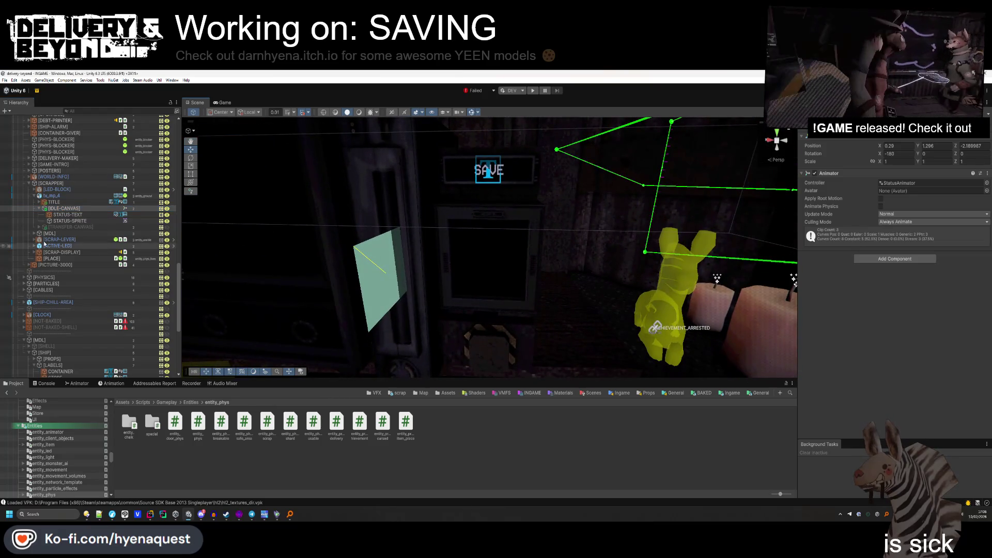
pyautogui.scroll(15, 45, 243)
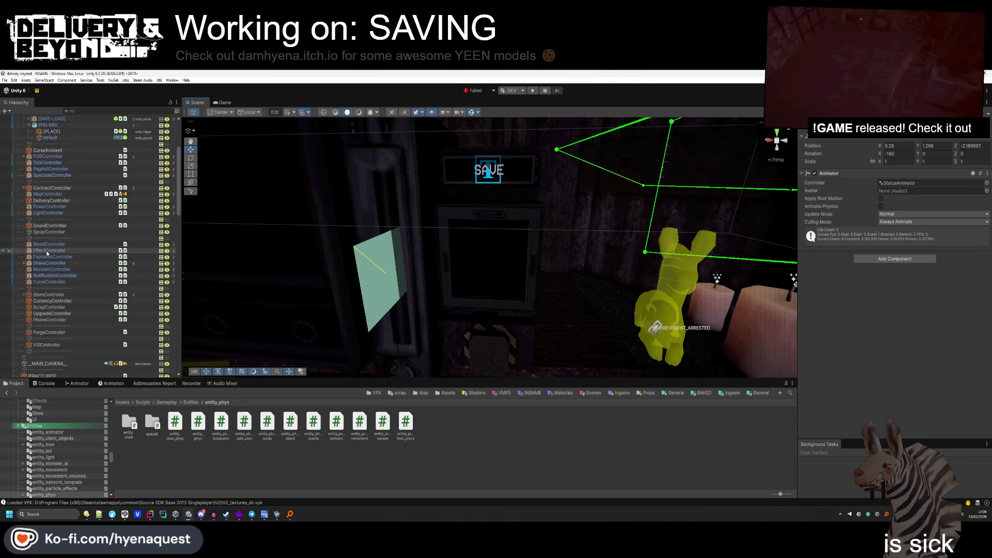
pyautogui.scroll(5, 46, 253)
pyautogui.click(49, 231)
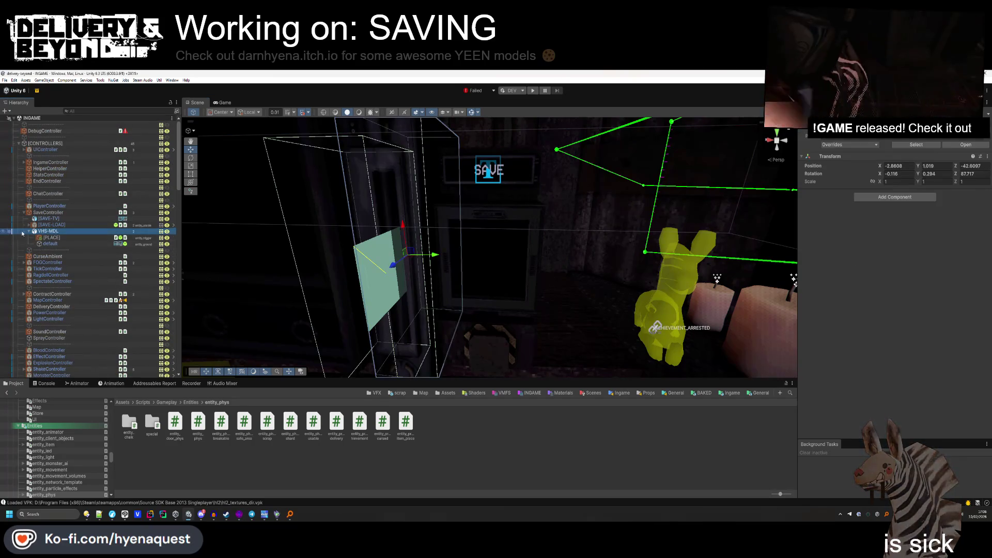
pyautogui.press('Left')
# Paste IDLE-CANVAS under [SAVE-TV] and set its Animator controller to None.
pyautogui.click(46, 220)
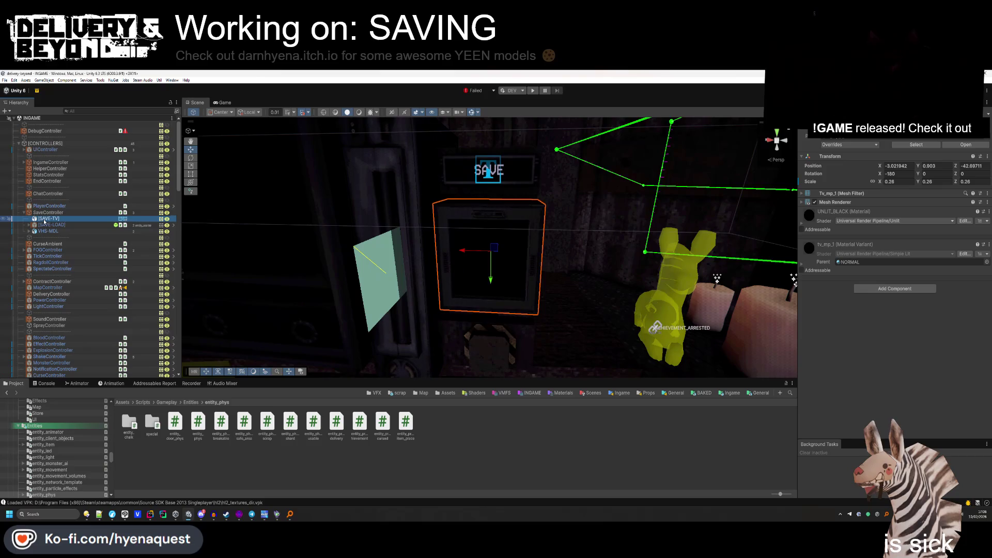
pyautogui.hotkey('ctrl', 'v')
pyautogui.moveTo(55, 221); pyautogui.dragTo(55, 221)
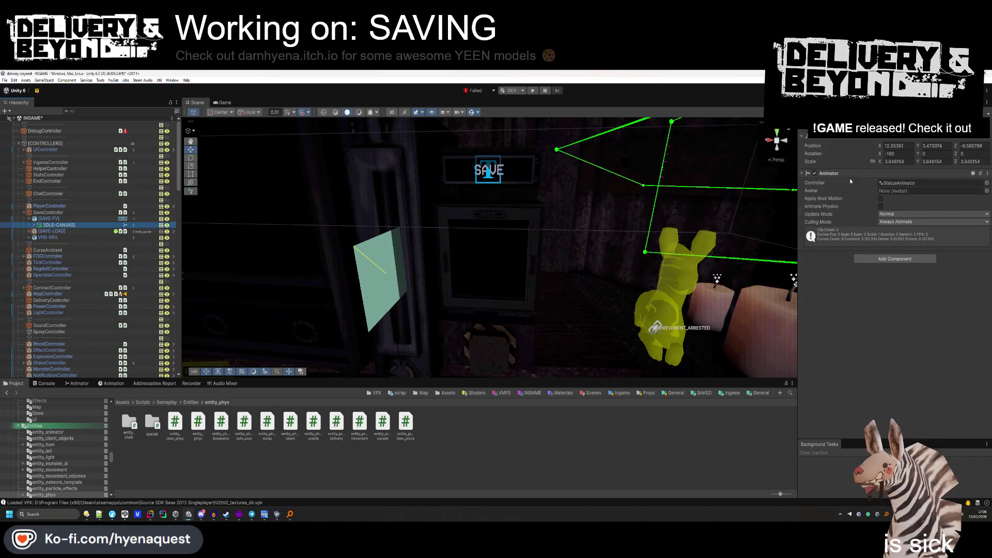
pyautogui.click(987, 183)
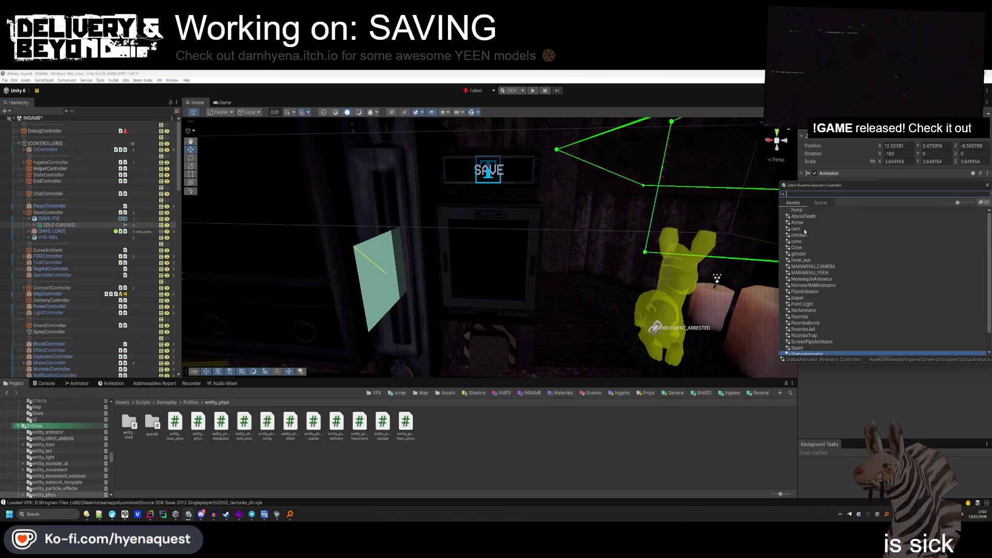
pyautogui.doubleClick(803, 212)
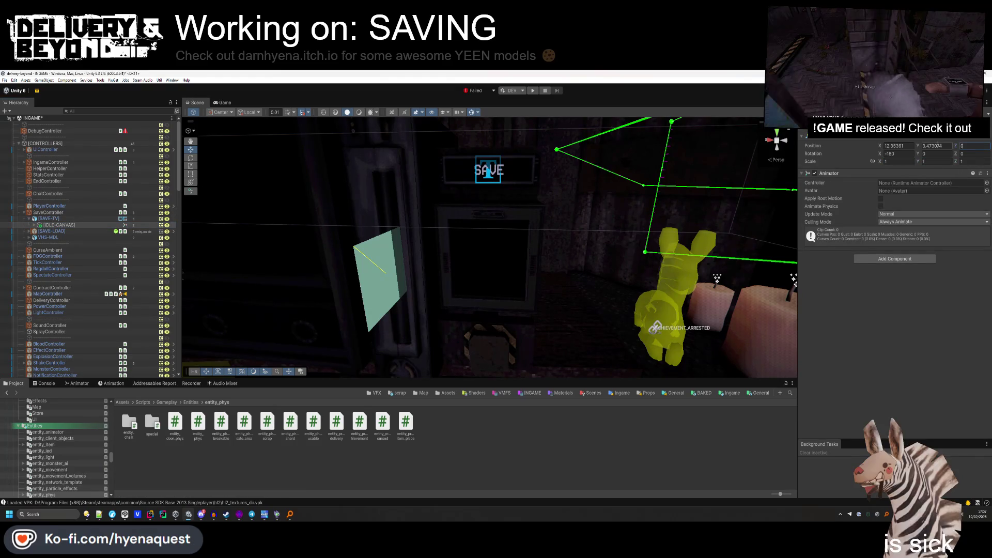
# Zero the copied canvas's position, set its rotation to 180, and frame it in view.
pyautogui.write('0')
pyautogui.click(899, 153)
pyautogui.write('0')
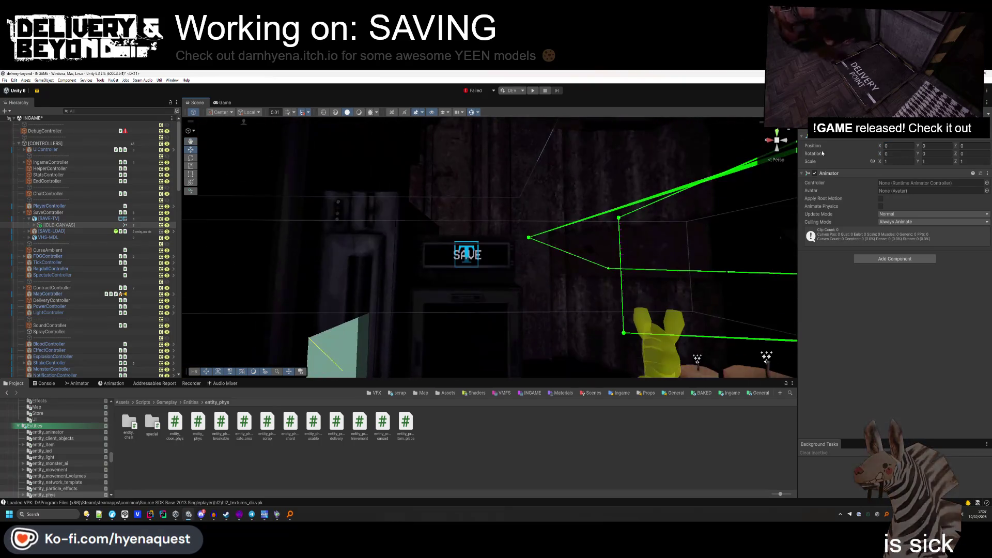
pyautogui.write('180')
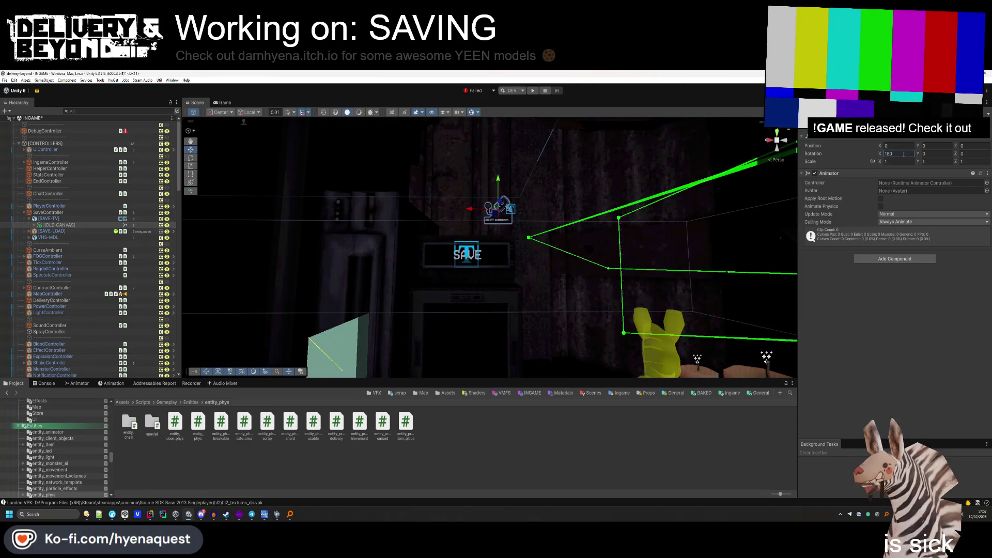
pyautogui.scroll(-5, 507, 201)
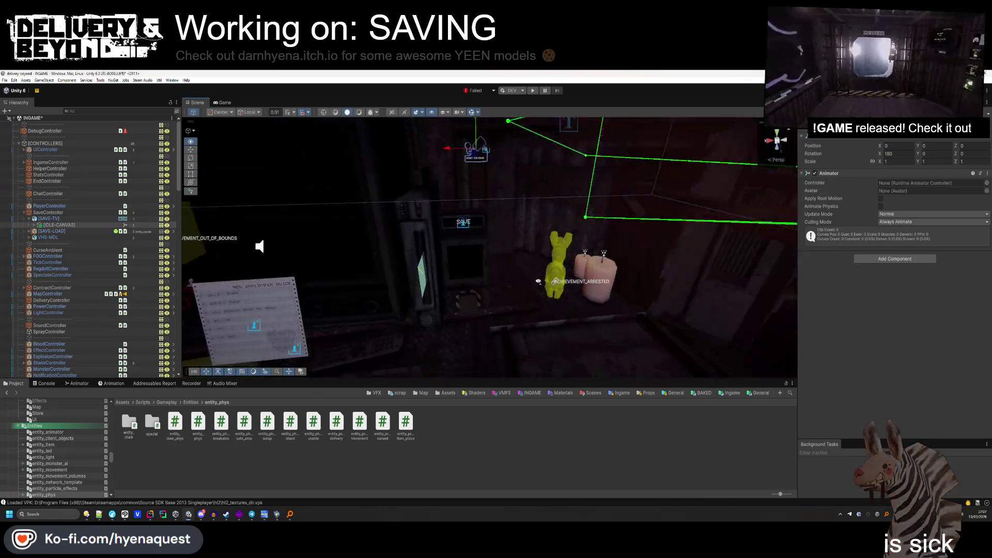
pyautogui.scroll(-3, 469, 193)
pyautogui.moveTo(361, 191); pyautogui.dragTo(415, 187)
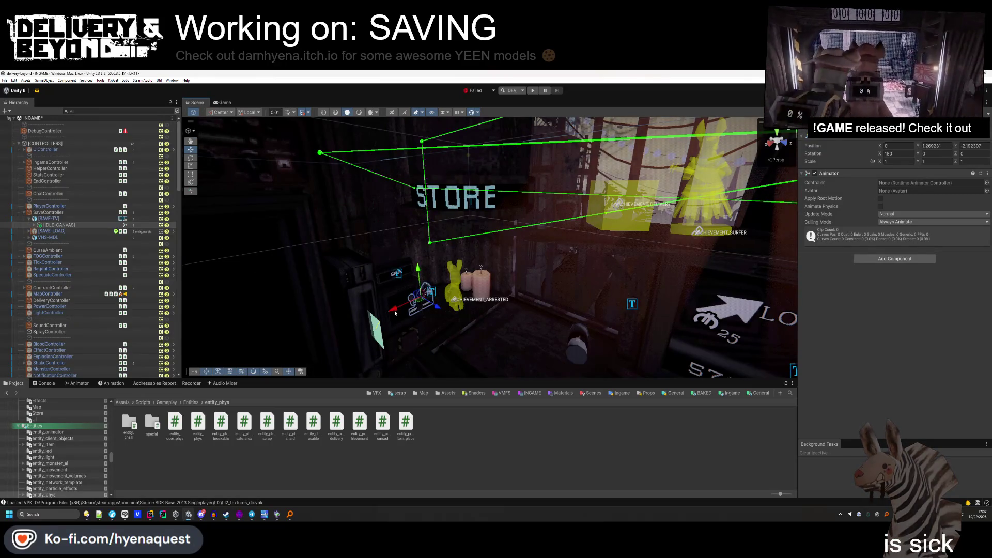
pyautogui.press('f')
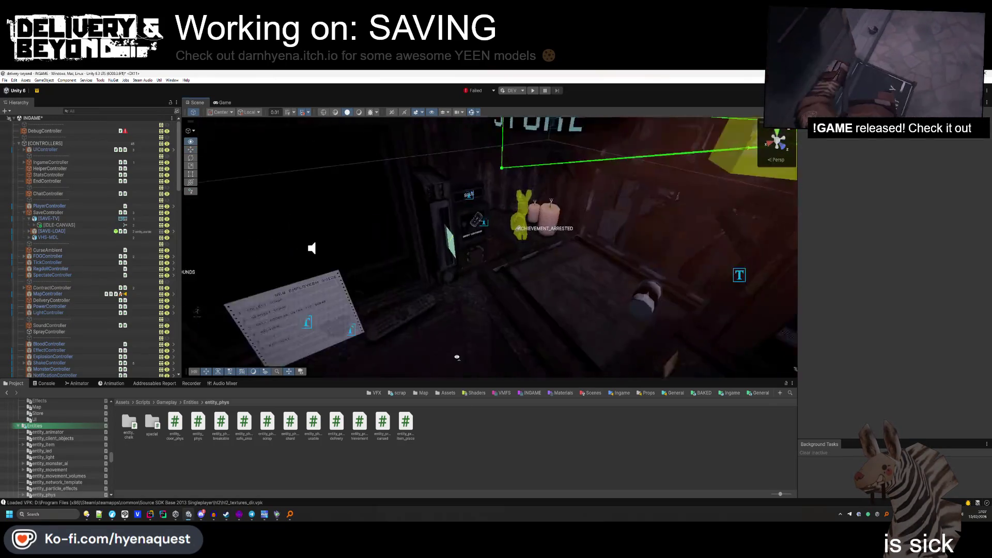
# Nudge the canvas slightly along its depth so it sits on the TV screen.
pyautogui.moveTo(483, 265); pyautogui.dragTo(523, 217)
pyautogui.rightClick(518, 256)
pyautogui.press('Escape')
pyautogui.scroll(4, 544, 249)
pyautogui.moveTo(616, 247); pyautogui.dragTo(610, 246)
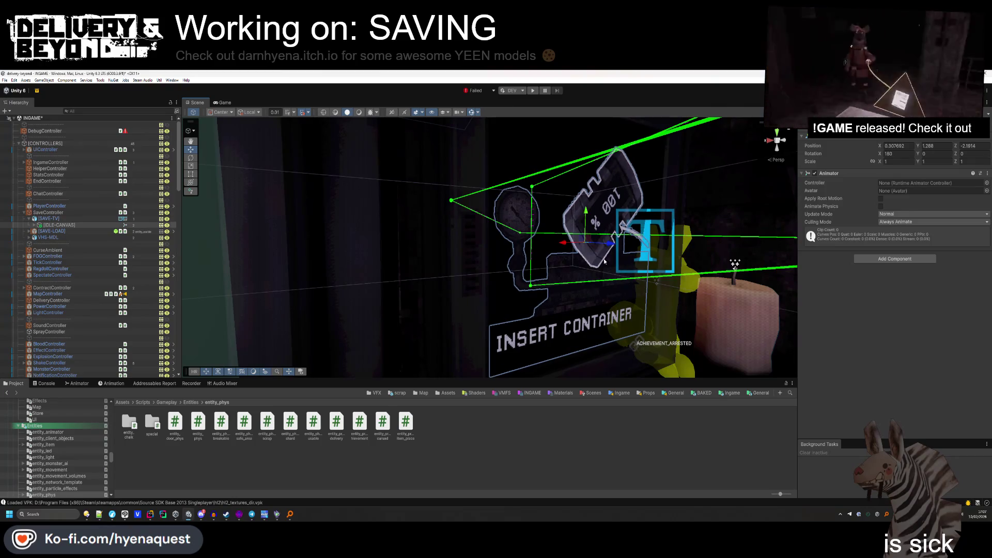
pyautogui.click(566, 293)
# Raise the container canvas on the SAVE machine slightly.
pyautogui.scroll(-5, 566, 293)
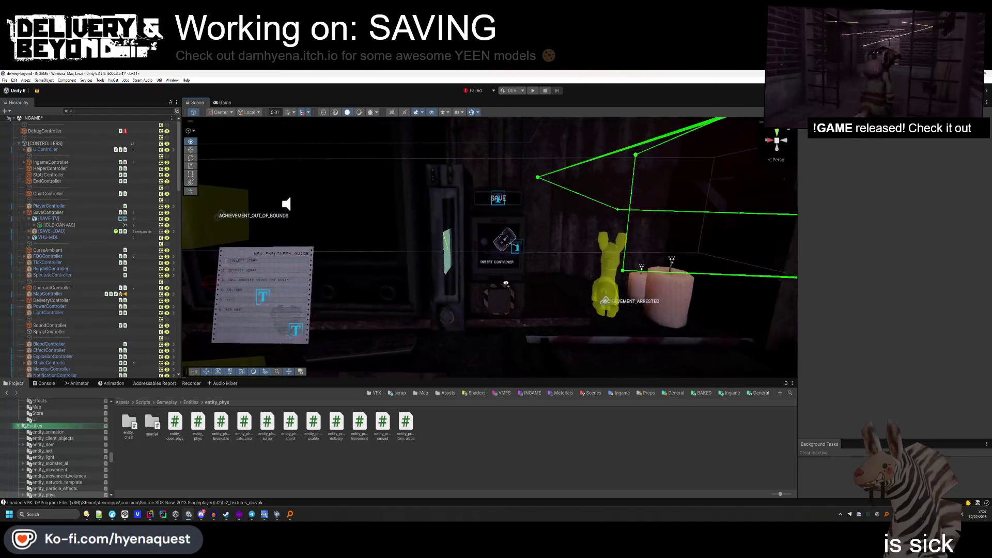
pyautogui.scroll(4, 506, 283)
pyautogui.click(508, 269)
pyautogui.moveTo(509, 226); pyautogui.dragTo(509, 225)
pyautogui.click(516, 264)
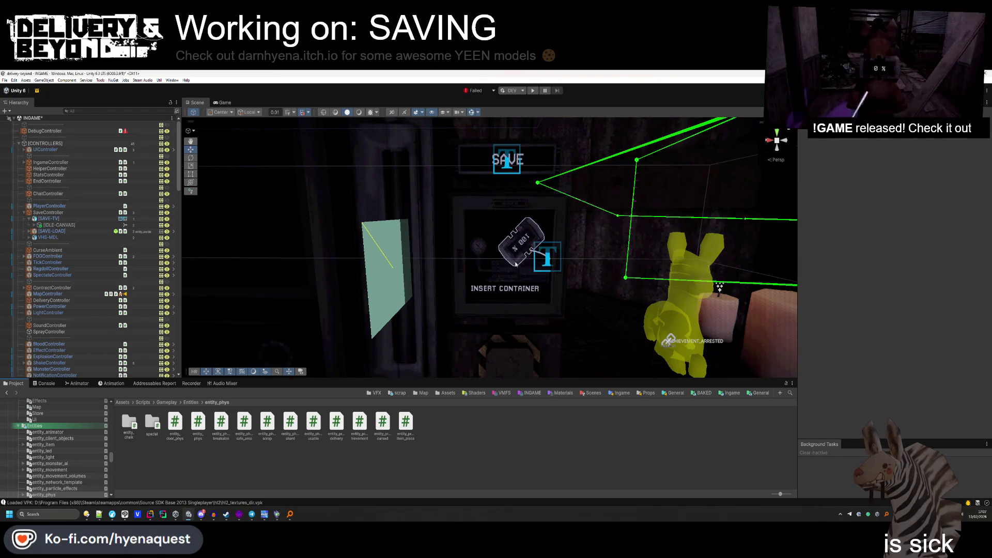
# Select the INSERT CONTAINER text from among the overlapping screen objects.
pyautogui.click(515, 264)
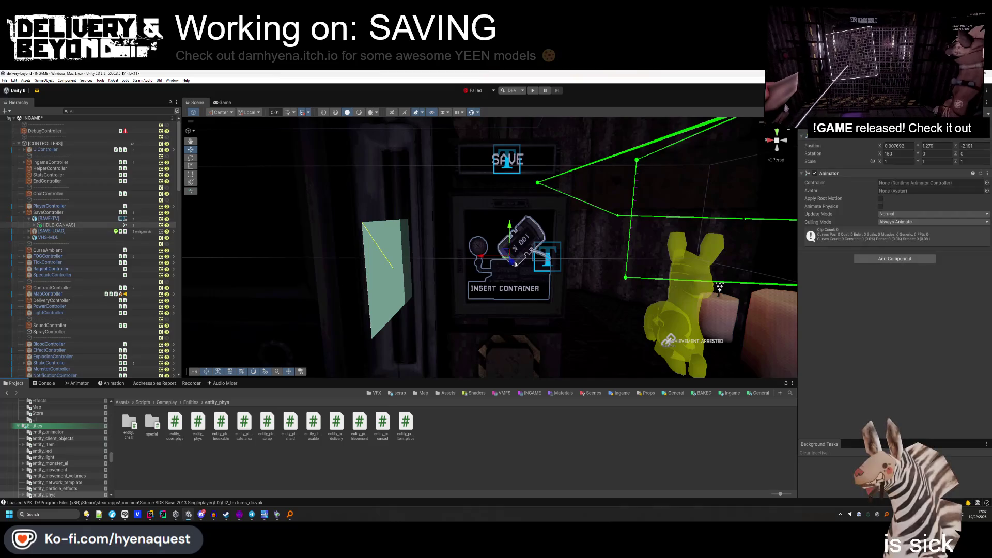
pyautogui.click(543, 267)
pyautogui.click(543, 267)
pyautogui.click(543, 267)
pyautogui.click(543, 267)
pyautogui.click(550, 268)
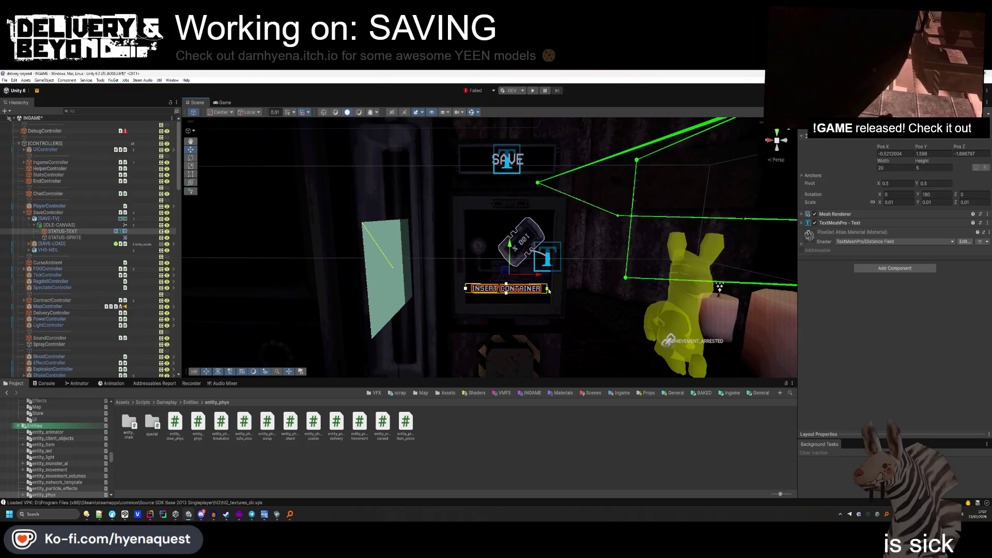
# Fly the Scene view over to the VHS save tape and frame its label text.
pyautogui.click(460, 477)
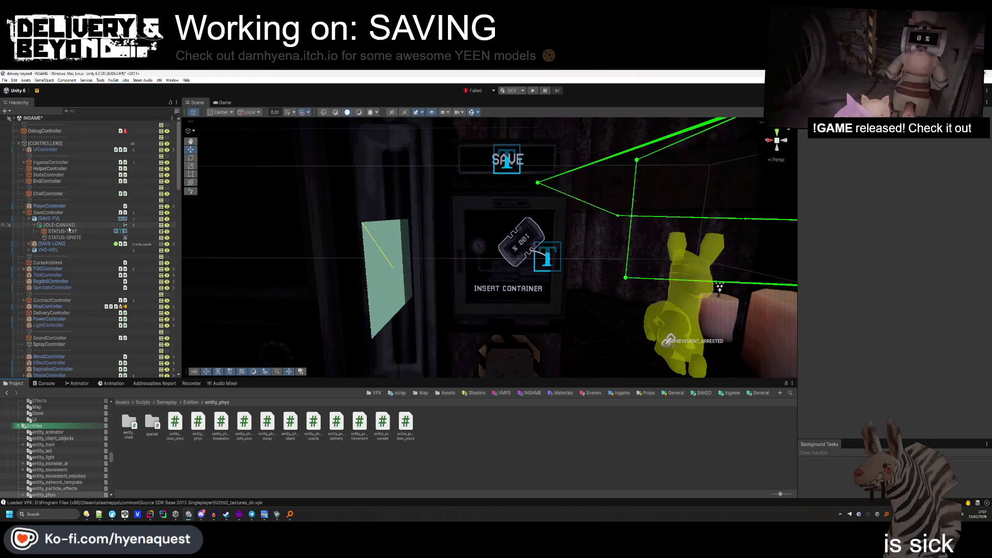
pyautogui.scroll(-3, 560, 247)
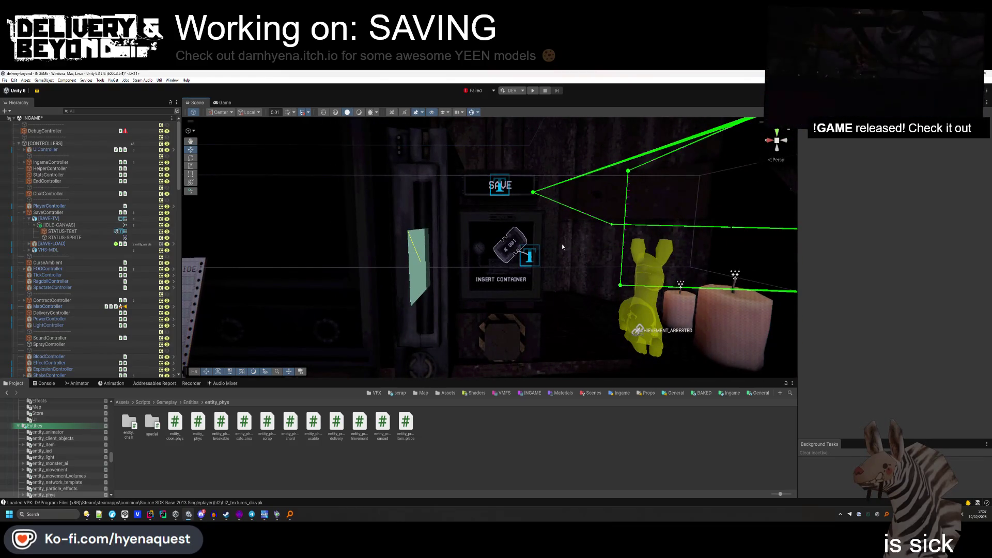
pyautogui.moveTo(562, 246); pyautogui.dragTo(533, 248)
pyautogui.moveTo(623, 286)
pyautogui.mouseDown()
pyautogui.moveTo(612, 286)
pyautogui.moveTo(612, 266)
pyautogui.mouseUp()
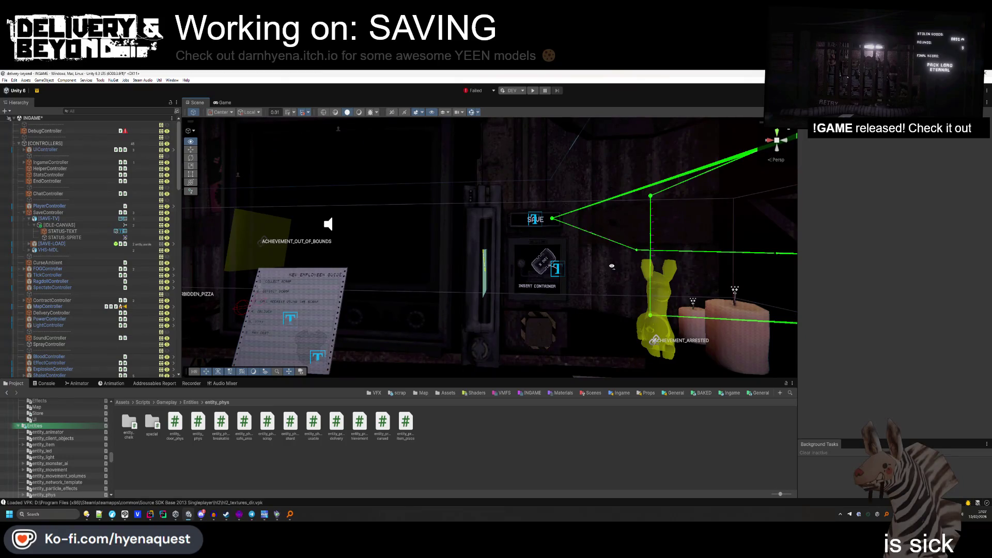
pyautogui.moveTo(612, 267)
pyautogui.mouseDown()
pyautogui.moveTo(609, 304)
pyautogui.moveTo(562, 294)
pyautogui.moveTo(609, 320)
pyautogui.moveTo(409, 294)
pyautogui.moveTo(510, 284)
pyautogui.mouseUp()
pyautogui.click(510, 284)
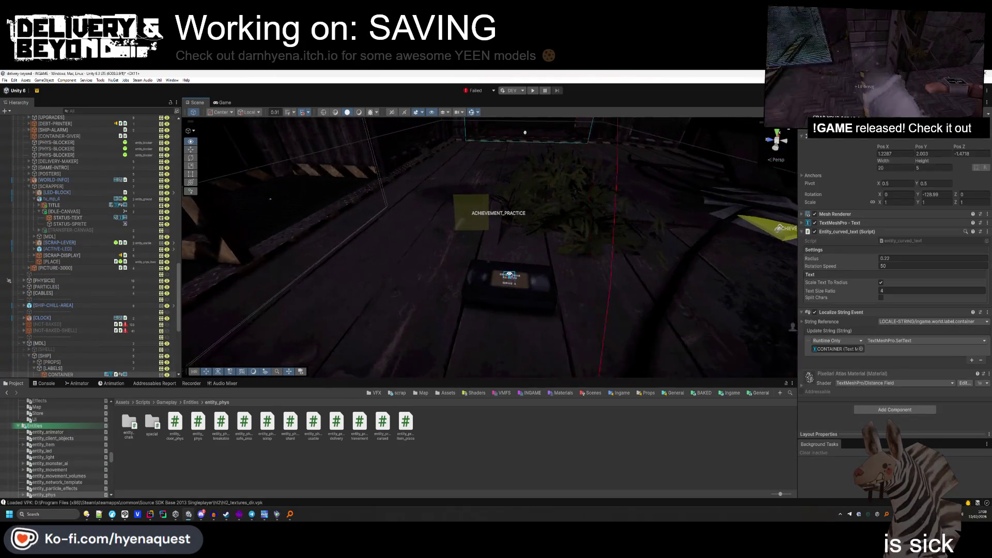
pyautogui.press('f')
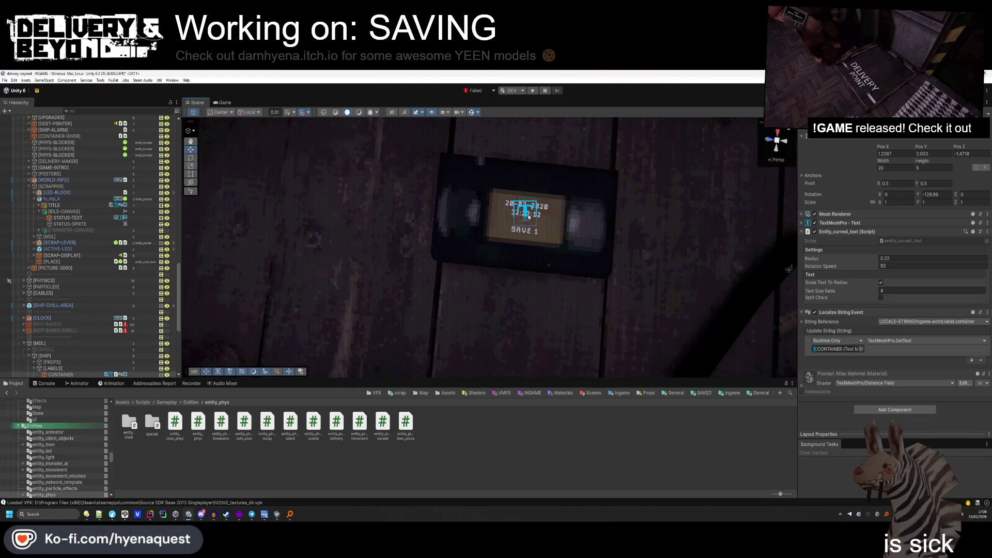
pyautogui.click(529, 217)
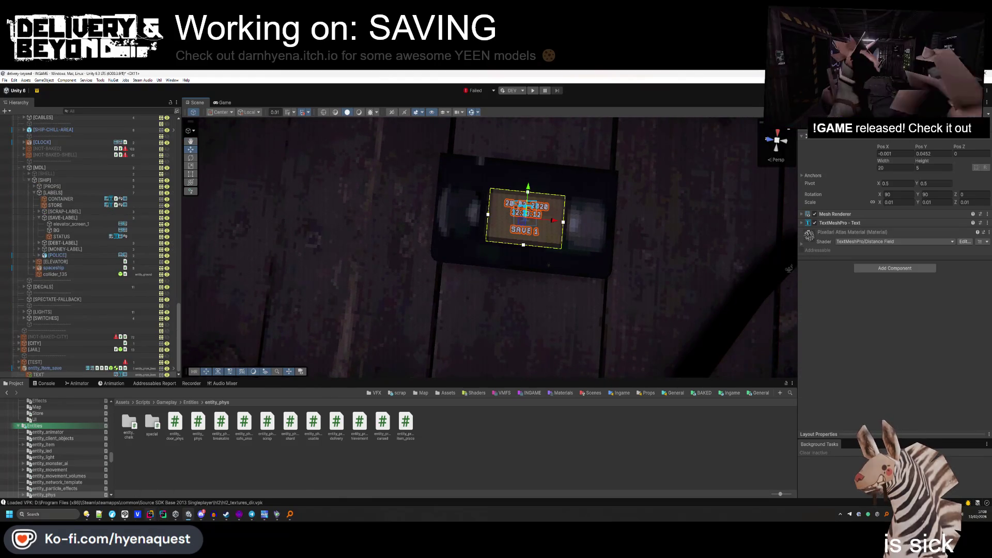
# Check entity_item_save.cs in Rider down to SetData, then return to Unity.
pyautogui.hotkey('alt', 'Tab')
pyautogui.click(301, 90)
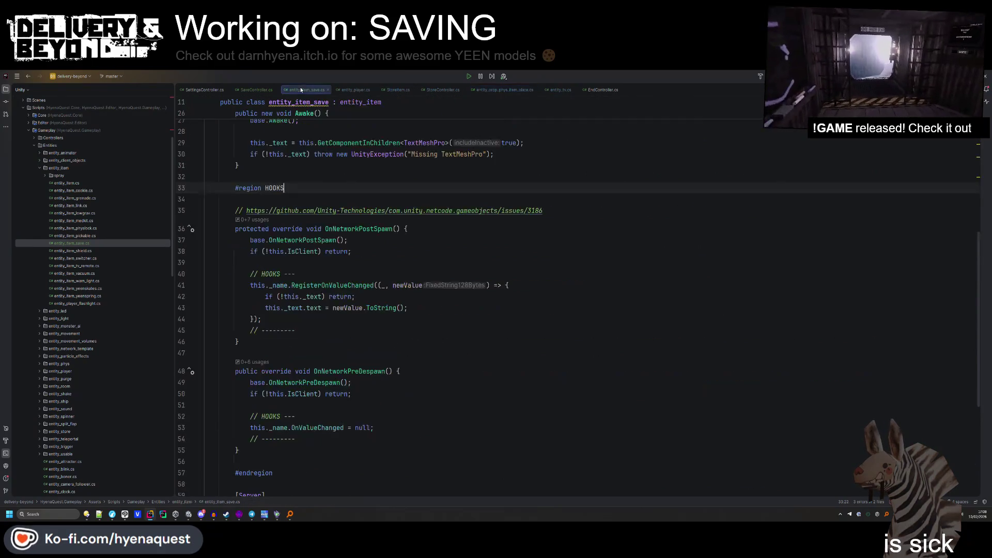
pyautogui.scroll(-6, 391, 334)
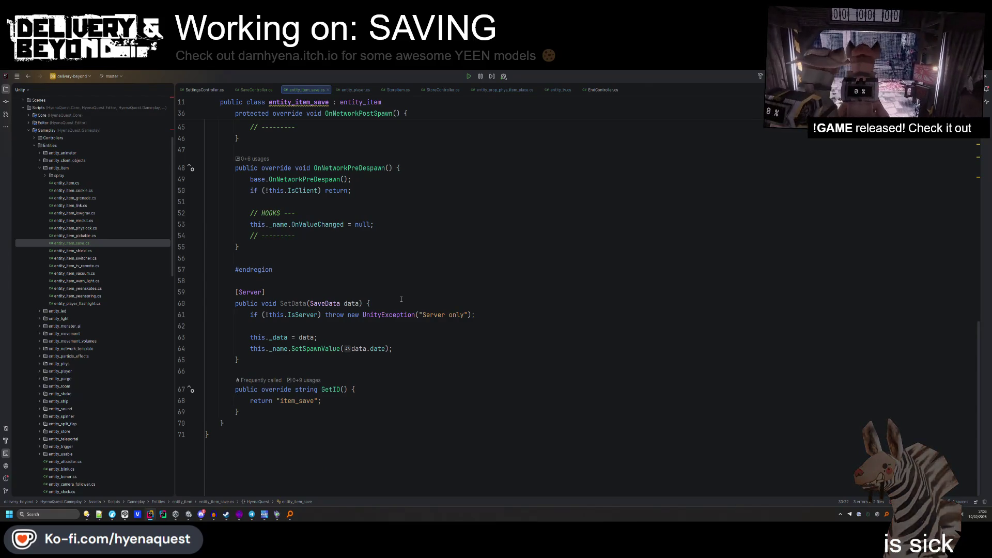
pyautogui.hotkey('alt', 'Tab')
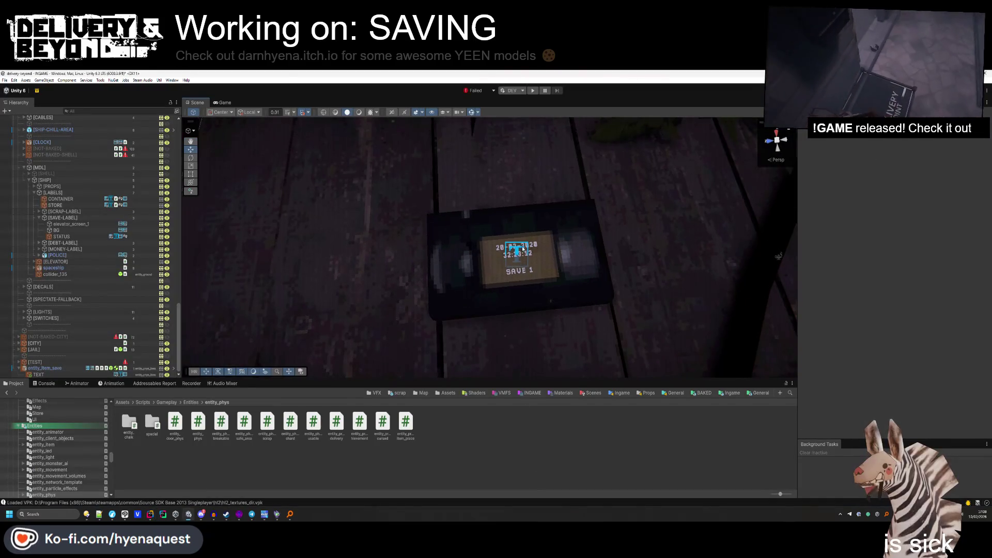
# Delete the 'SAVE 1' line from the tape label's TextMeshPro text.
pyautogui.click(833, 222)
pyautogui.click(851, 265)
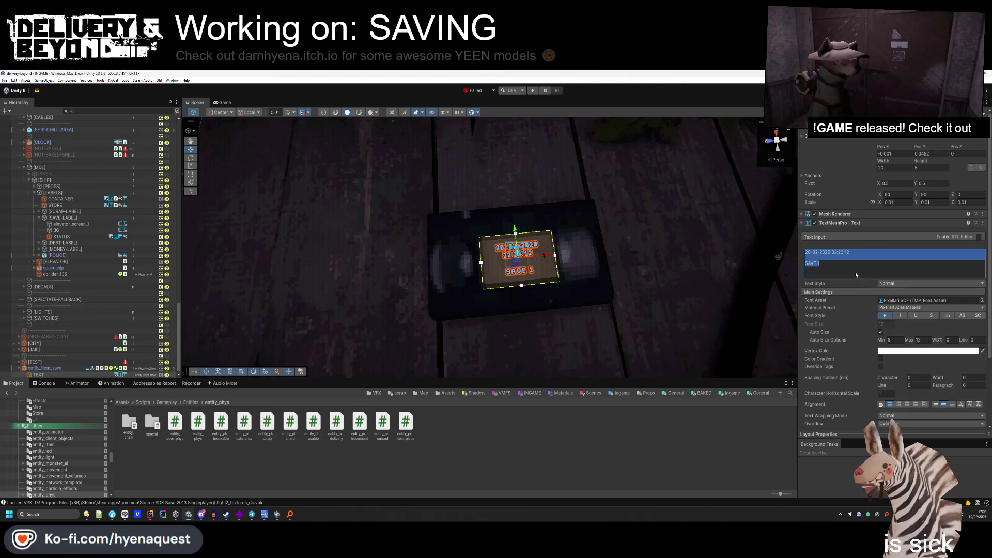
pyautogui.press('BackSpace')
pyautogui.press('BackSpace')
pyautogui.press('BackSpace')
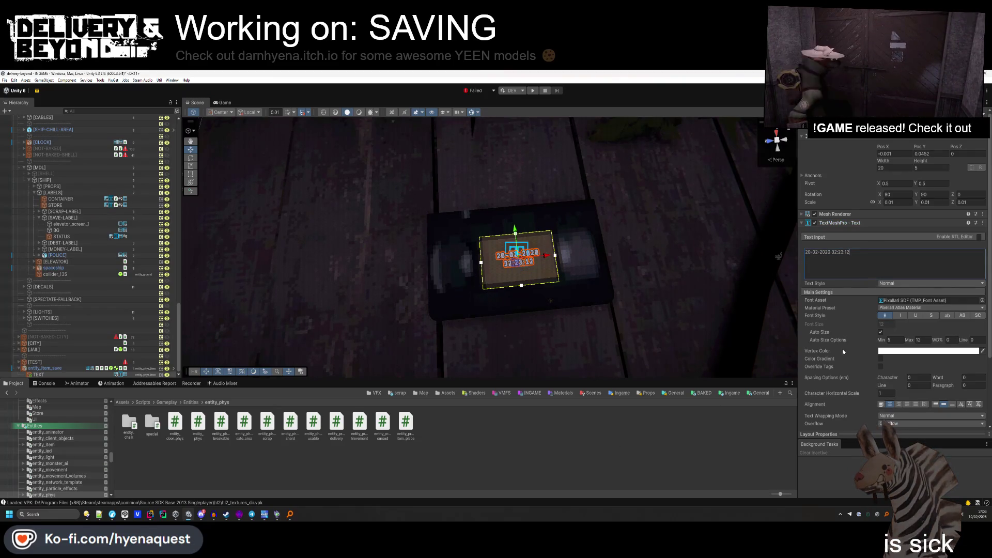
pyautogui.click(927, 341)
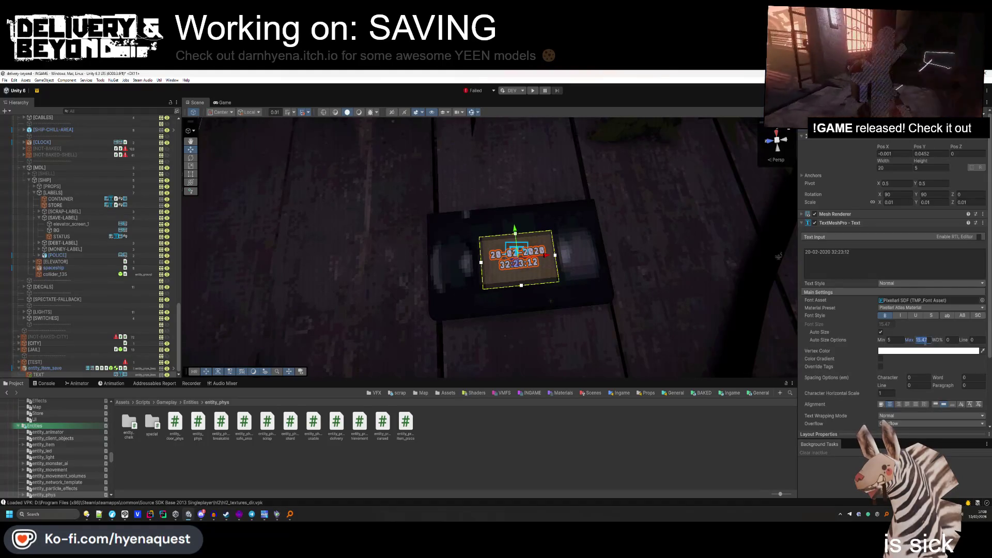
# Orbit the Scene view back around and select the VHS tape object.
pyautogui.moveTo(564, 239)
pyautogui.mouseDown()
pyautogui.moveTo(532, 222)
pyautogui.moveTo(500, 235)
pyautogui.mouseUp()
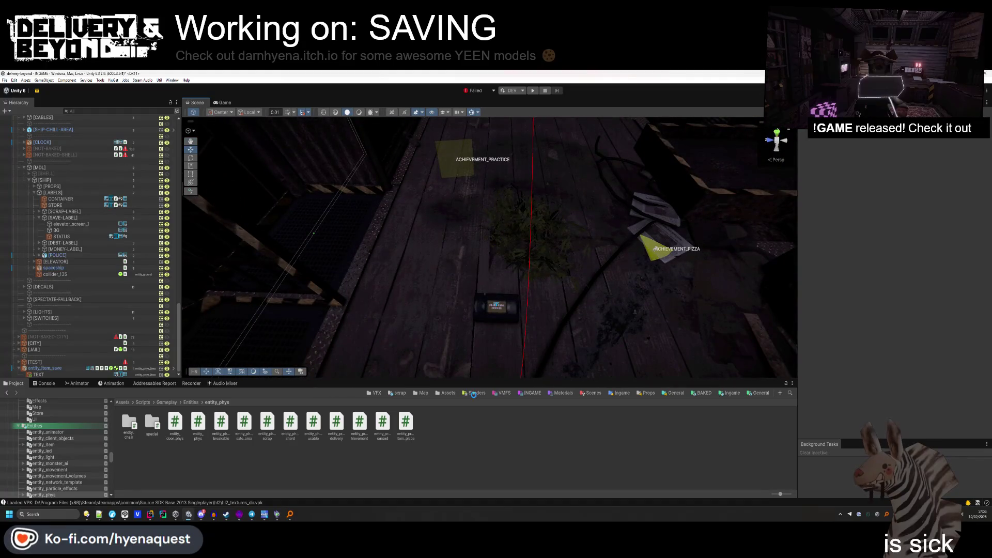
pyautogui.moveTo(470, 310)
pyautogui.mouseDown()
pyautogui.moveTo(523, 272)
pyautogui.moveTo(745, 251)
pyautogui.moveTo(652, 218)
pyautogui.moveTo(479, 333)
pyautogui.moveTo(397, 327)
pyautogui.moveTo(504, 358)
pyautogui.mouseUp()
pyautogui.moveTo(495, 358)
pyautogui.mouseDown()
pyautogui.moveTo(565, 270)
pyautogui.moveTo(339, 223)
pyautogui.moveTo(418, 314)
pyautogui.moveTo(487, 290)
pyautogui.moveTo(461, 250)
pyautogui.moveTo(538, 234)
pyautogui.mouseUp()
pyautogui.click(469, 317)
pyautogui.click(471, 325)
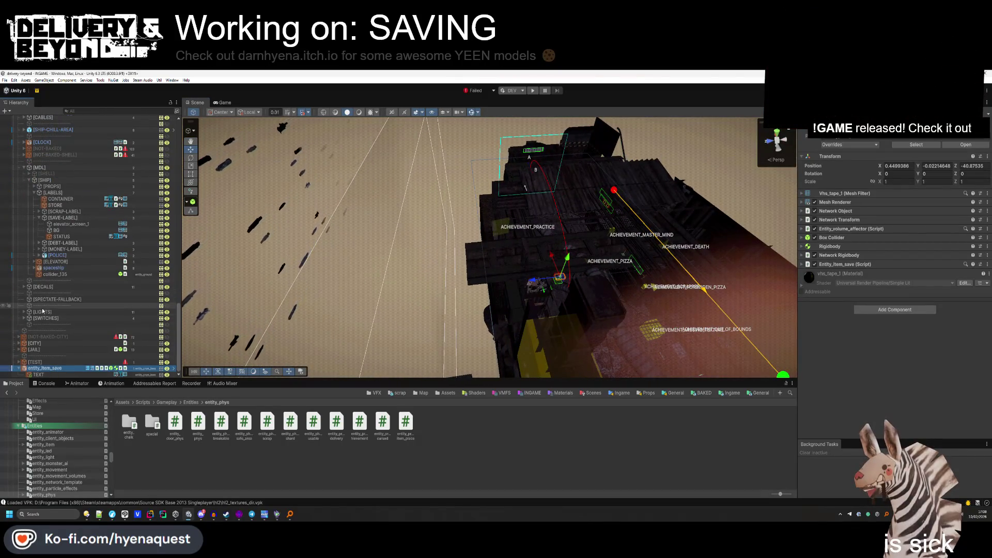
# Nest entity_item_save under GREENSCREEN inside the [TEST] group.
pyautogui.scroll(15, 25, 246)
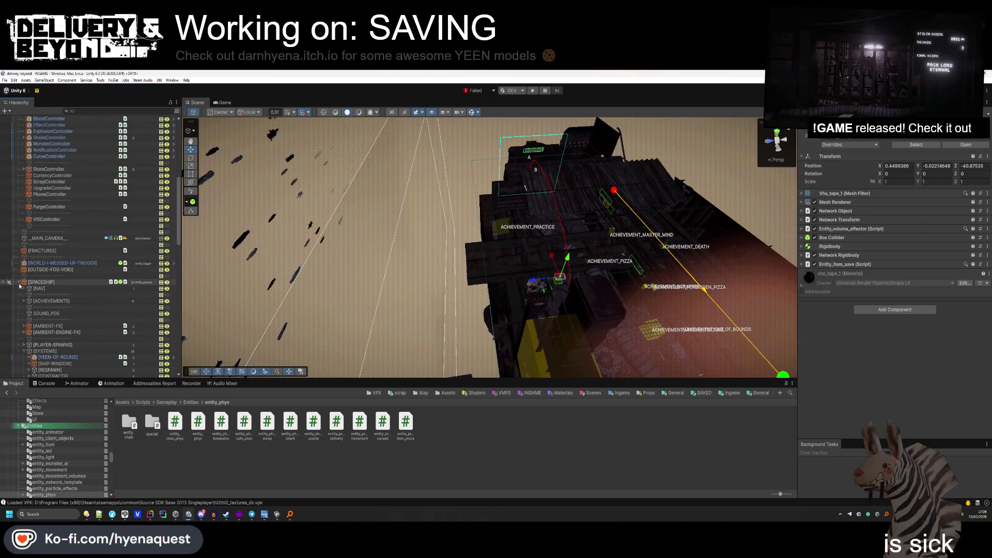
pyautogui.scroll(12, 24, 246)
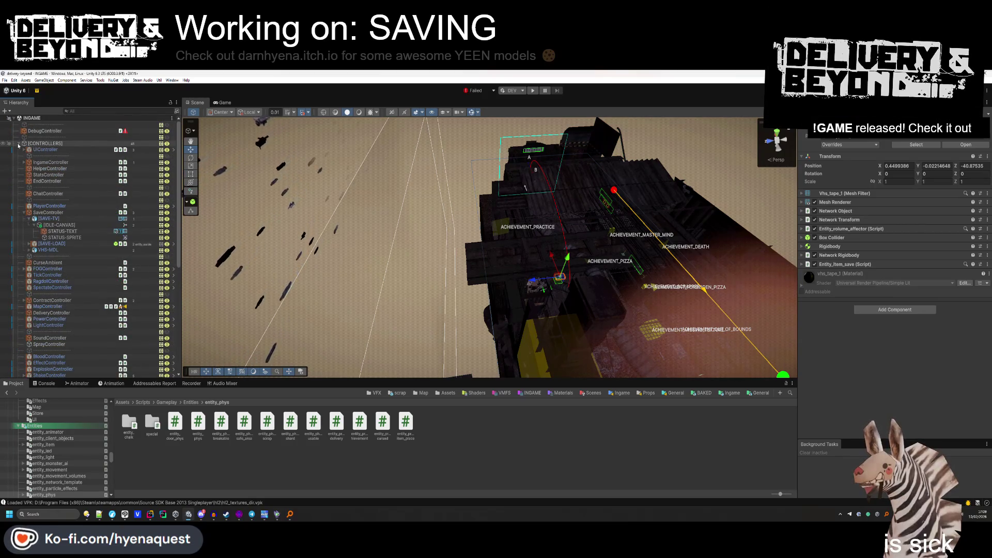
pyautogui.click(19, 143)
pyautogui.click(42, 244)
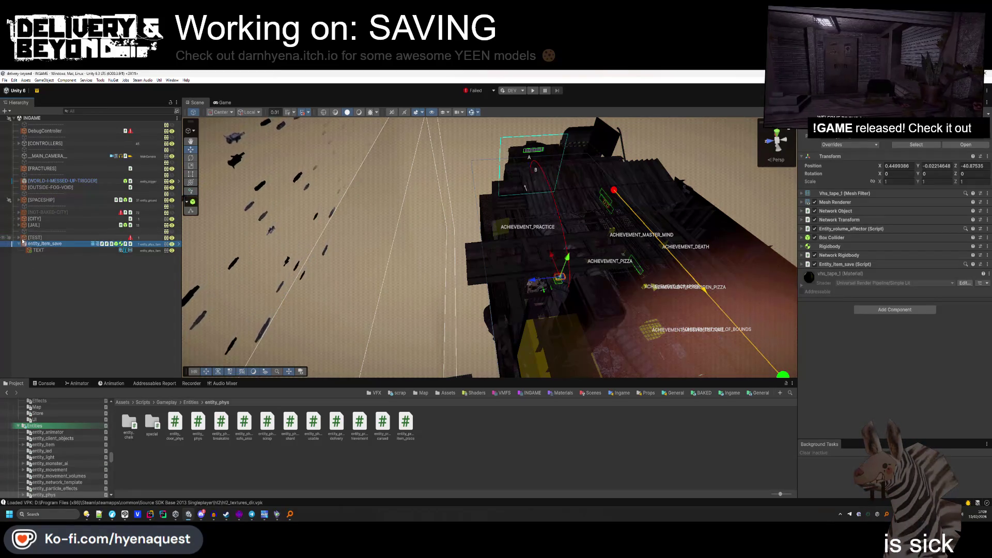
pyautogui.click(19, 237)
pyautogui.click(45, 243)
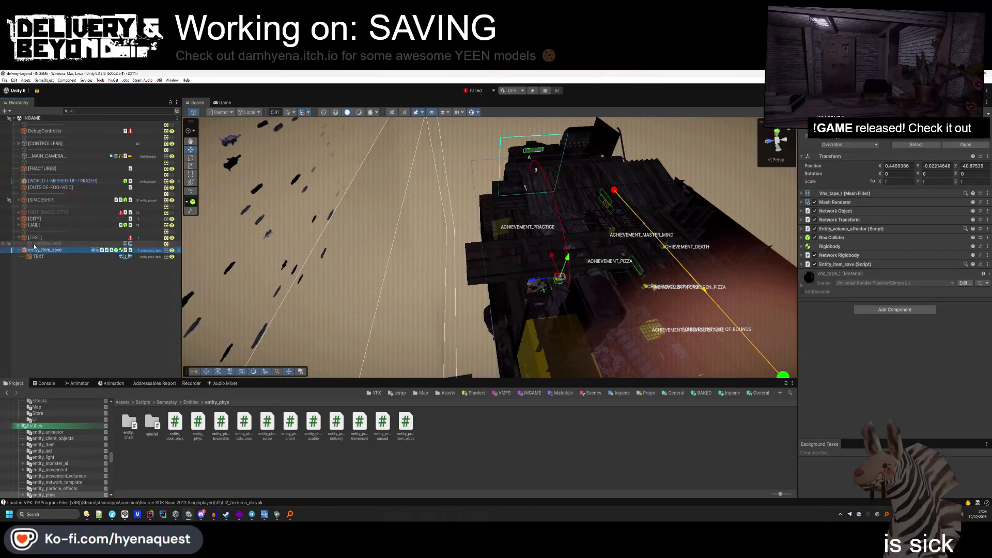
pyautogui.click(281, 226)
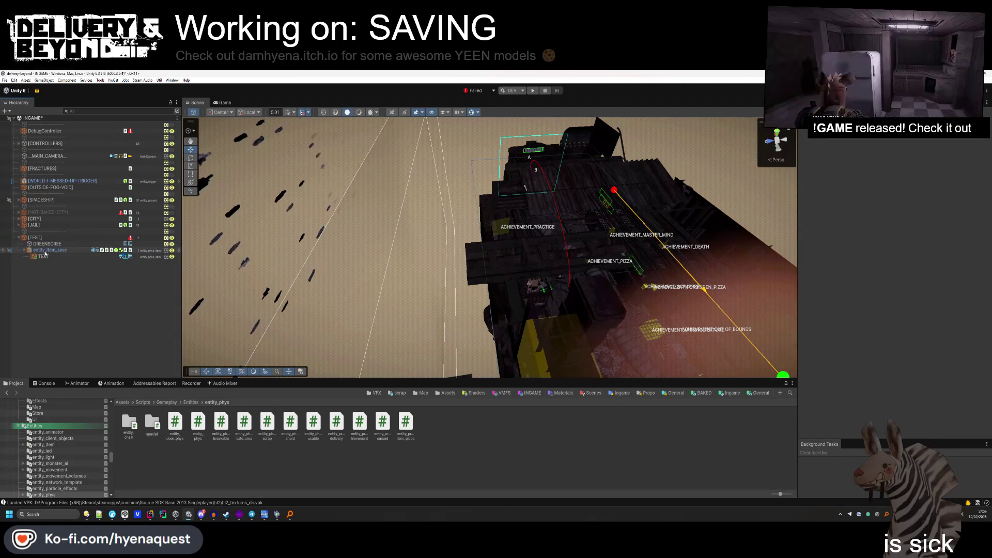
pyautogui.click(45, 250)
pyautogui.moveTo(54, 246); pyautogui.dragTo(52, 244)
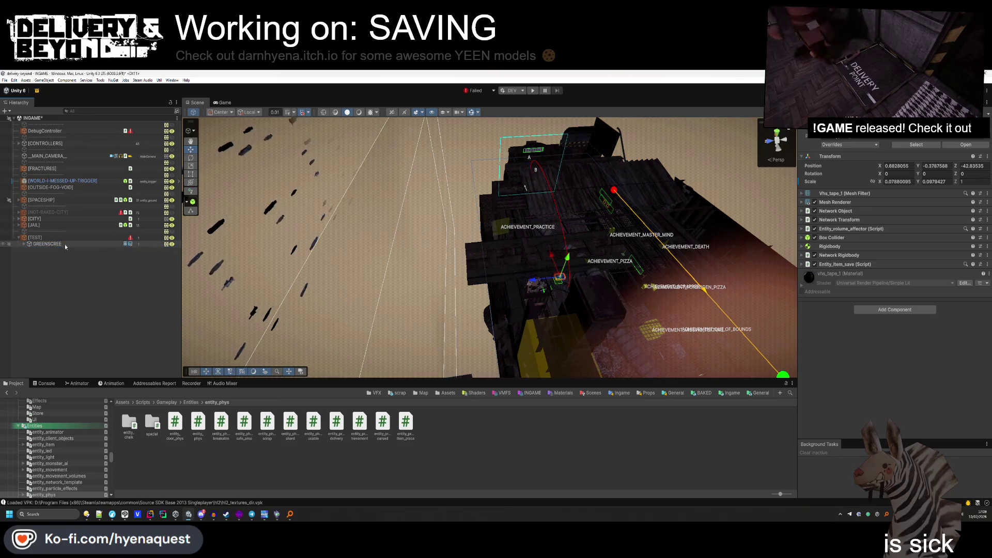
# Set the tape's scale to 1, position to 0,0,0, then move it forward to Z -1.59.
pyautogui.doubleClick(899, 181)
pyautogui.write('1')
pyautogui.press('Tab')
pyautogui.write('1')
pyautogui.write('0')
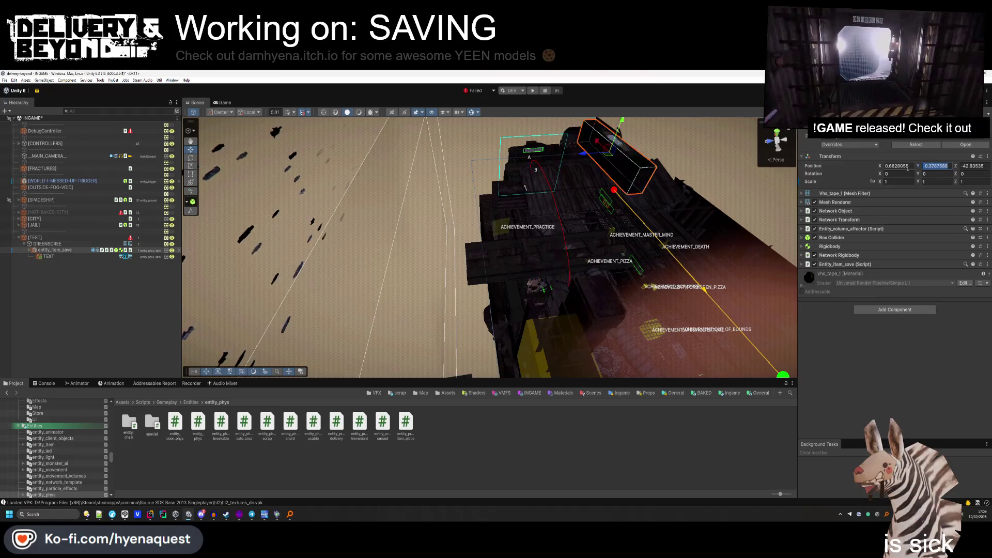
pyautogui.hotkey('shift', 'Tab')
pyautogui.write('0')
pyautogui.press('Tab')
pyautogui.press('Tab')
pyautogui.write('0')
pyautogui.moveTo(784, 237)
pyautogui.mouseDown()
pyautogui.moveTo(234, 119)
pyautogui.moveTo(330, 191)
pyautogui.moveTo(393, 217)
pyautogui.mouseUp()
pyautogui.moveTo(445, 234)
pyautogui.mouseDown()
pyautogui.moveTo(364, 317)
pyautogui.moveTo(342, 310)
pyautogui.mouseUp()
pyautogui.scroll(5, 443, 243)
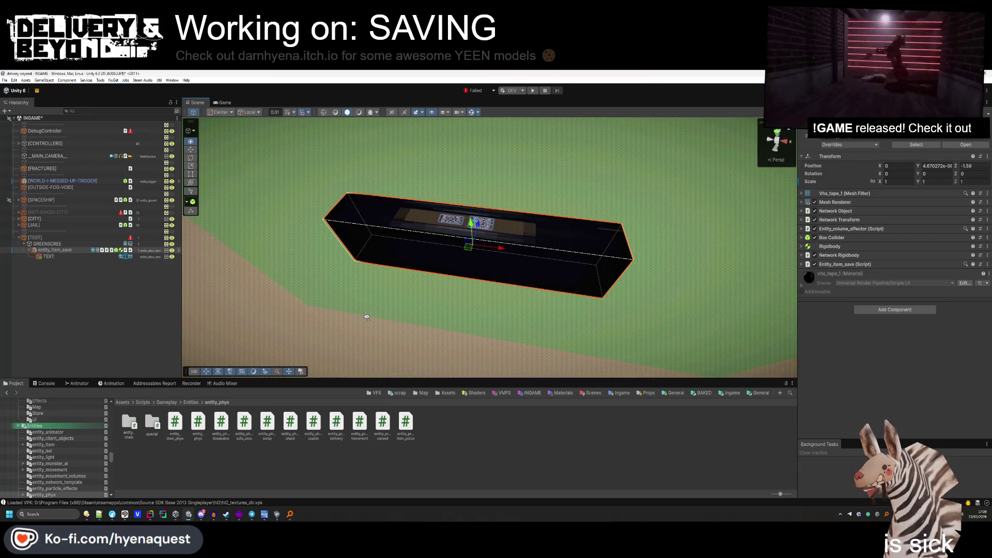
# Set entity_item_save's Scale X and Y to 1.
pyautogui.click(52, 257)
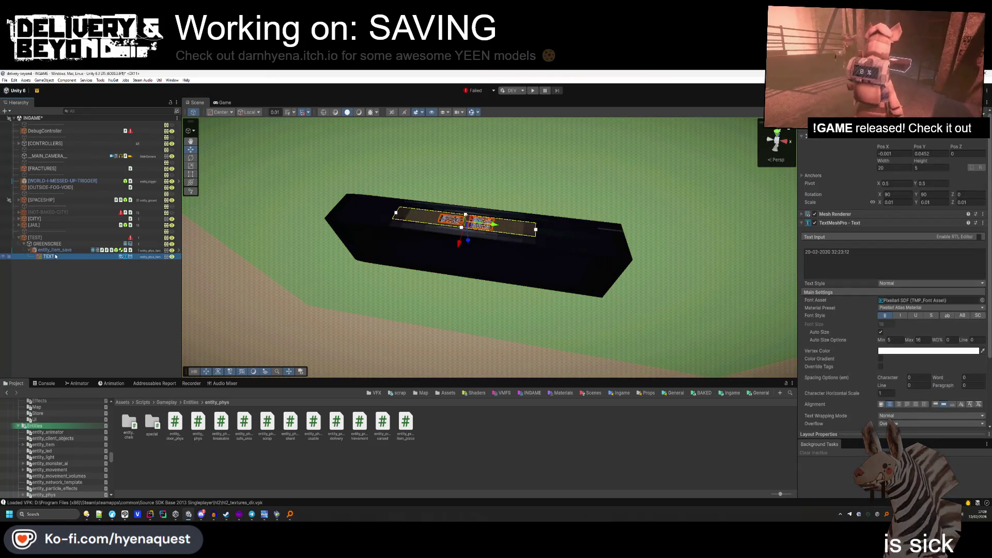
pyautogui.click(54, 250)
pyautogui.press('Up')
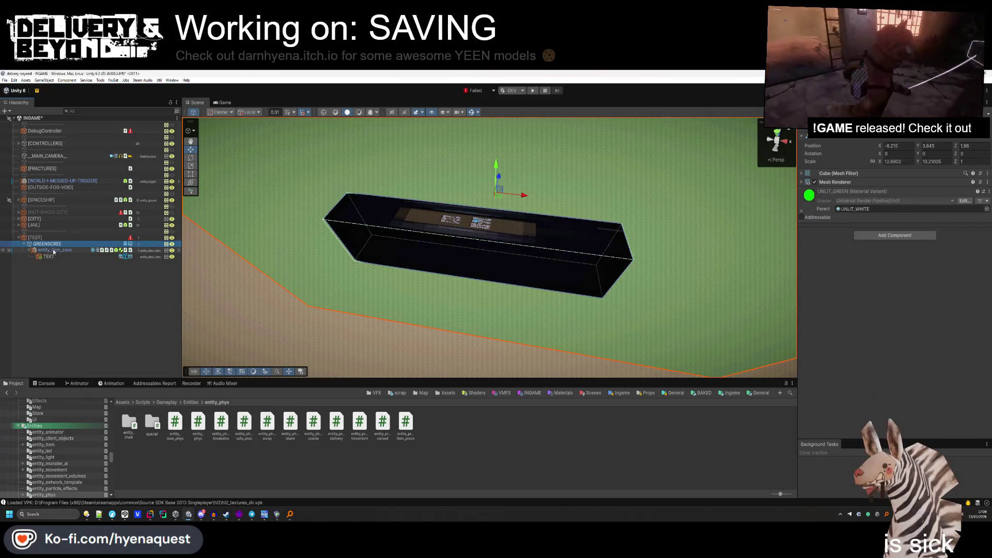
pyautogui.click(55, 250)
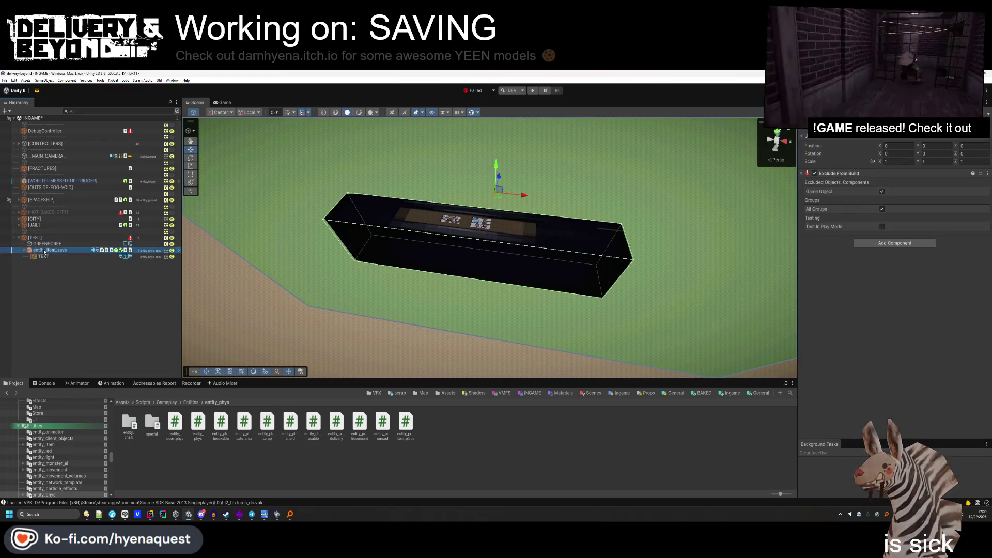
pyautogui.doubleClick(891, 181)
pyautogui.write('1')
pyautogui.press('Tab')
pyautogui.write('1')
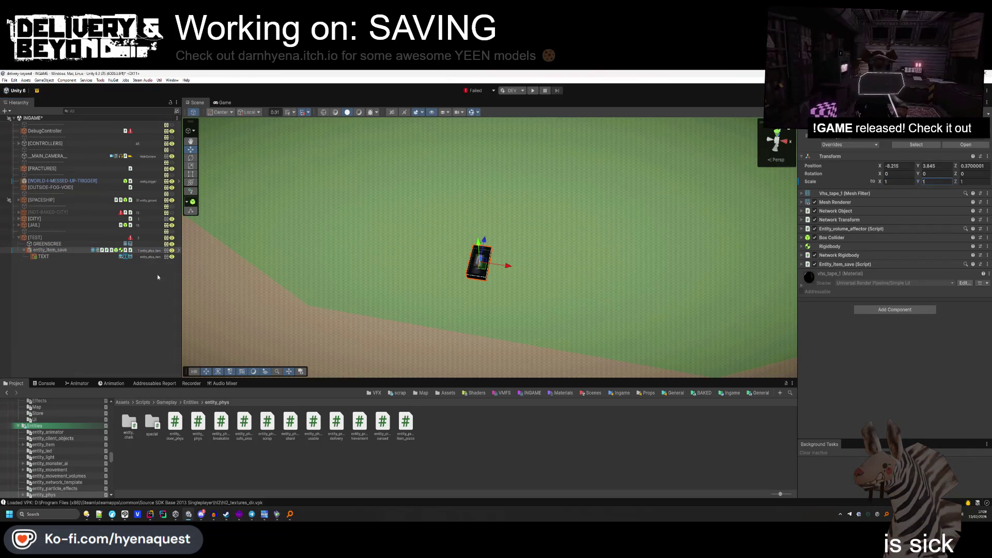
pyautogui.press('Return')
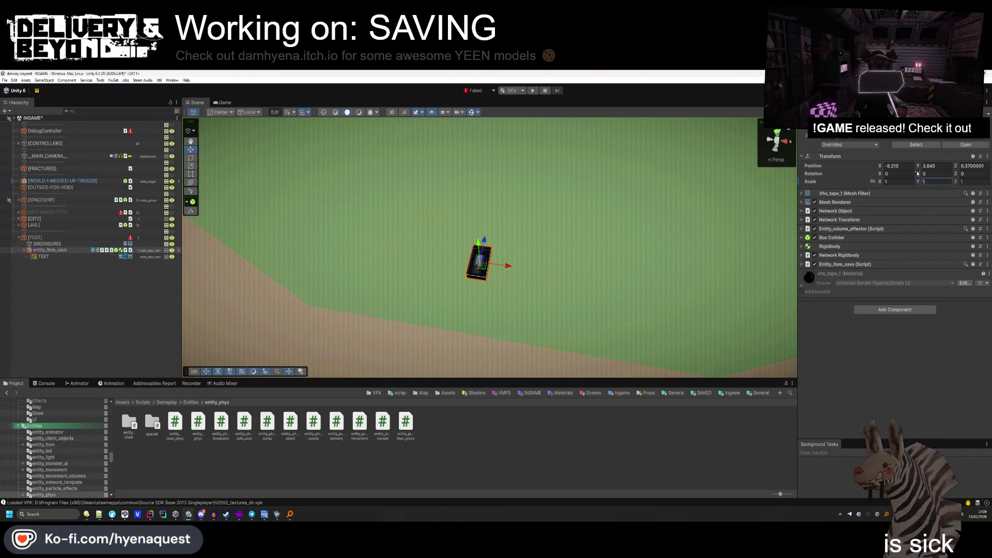
# Delete the TEXT label object from the tape.
pyautogui.click(43, 256)
pyautogui.click(55, 279)
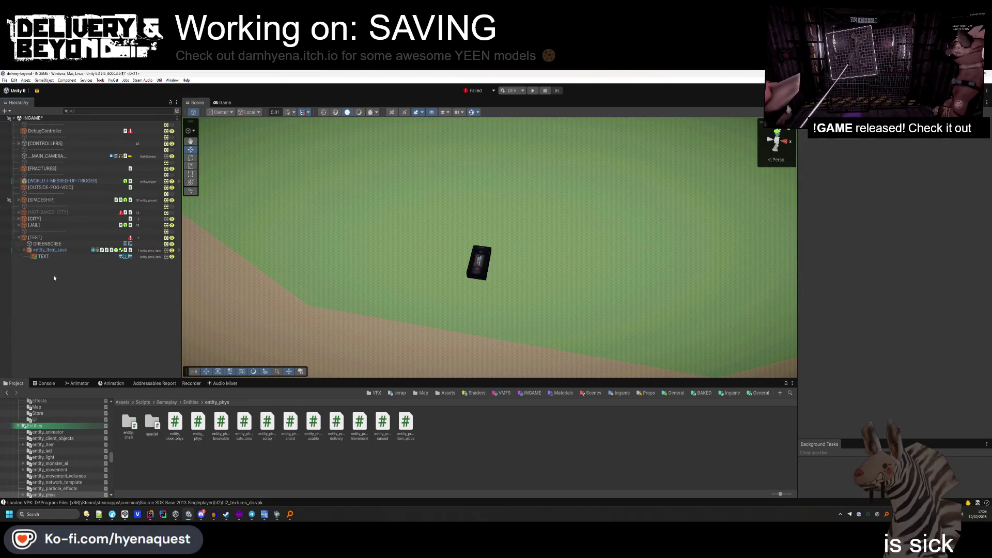
pyautogui.click(51, 250)
pyautogui.click(52, 257)
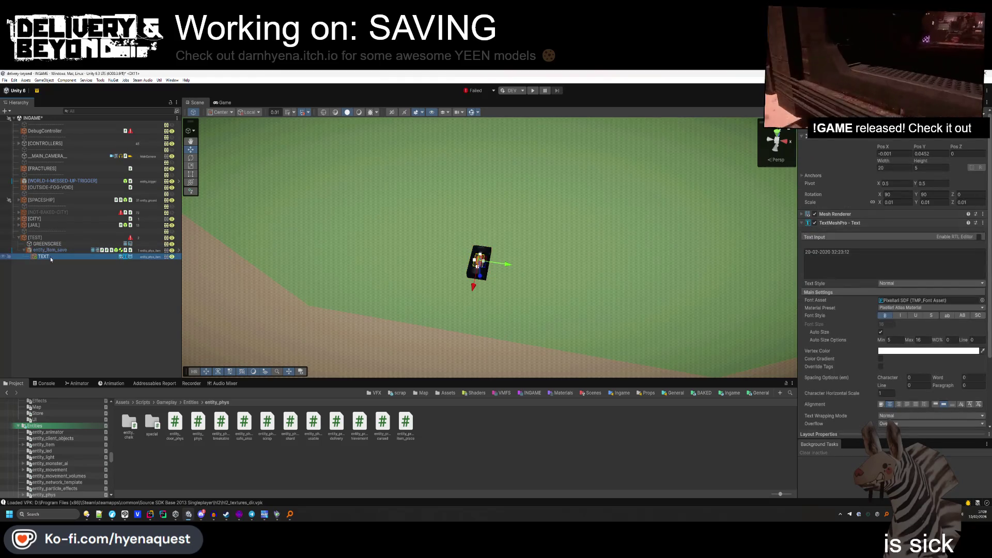
pyautogui.press('Delete')
pyautogui.click(52, 252)
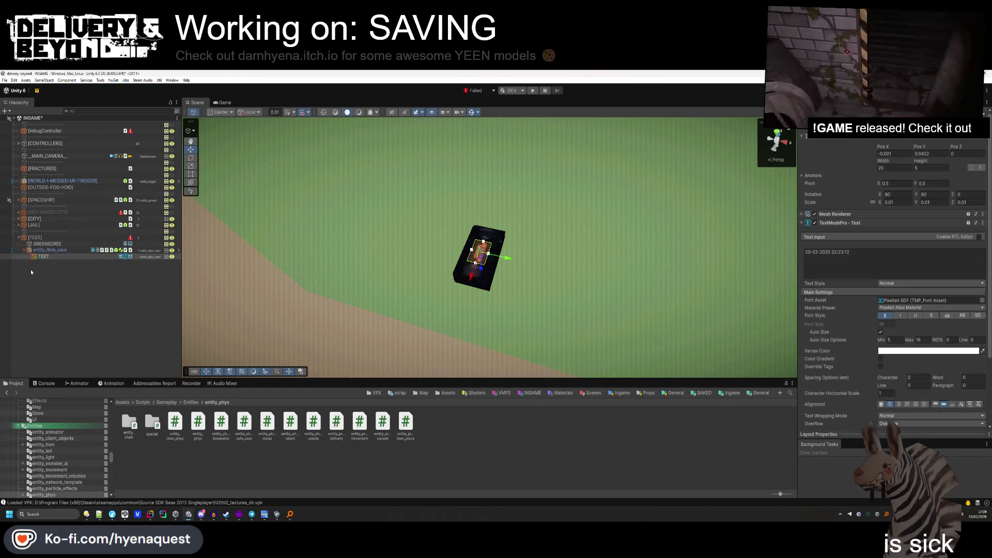
# Apply all overrides to the entity_item_save prefab and locate its asset.
pyautogui.click(45, 252)
pyautogui.click(835, 145)
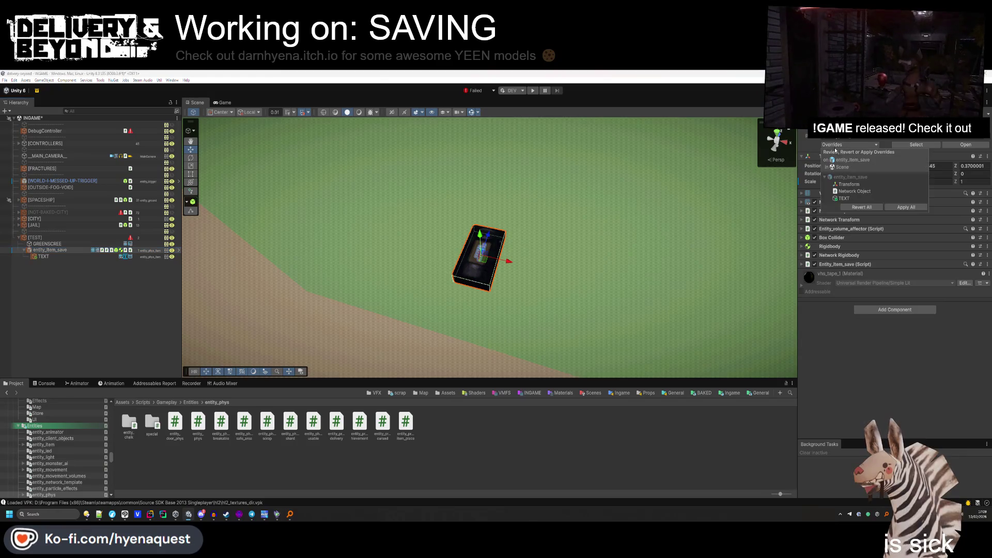
pyautogui.click(893, 206)
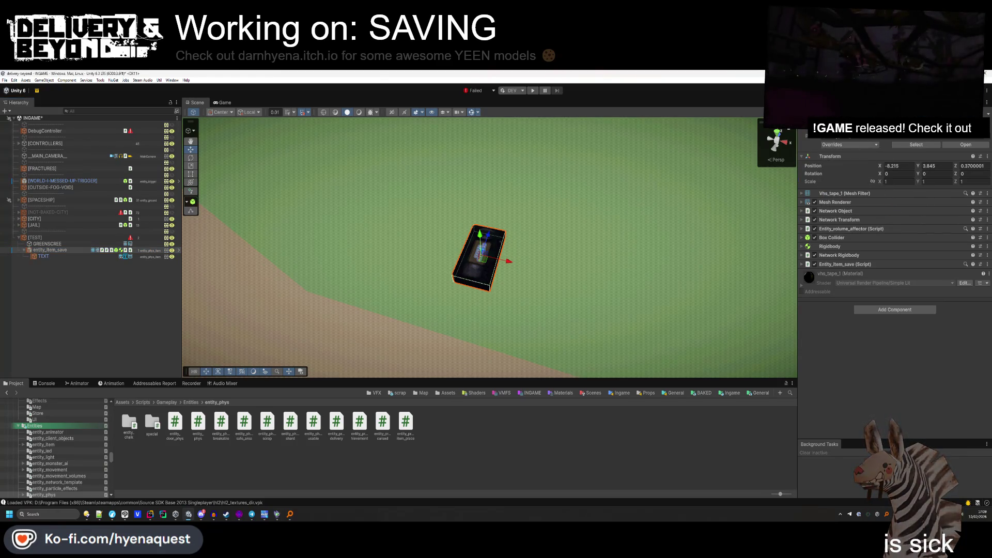
pyautogui.click(916, 144)
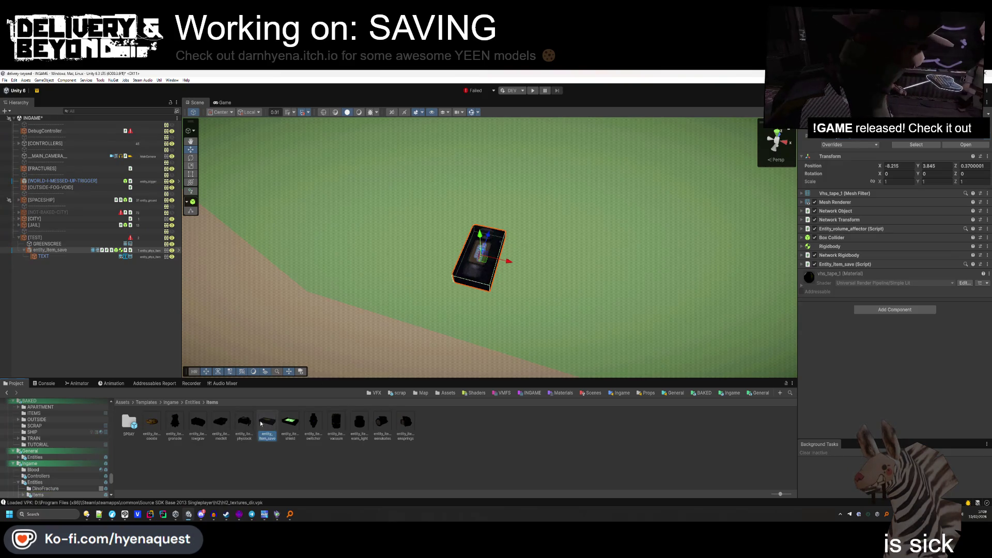
# Rotate the tape to (0, -90, 90) and orbit the view to face it head-on.
pyautogui.click(972, 205)
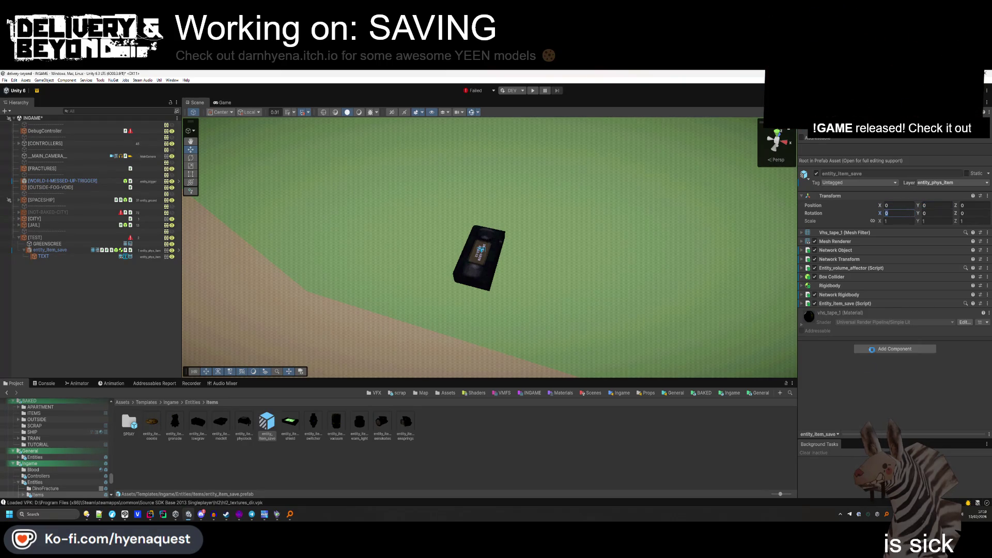
pyautogui.click(78, 252)
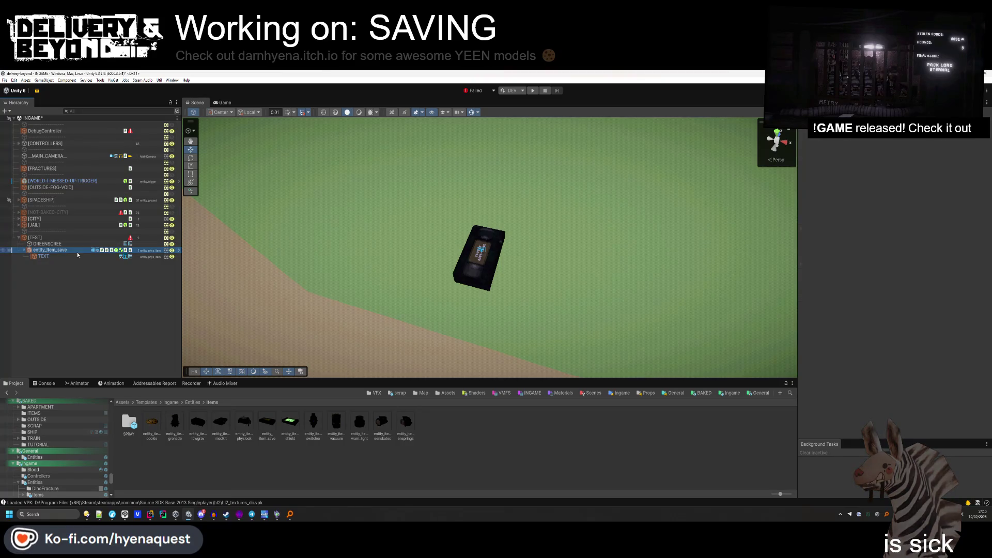
pyautogui.click(191, 158)
pyautogui.moveTo(509, 261)
pyautogui.mouseDown()
pyautogui.moveTo(596, 266)
pyautogui.moveTo(569, 277)
pyautogui.mouseUp()
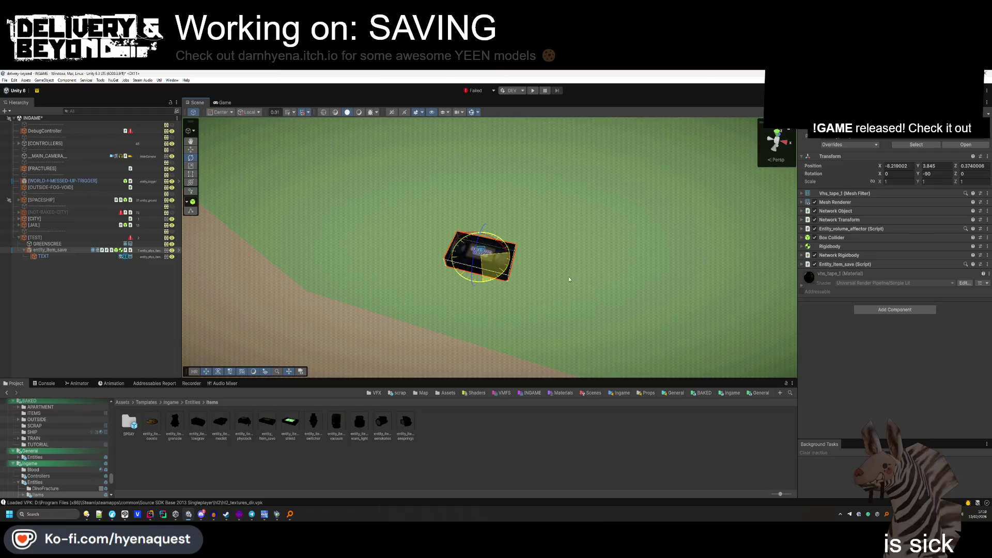
pyautogui.moveTo(483, 230); pyautogui.dragTo(469, 293)
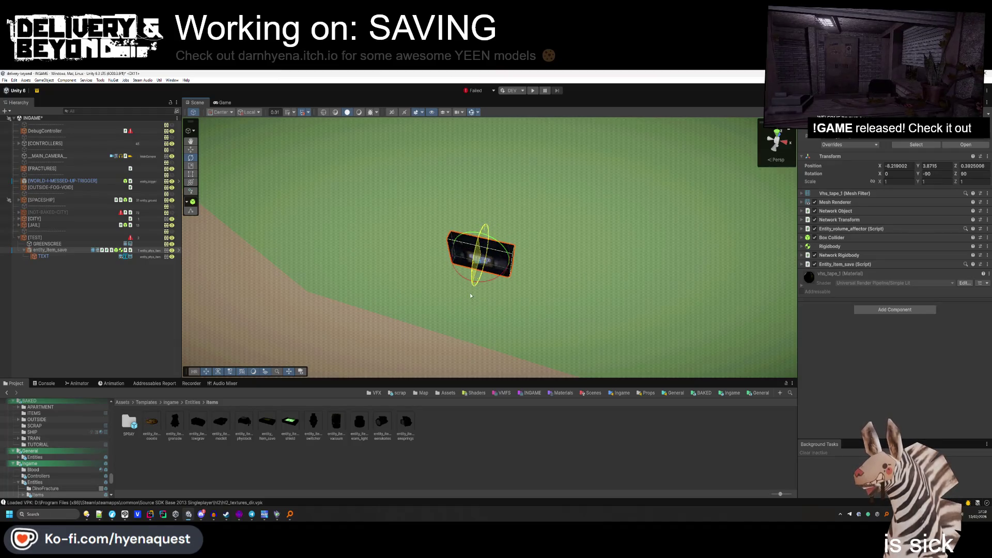
pyautogui.click(100, 302)
pyautogui.moveTo(465, 217)
pyautogui.mouseDown()
pyautogui.moveTo(476, 162)
pyautogui.moveTo(474, 187)
pyautogui.mouseUp()
# Hide the tape's TEXT object and snip a screenshot of the tape.
pyautogui.click(99, 256)
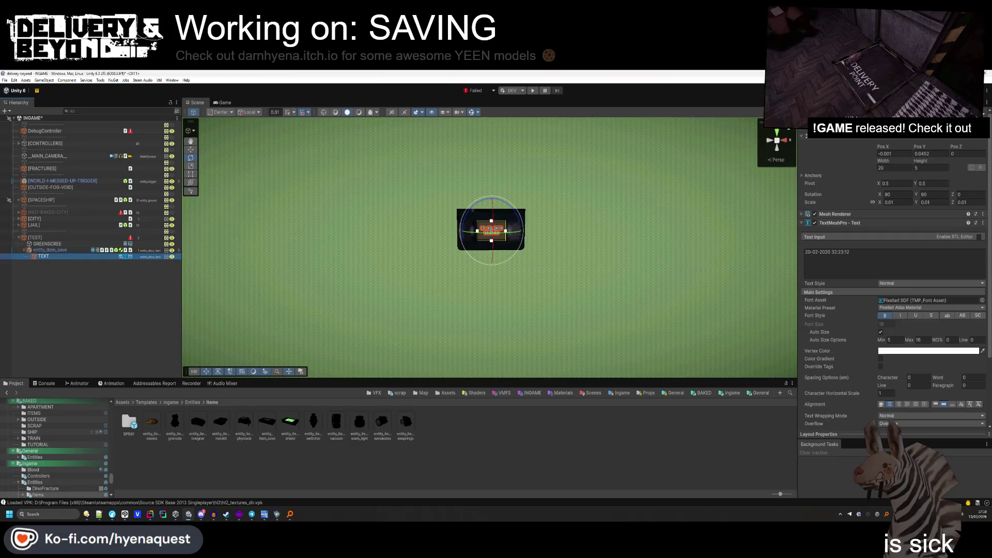
pyautogui.click(54, 328)
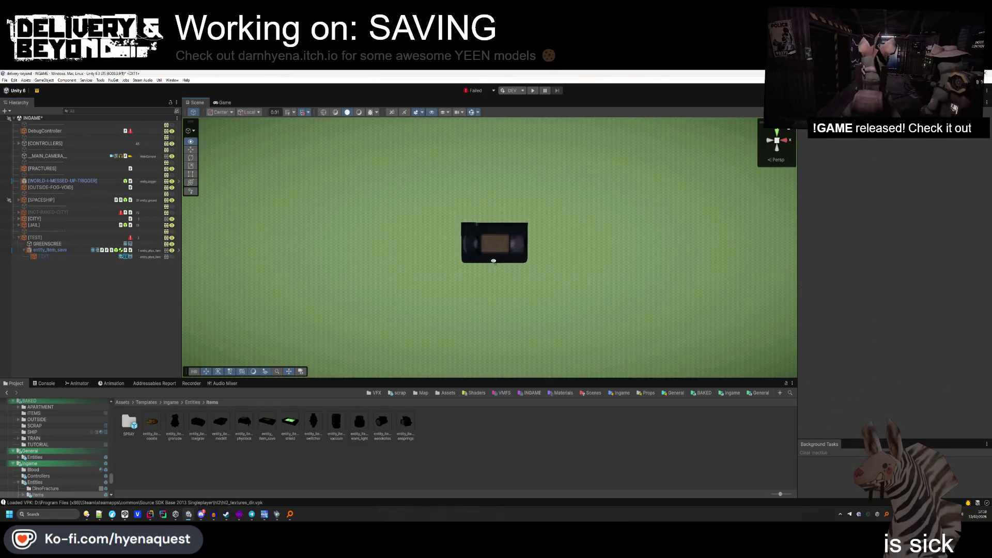
pyautogui.press('super+shift+s')
pyautogui.moveTo(406, 180)
pyautogui.mouseDown()
pyautogui.moveTo(578, 305)
pyautogui.moveTo(589, 300)
pyautogui.mouseUp()
# Close the playmode drawing and open waiting.clip from raw_assets/INGAME/SCREEN.
pyautogui.hotkey('alt', 'Tab')
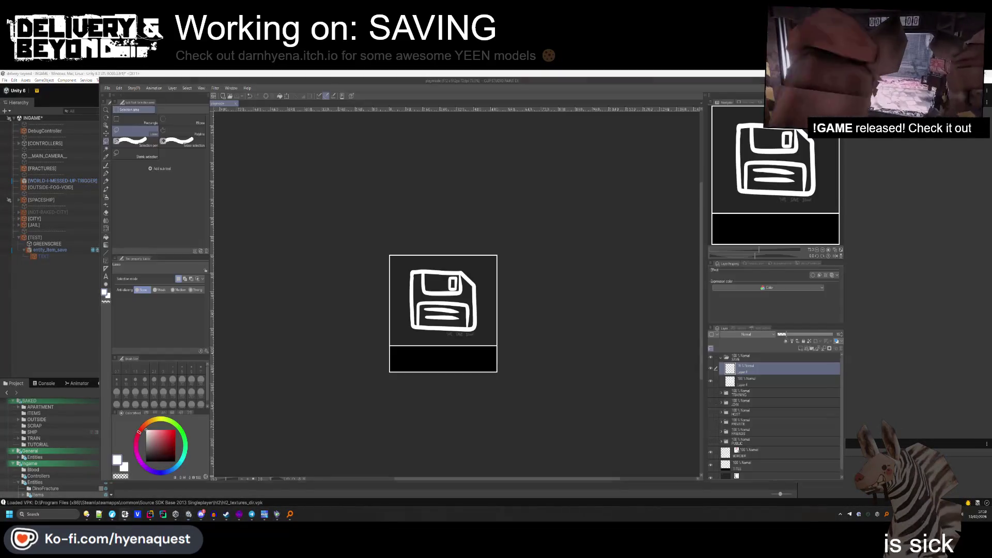
pyautogui.click(235, 103)
pyautogui.click(106, 88)
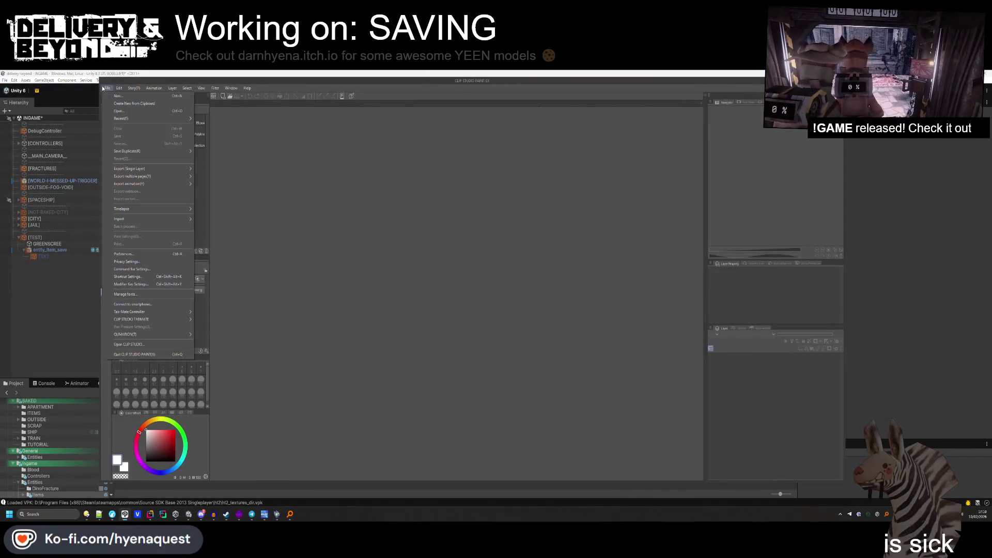
pyautogui.click(122, 111)
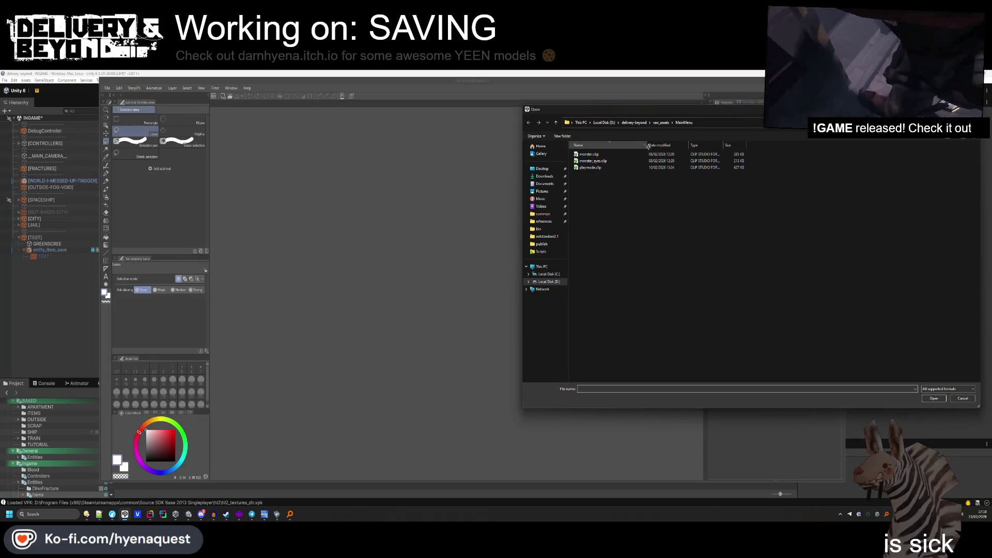
pyautogui.click(666, 122)
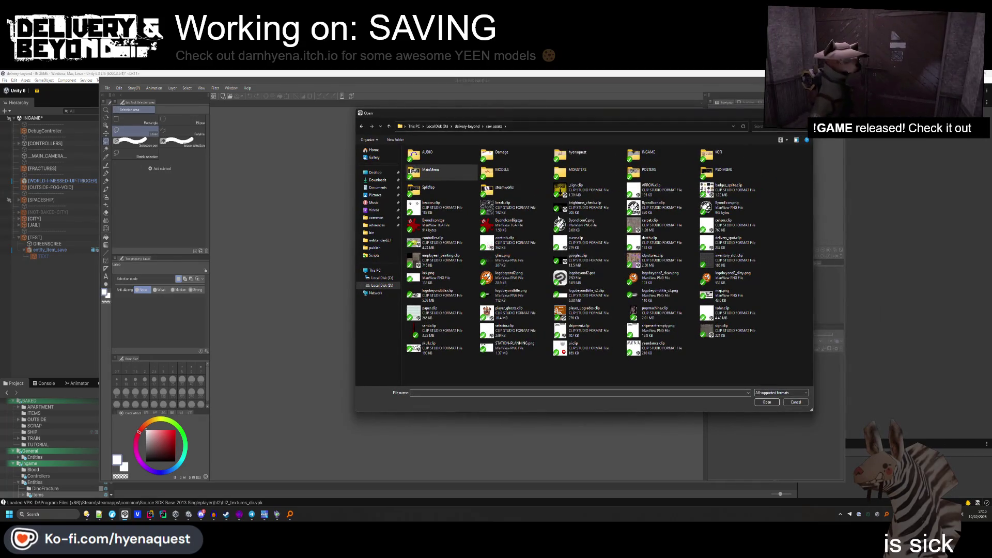
pyautogui.doubleClick(663, 154)
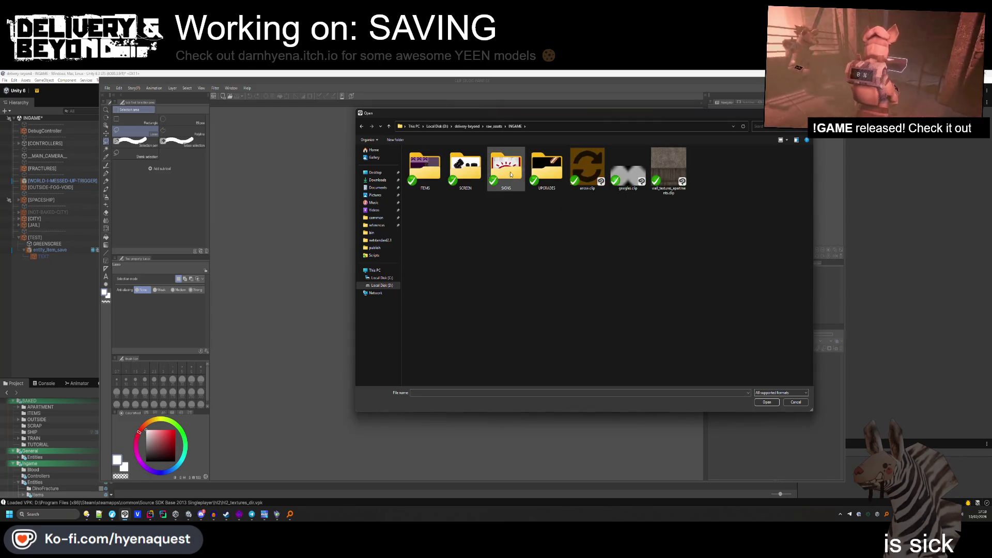
pyautogui.doubleClick(475, 179)
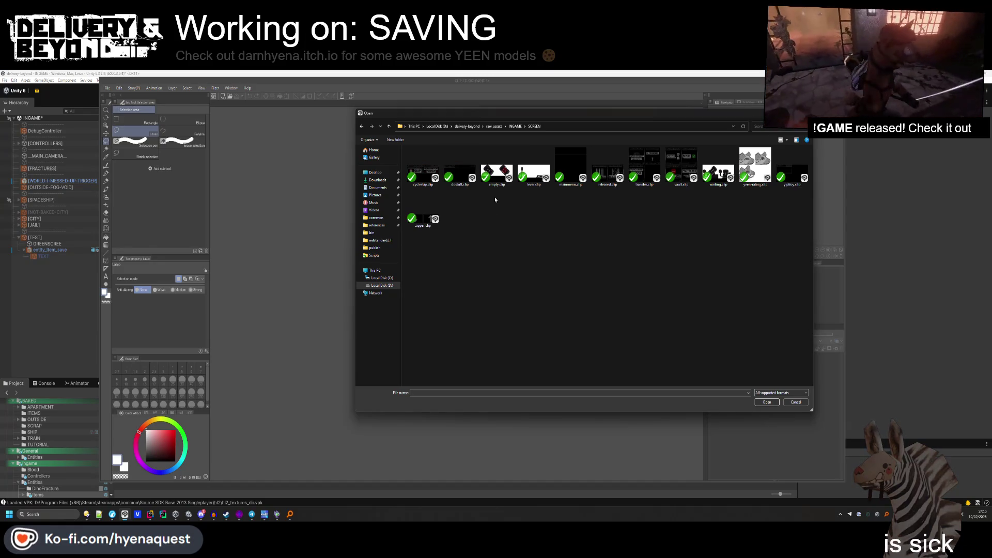
pyautogui.click(718, 176)
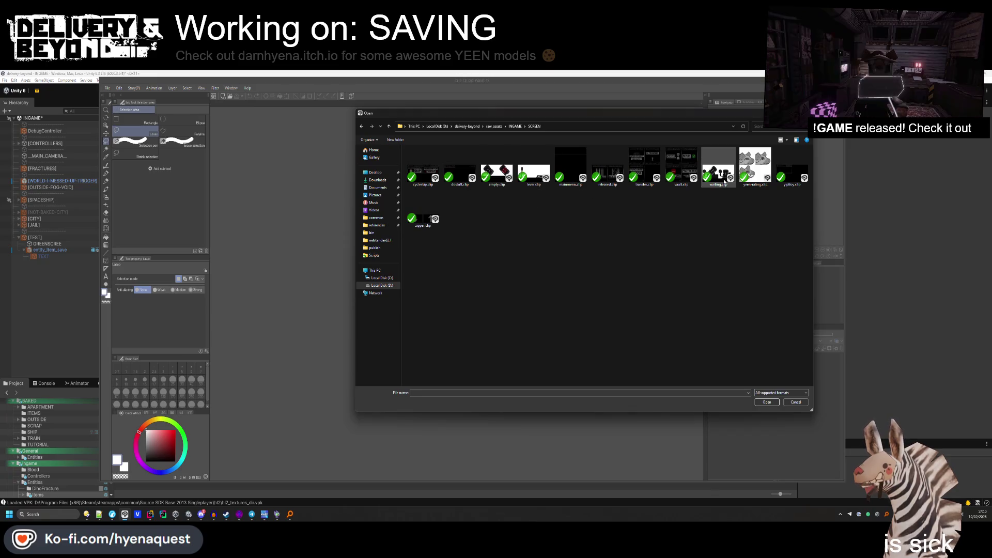
pyautogui.doubleClick(718, 176)
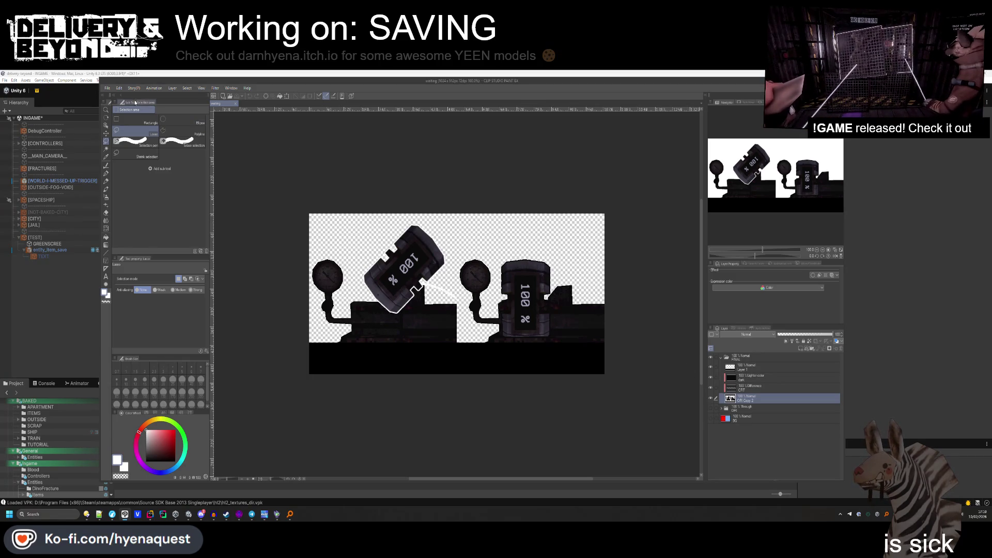
# Save a copy of the drawing as save.clip.
pyautogui.click(107, 88)
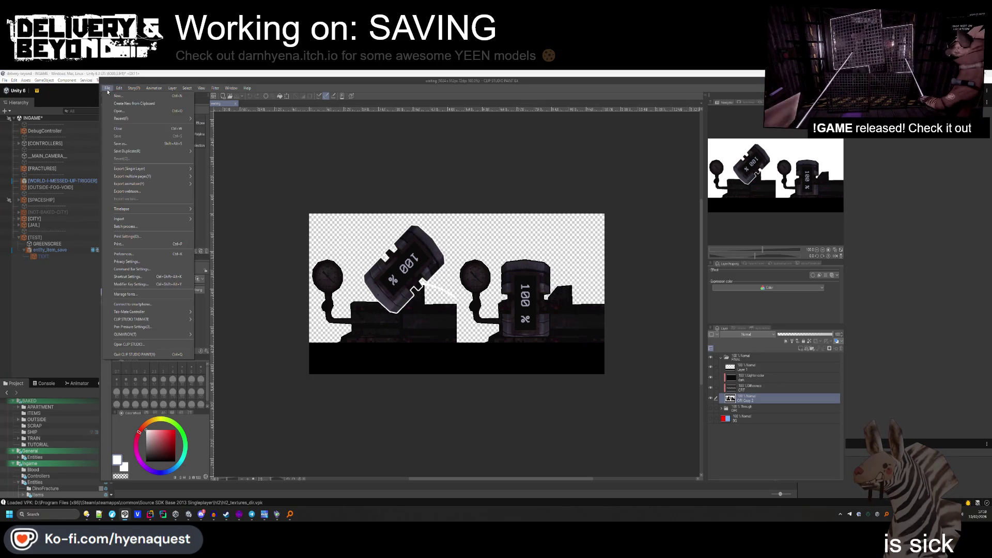
pyautogui.click(135, 145)
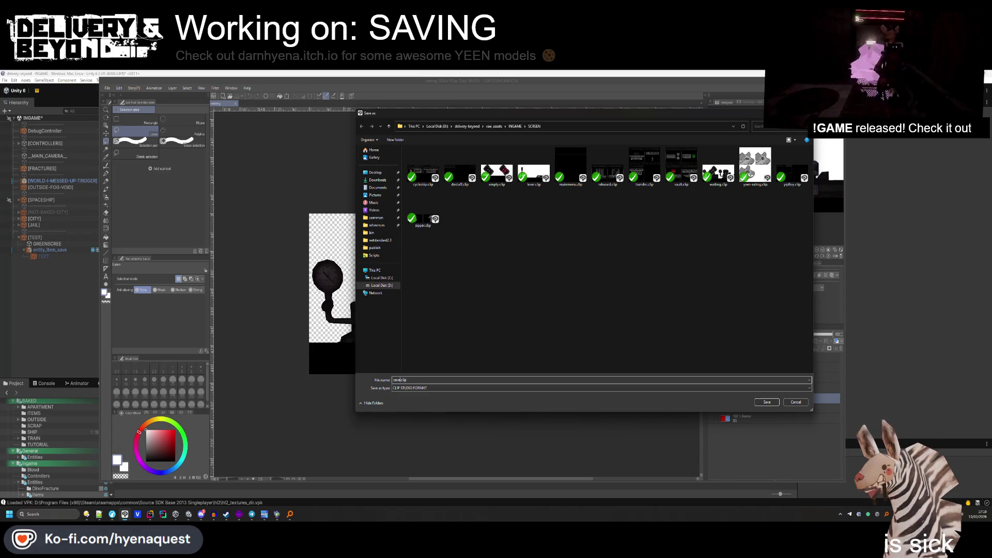
pyautogui.press('Return')
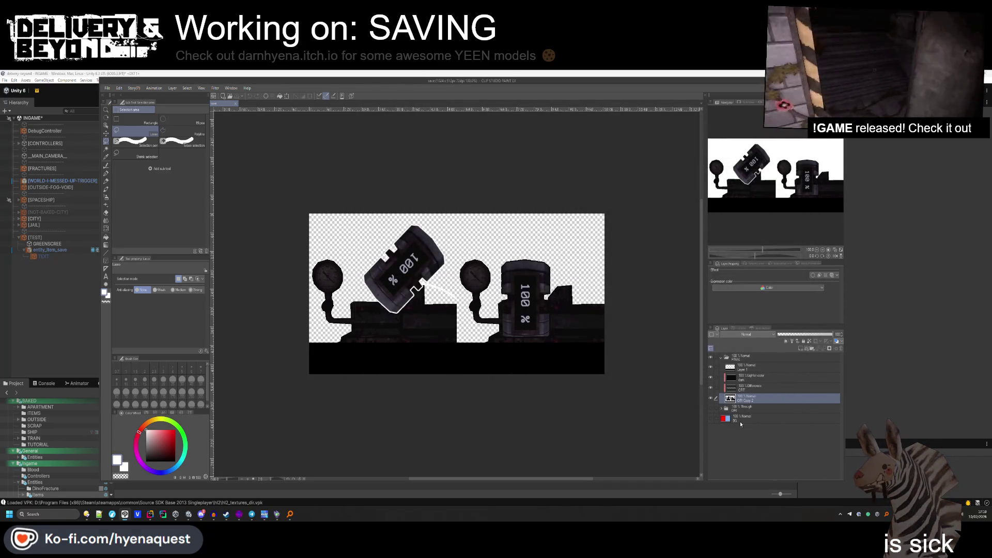
# Hide the FINAL folder, show the red and blue BG layer, and paste the tape snip.
pyautogui.click(744, 357)
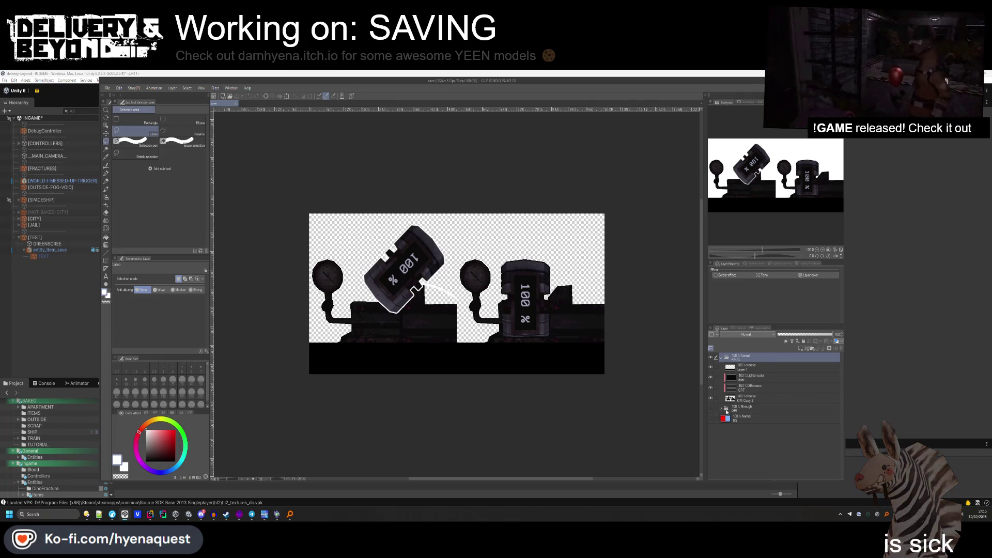
pyautogui.click(713, 358)
pyautogui.click(720, 358)
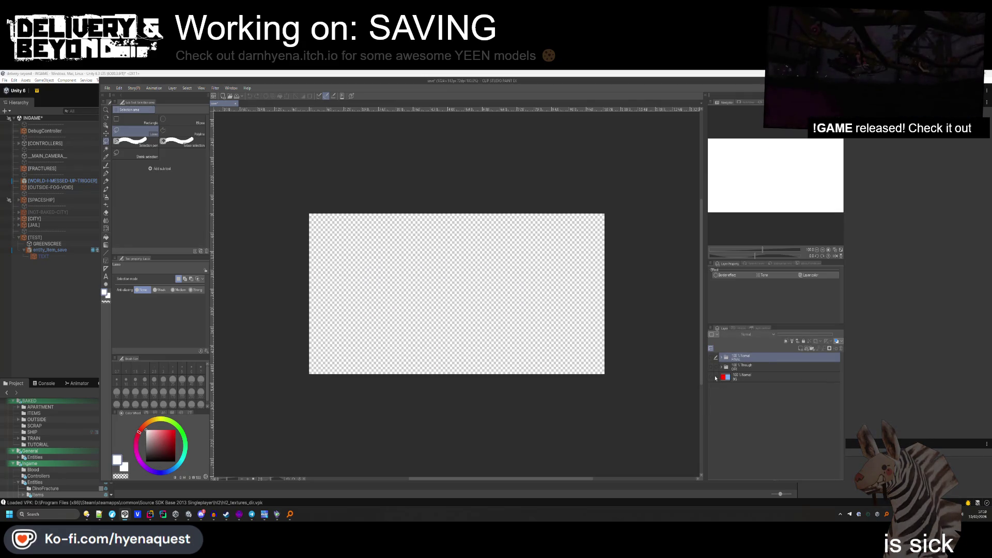
pyautogui.click(716, 379)
pyautogui.hotkey('ctrl', 'v')
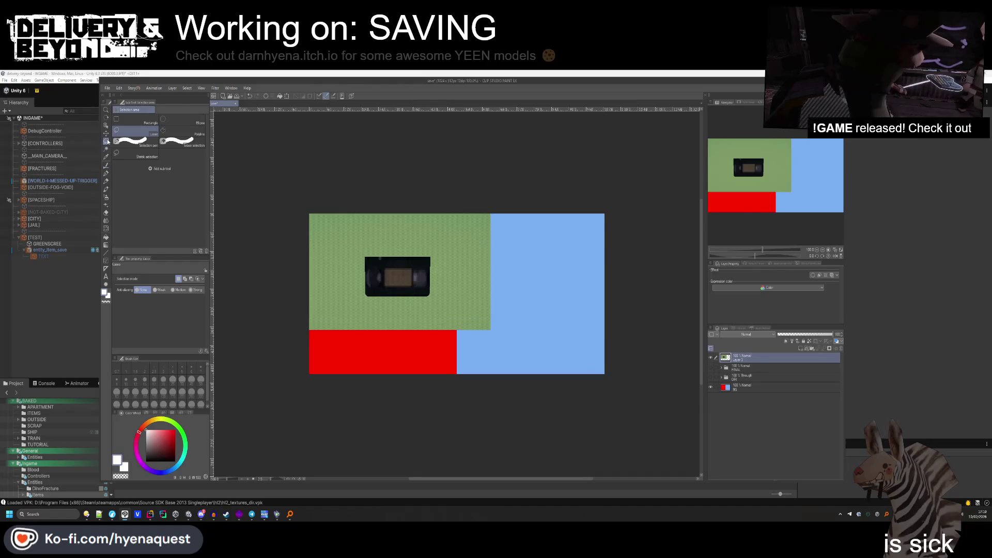
# Move the pasted tape screenshot right and down over the panels.
pyautogui.click(106, 126)
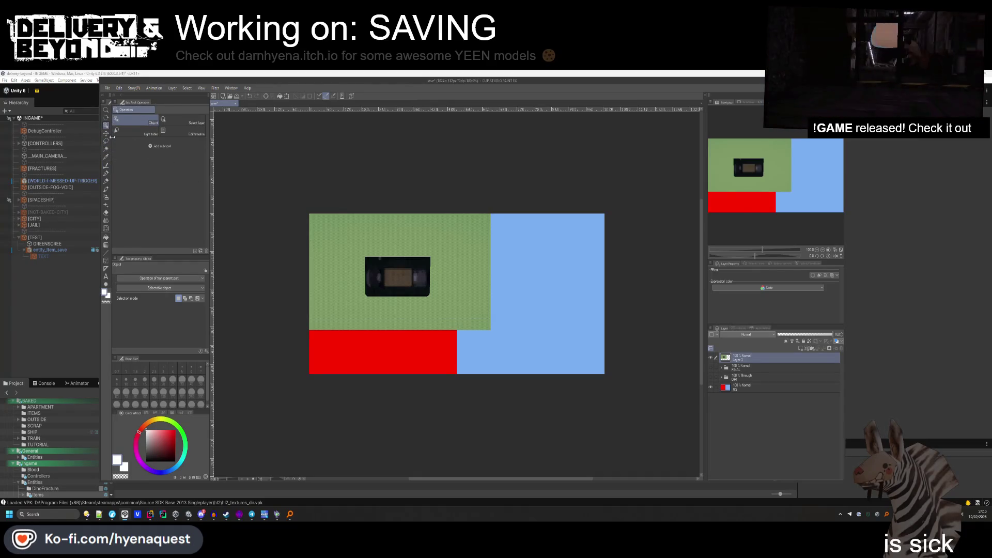
pyautogui.click(107, 133)
pyautogui.moveTo(401, 290); pyautogui.dragTo(431, 304)
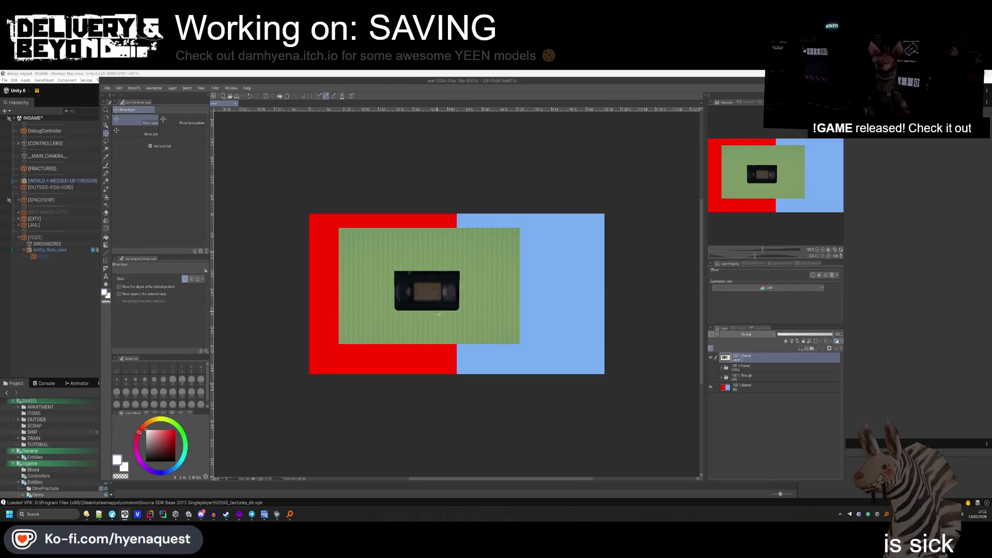
pyautogui.scroll(2, 430, 303)
pyautogui.scroll(-1, 430, 304)
# Outline the cassette with a polyline lasso selection.
pyautogui.click(106, 142)
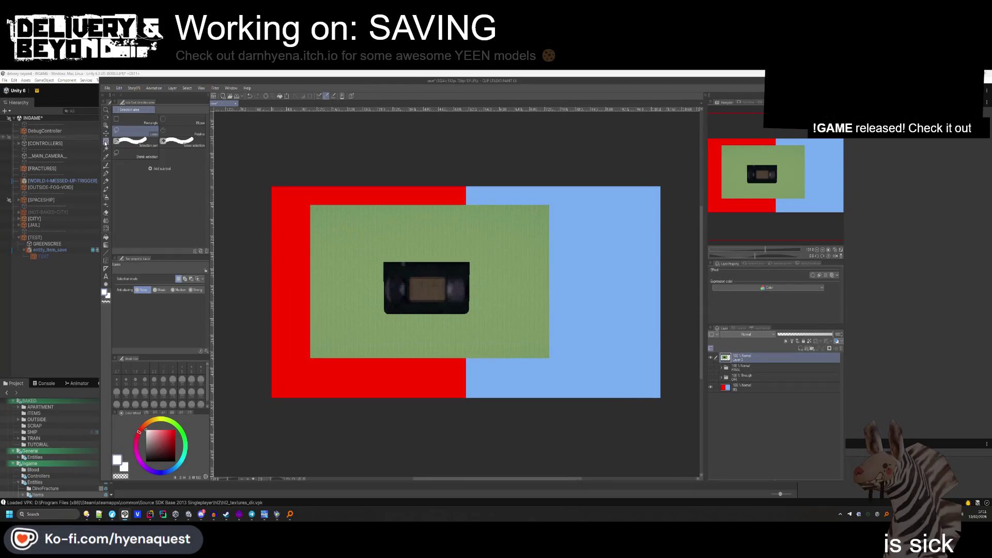
pyautogui.click(199, 133)
pyautogui.scroll(5, 387, 274)
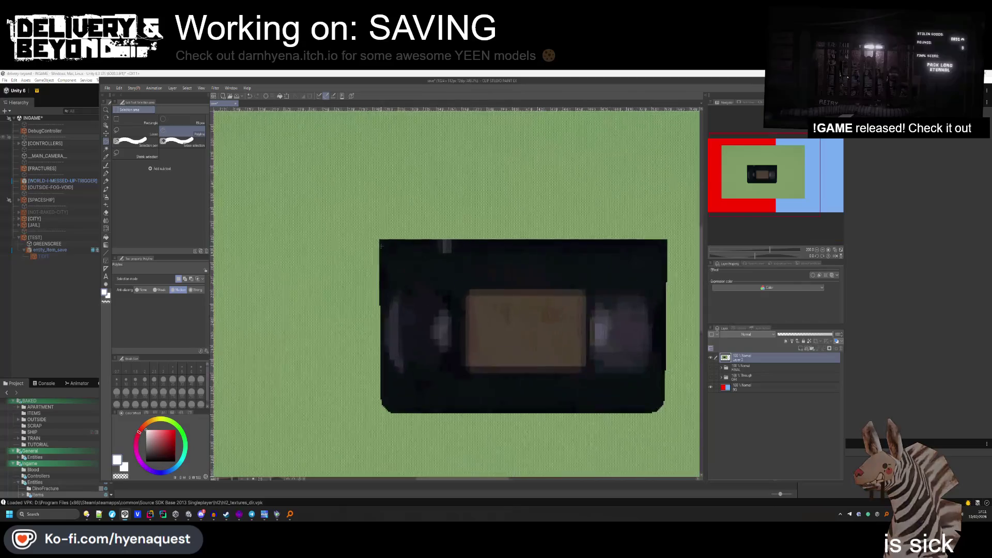
pyautogui.click(379, 238)
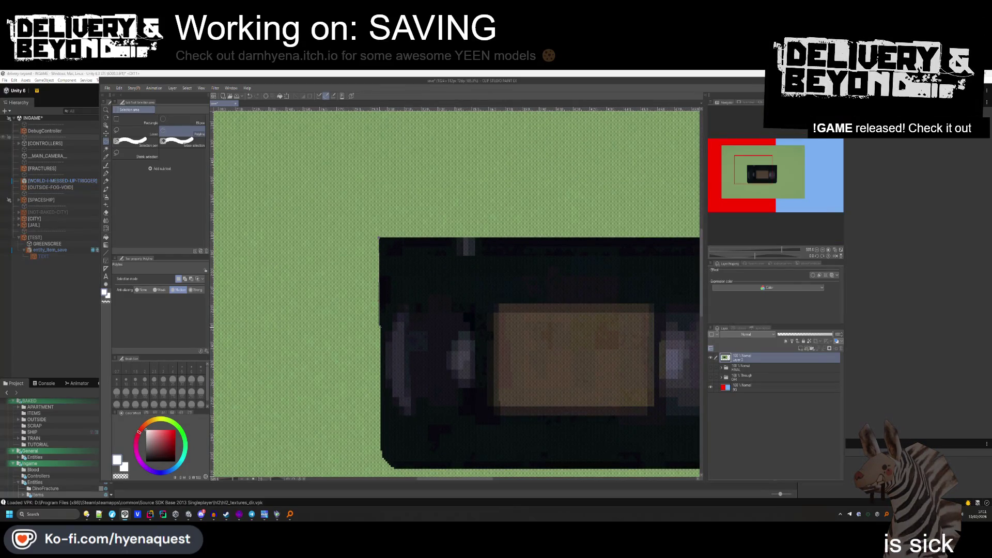
pyautogui.scroll(-2, 380, 326)
pyautogui.scroll(4, 378, 268)
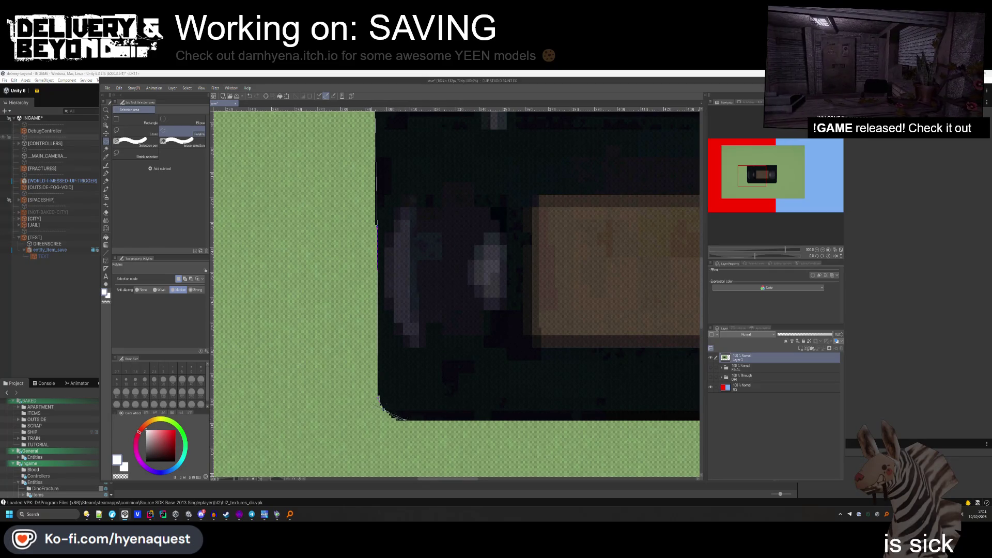
pyautogui.scroll(-3, 377, 227)
pyautogui.scroll(5, 604, 403)
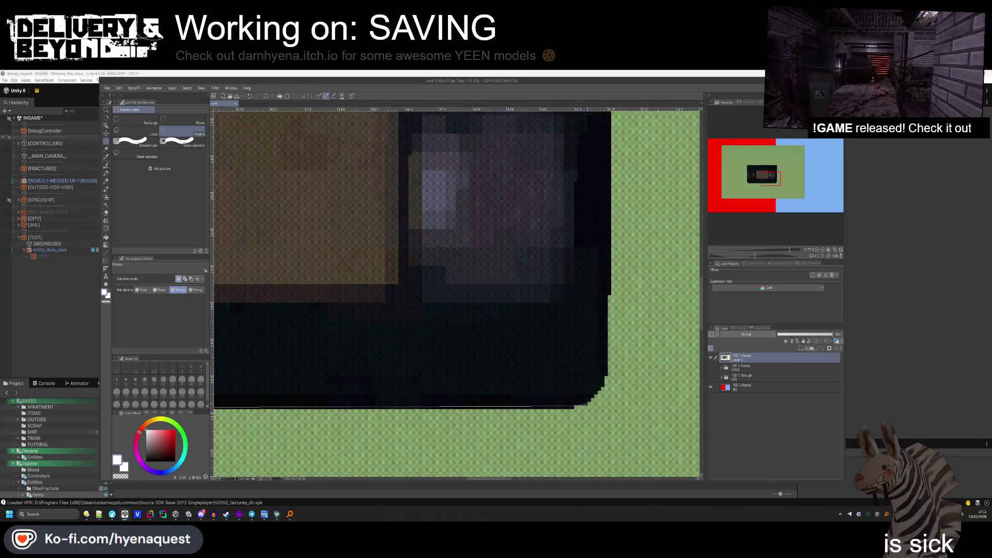
pyautogui.click(575, 406)
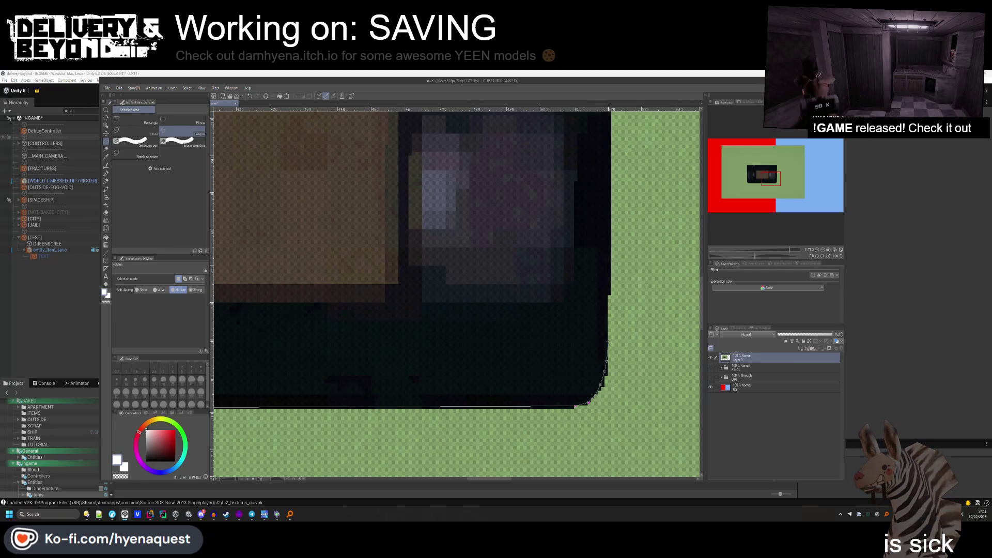
pyautogui.scroll(-3, 598, 432)
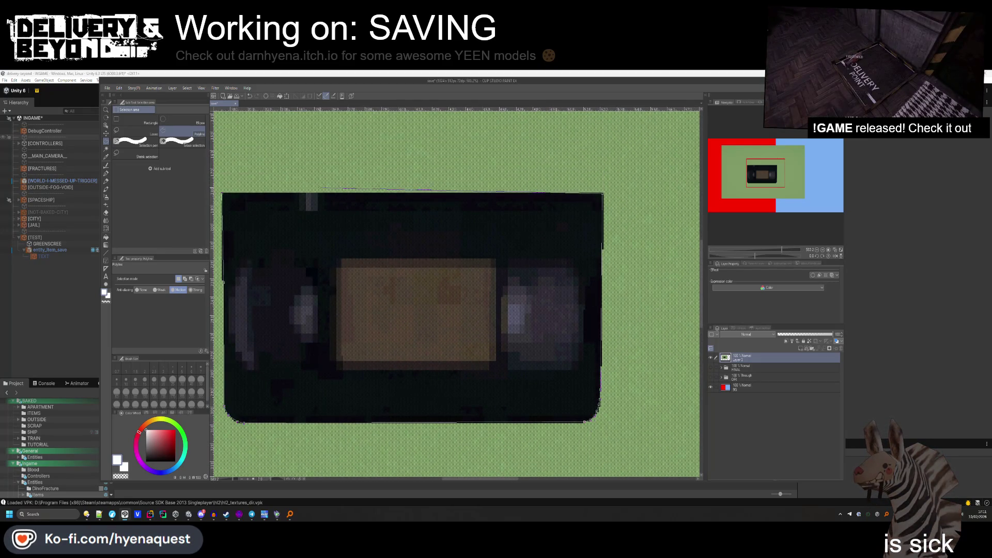
pyautogui.click(224, 195)
# Erase the selected cassette area, then undo the erase.
pyautogui.scroll(-2, 390, 200)
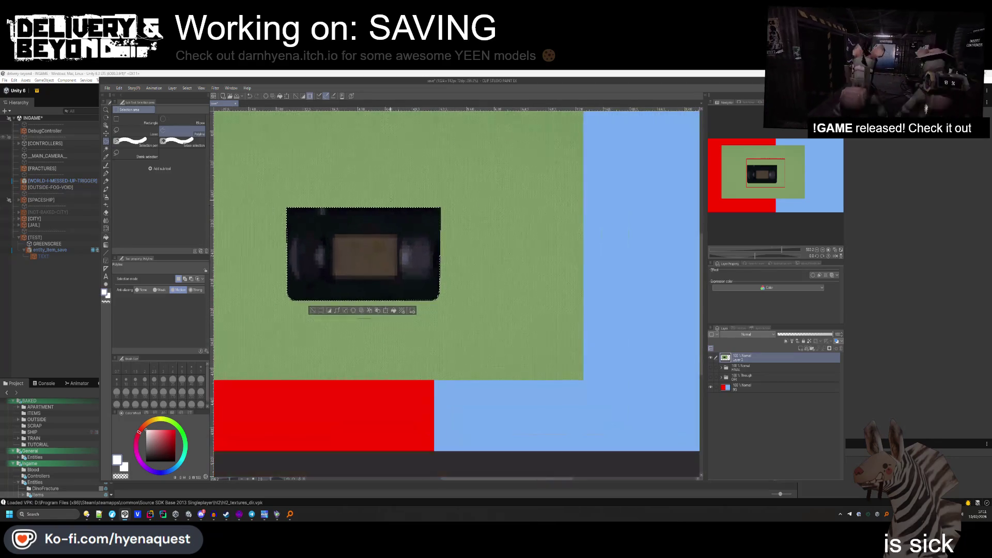
pyautogui.press('Delete')
pyautogui.scroll(-2, 531, 247)
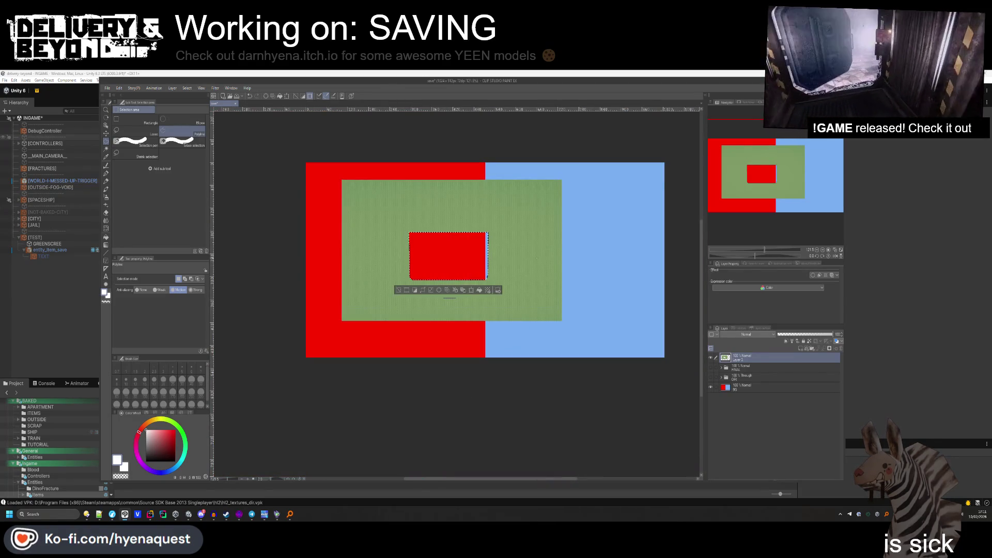
pyautogui.hotkey('ctrl', 'z')
pyautogui.hotkey('ctrl', 'z')
pyautogui.hotkey('ctrl', 'z')
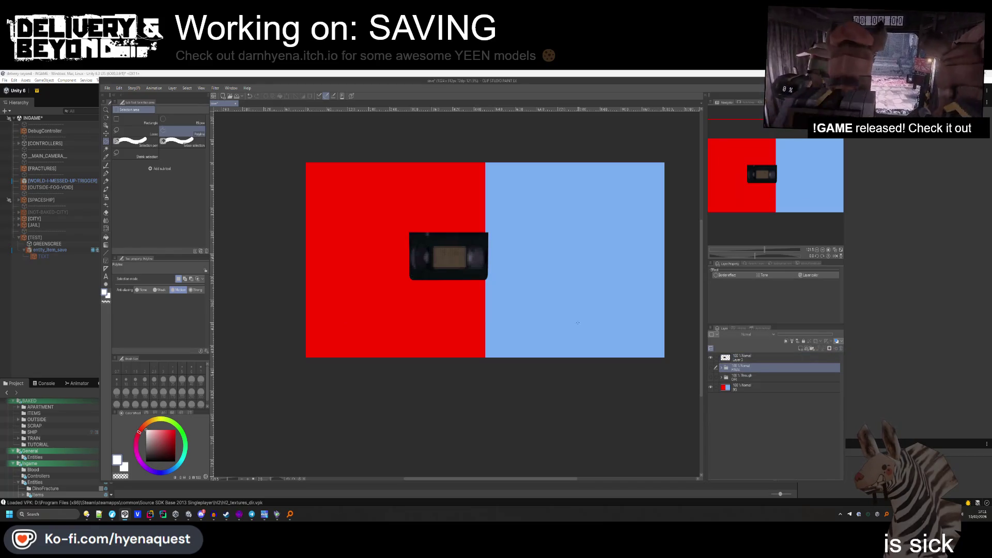
# Move the VHS tape onto the red panel and enlarge it there.
pyautogui.click(106, 134)
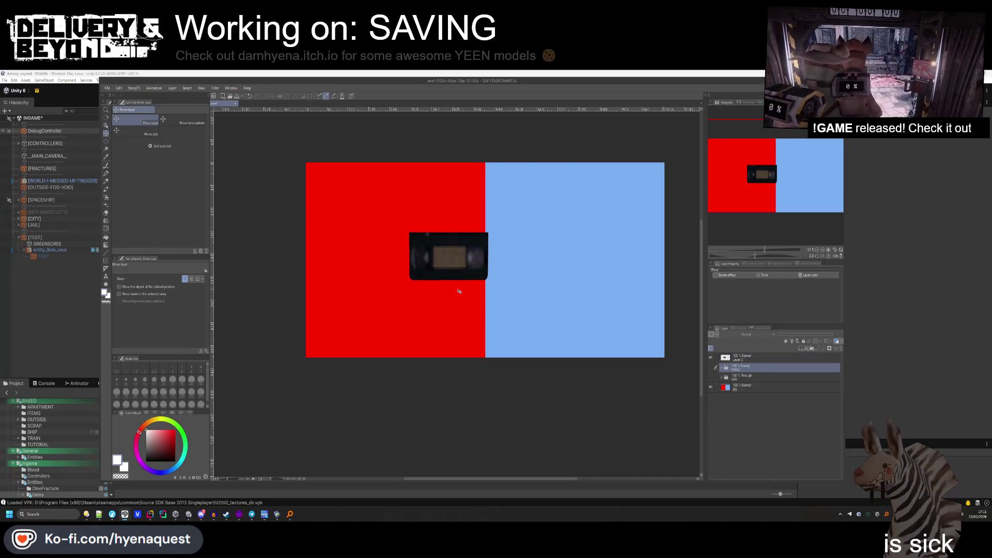
pyautogui.click(744, 358)
pyautogui.moveTo(553, 361); pyautogui.dragTo(497, 358)
pyautogui.hotkey('ctrl', 't')
pyautogui.moveTo(437, 279)
pyautogui.mouseDown()
pyautogui.moveTo(496, 316)
pyautogui.moveTo(441, 266)
pyautogui.mouseUp()
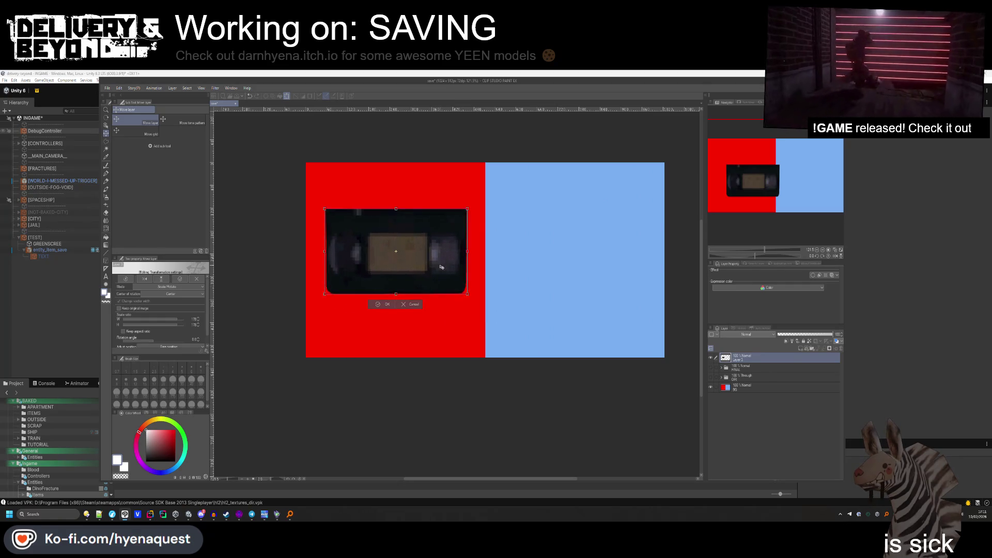
pyautogui.press('Return')
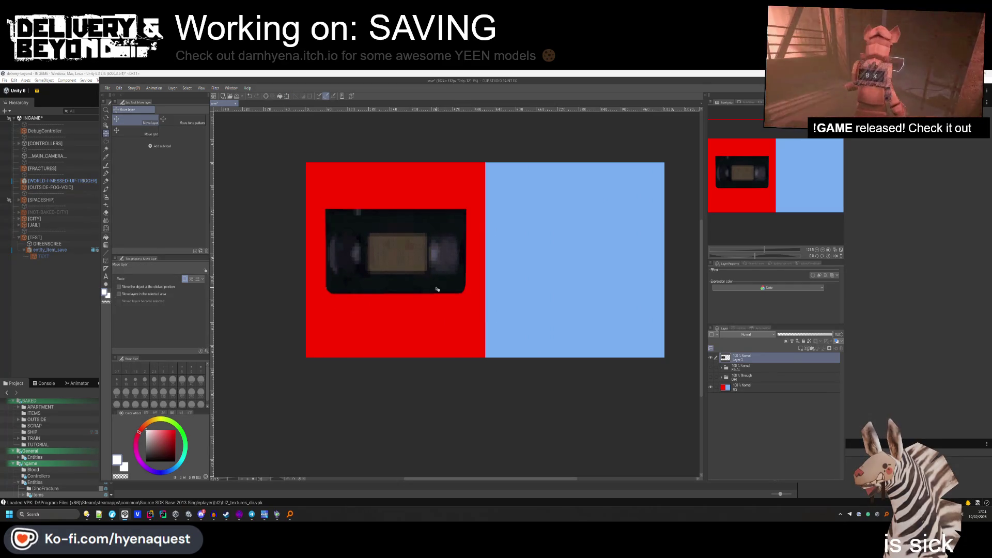
pyautogui.moveTo(438, 290); pyautogui.dragTo(437, 290)
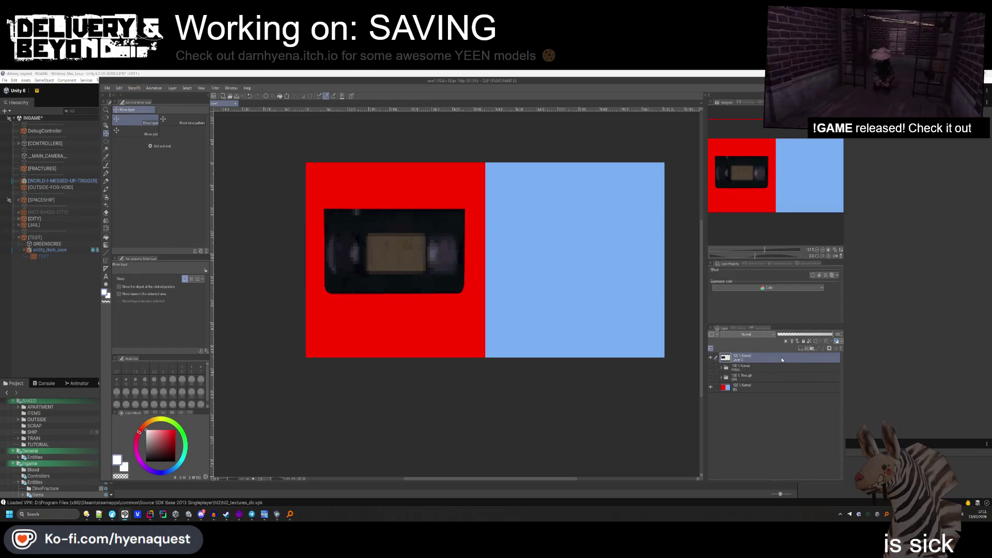
# Move Layer 3 into the ORI folder and delete the extra Layer 2 copy layers.
pyautogui.click(722, 378)
pyautogui.click(710, 377)
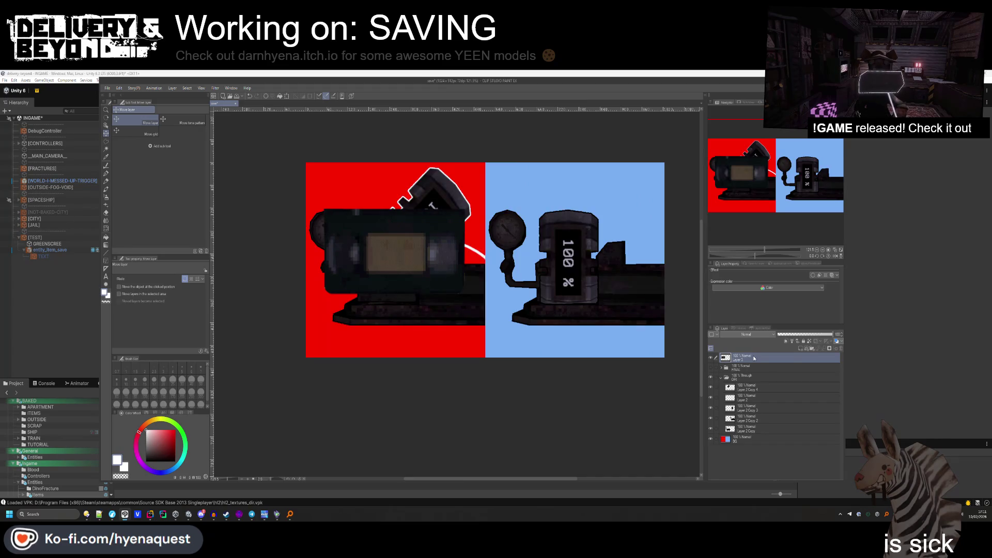
pyautogui.moveTo(754, 357); pyautogui.dragTo(753, 385)
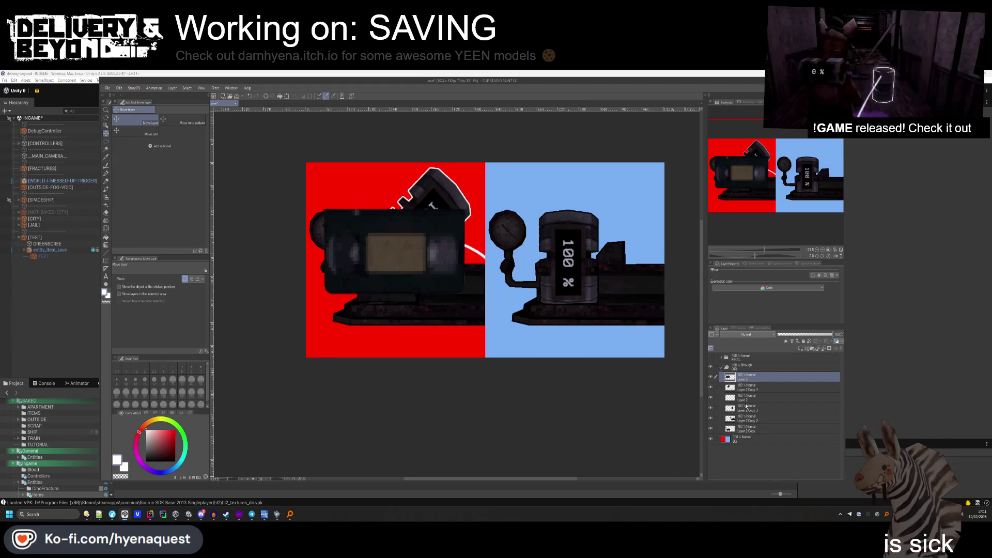
pyautogui.click(748, 392)
pyautogui.click(840, 351)
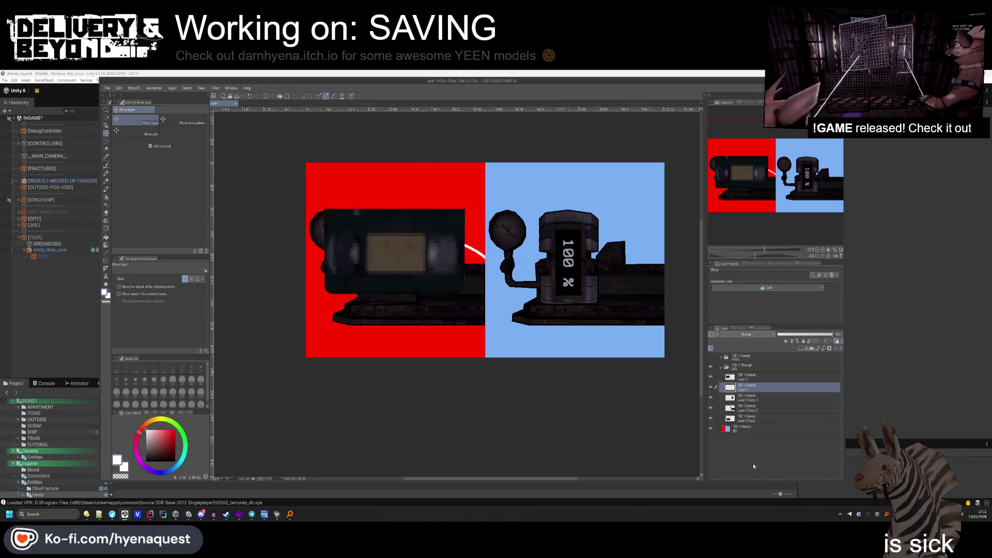
pyautogui.click(747, 398)
pyautogui.keyDown('shift'); pyautogui.click(765, 419); pyautogui.keyUp('shift')
pyautogui.click(842, 349)
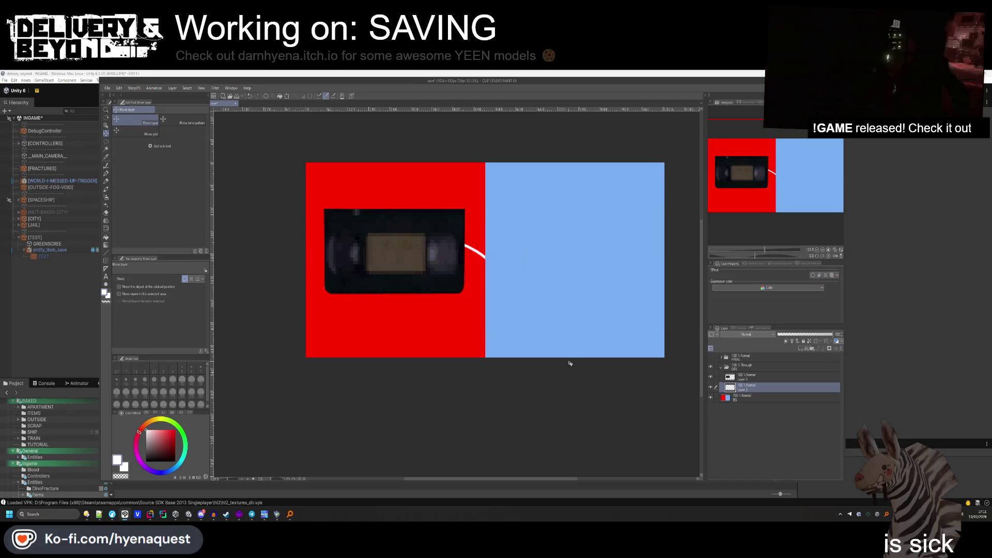
pyautogui.moveTo(747, 388); pyautogui.dragTo(750, 373)
# Rescale the VHS tape to 80% and hide the white curve layer.
pyautogui.hotkey('ctrl', 't')
pyautogui.moveTo(442, 279); pyautogui.dragTo(440, 262)
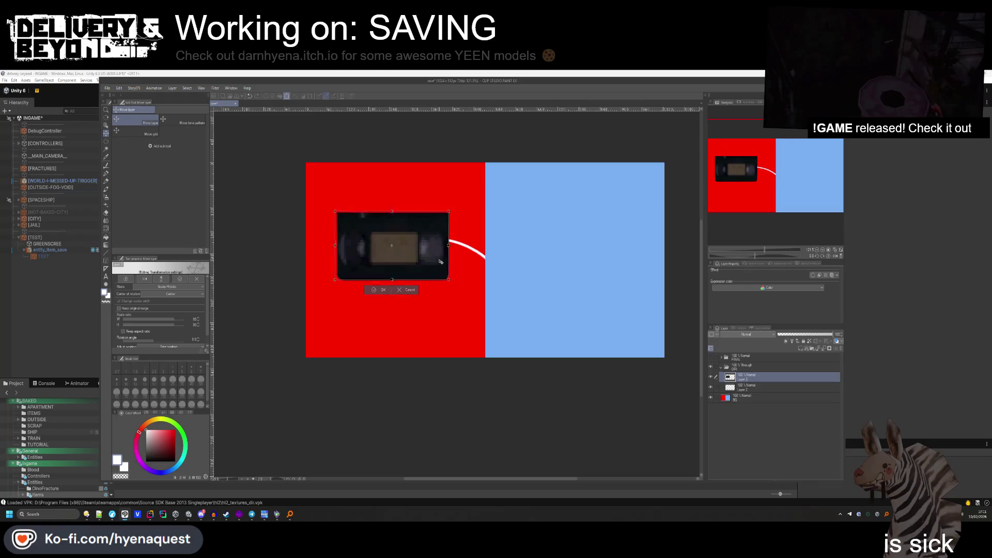
pyautogui.press('Return')
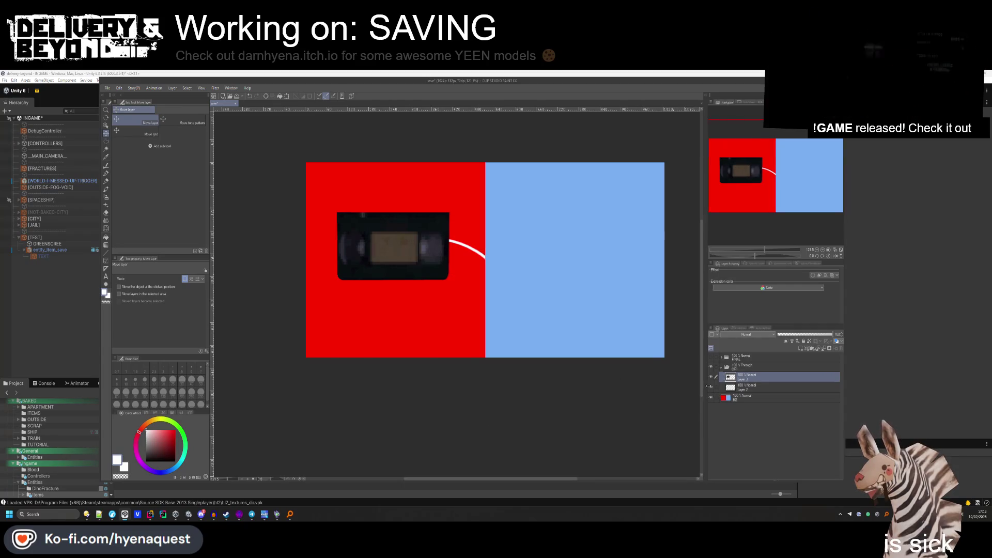
pyautogui.click(711, 387)
pyautogui.click(775, 387)
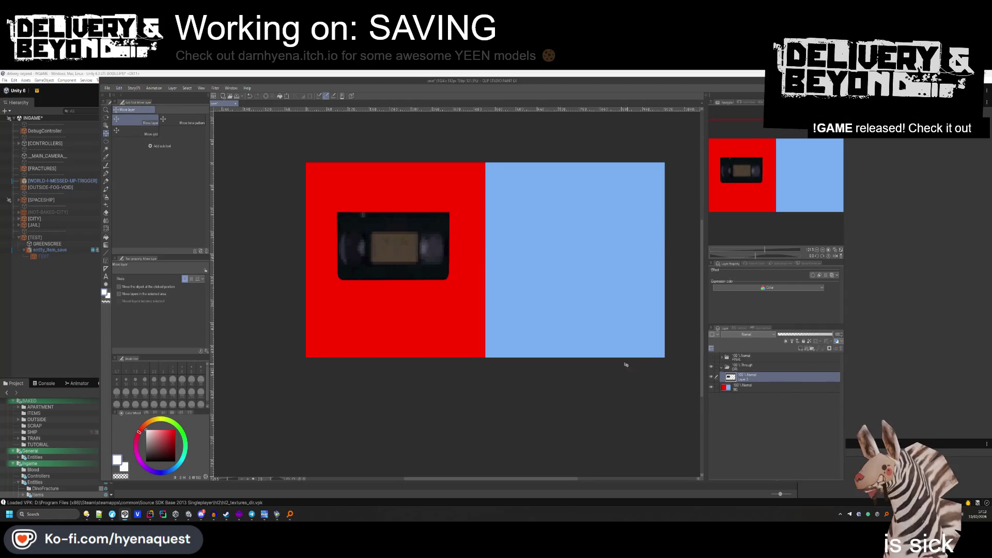
pyautogui.moveTo(403, 285); pyautogui.dragTo(404, 293)
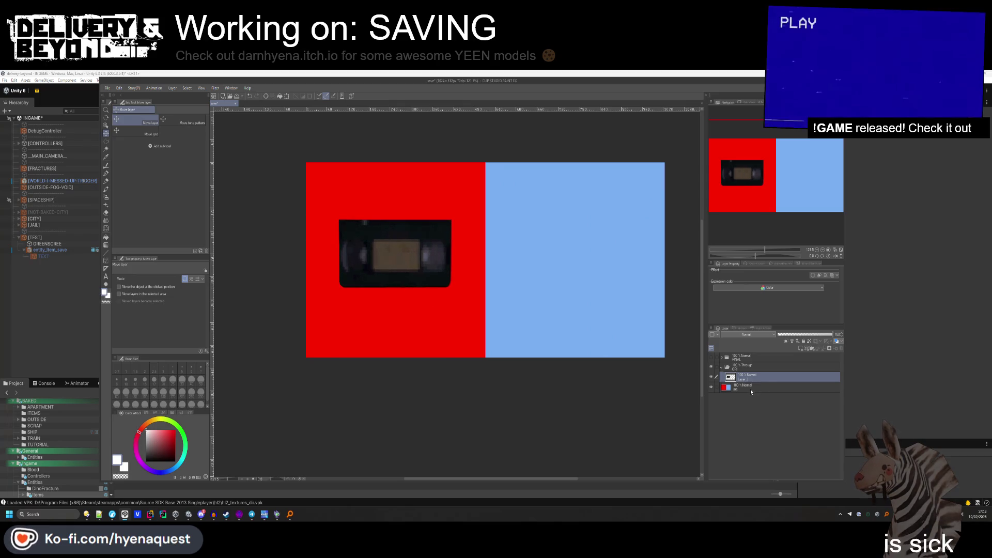
pyautogui.hotkey('ctrl', 'z')
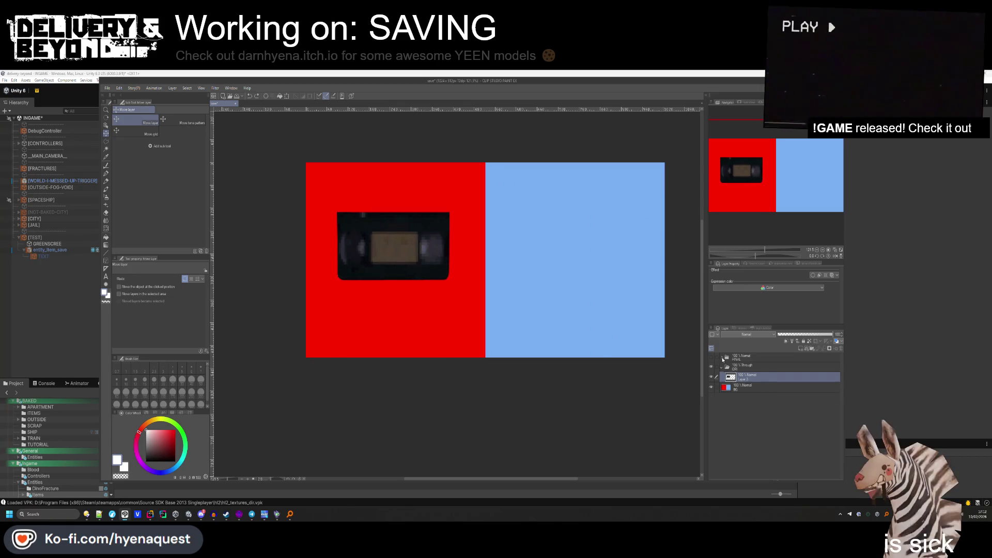
# Delete the ORI folder and ORI Copy 2, pasting the VHS tape into FINAL below CRT.
pyautogui.click(722, 358)
pyautogui.click(749, 409)
pyautogui.click(840, 351)
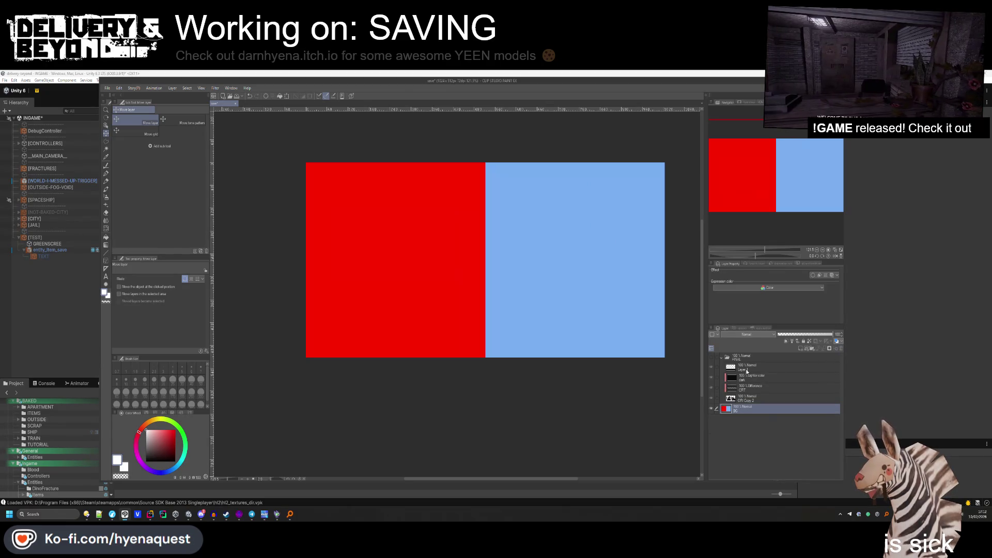
pyautogui.click(747, 356)
pyautogui.hotkey('ctrl', 'v')
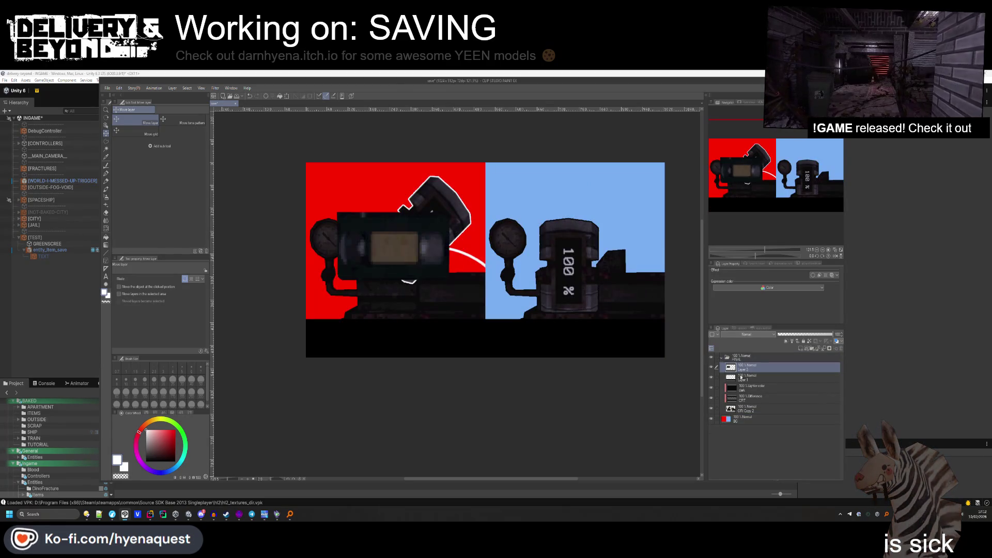
pyautogui.click(748, 408)
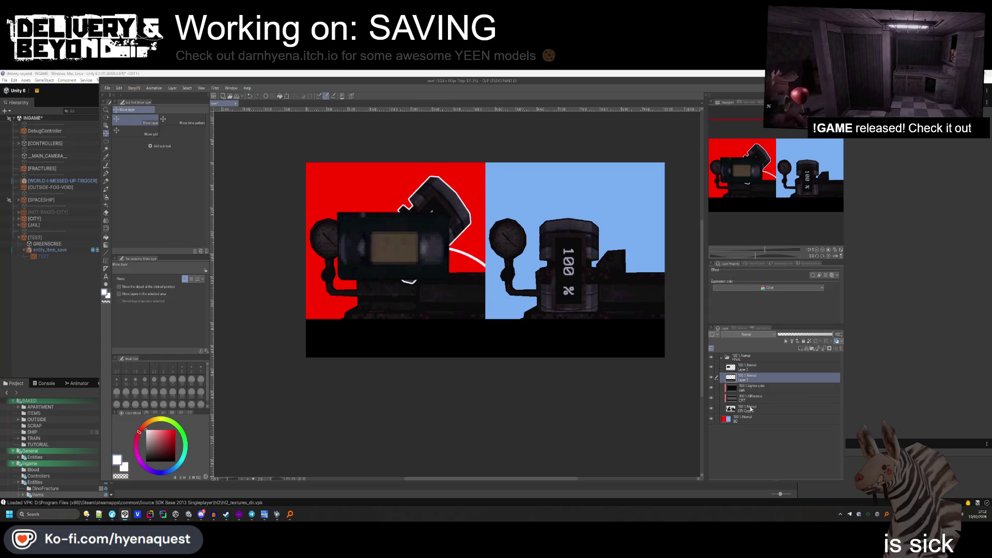
pyautogui.click(839, 349)
pyautogui.moveTo(753, 368); pyautogui.dragTo(749, 402)
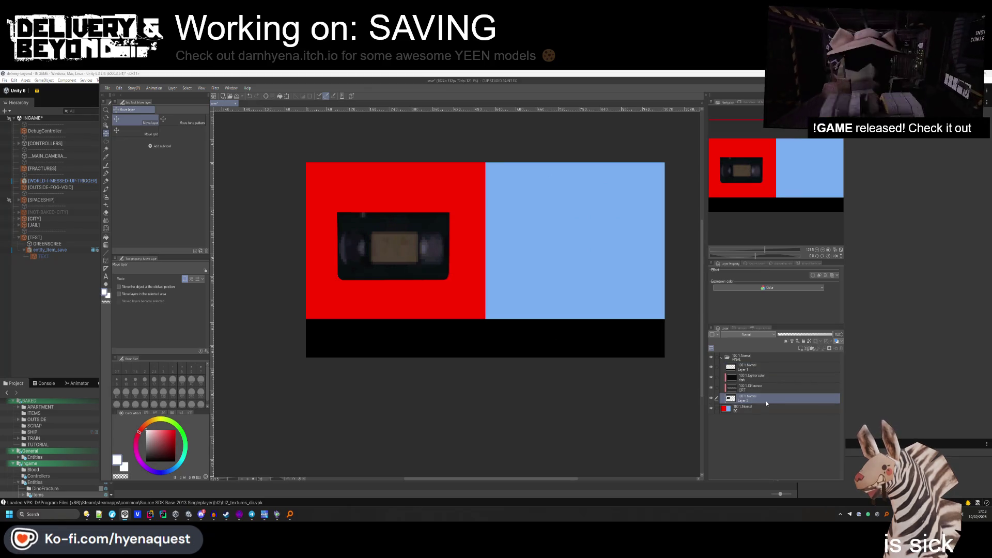
pyautogui.moveTo(435, 278); pyautogui.dragTo(436, 279)
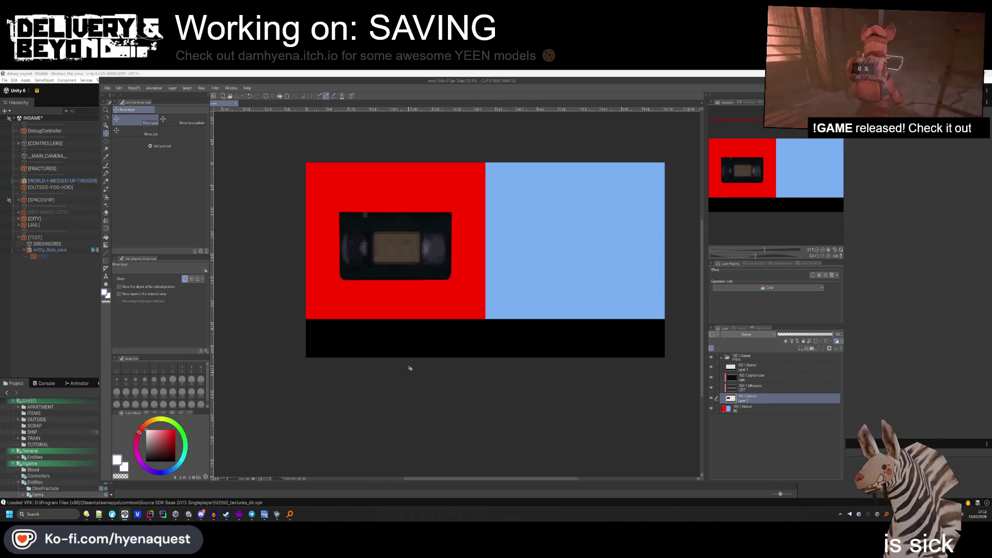
# Hide the background and start a single-layer PNG export into Assets\Materials\Ingame\Screens.
pyautogui.click(712, 409)
pyautogui.click(107, 88)
pyautogui.moveTo(155, 168)
pyautogui.click(232, 187)
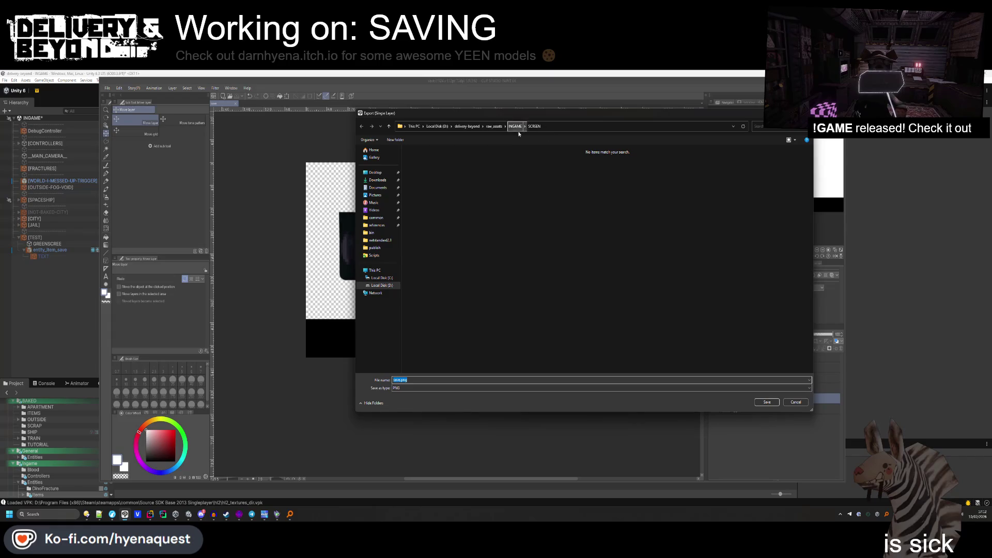
pyautogui.click(496, 127)
pyautogui.click(468, 126)
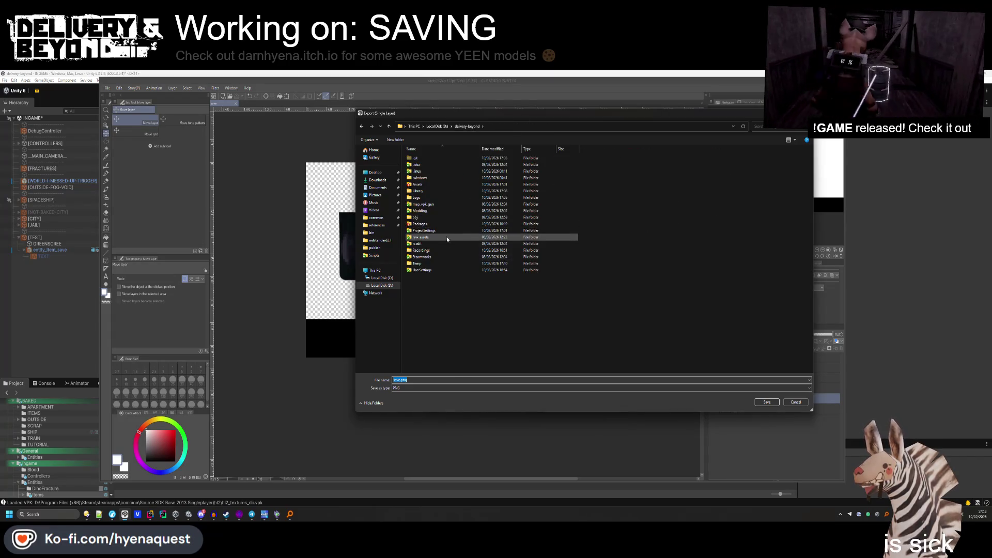
pyautogui.doubleClick(443, 233)
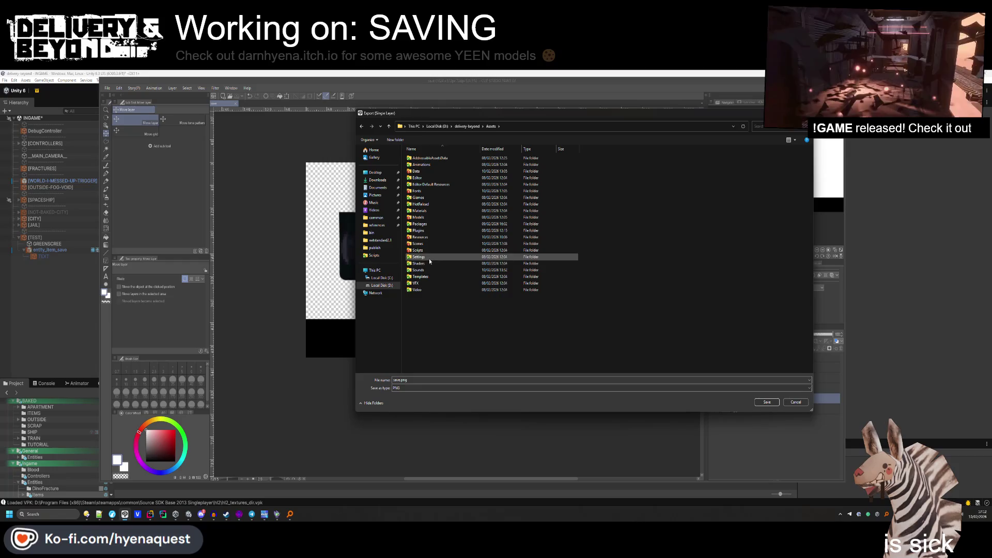
pyautogui.doubleClick(486, 211)
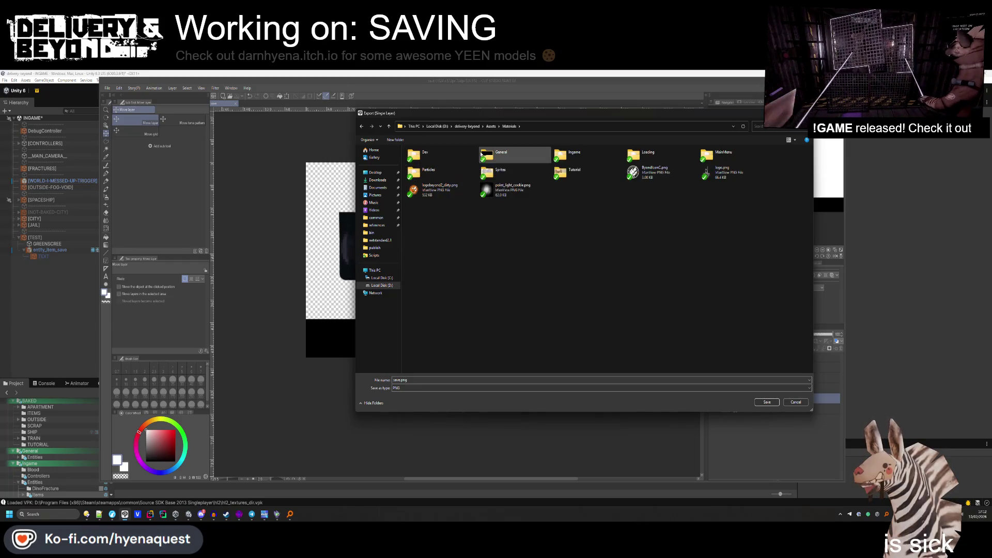
pyautogui.doubleClick(598, 159)
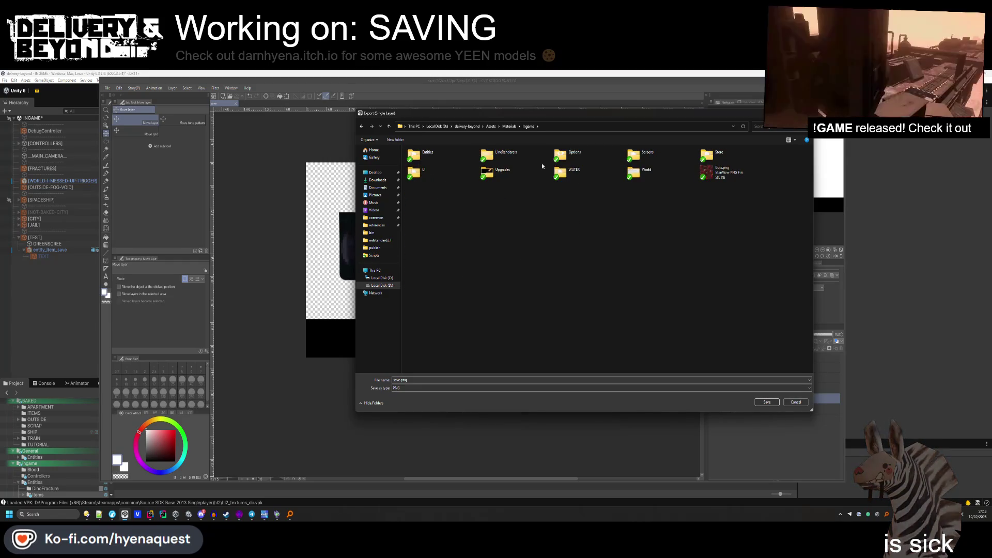
pyautogui.click(655, 162)
pyautogui.doubleClick(655, 162)
# Create a new Save folder there and export save.png, accepting the PNG settings and preview.
pyautogui.rightClick(423, 225)
pyautogui.moveTo(465, 361)
pyautogui.click(524, 363)
pyautogui.write('Save')
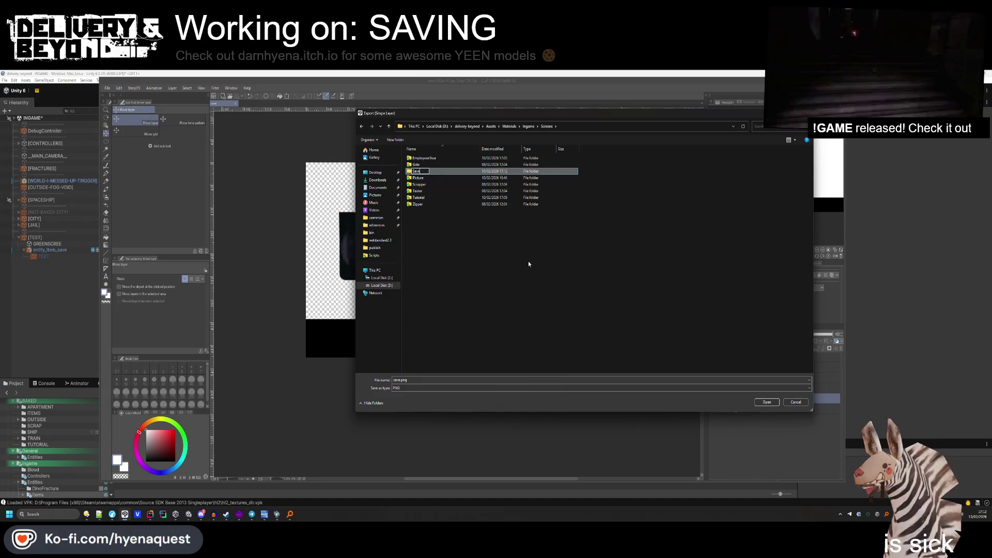
pyautogui.press('Return')
pyautogui.doubleClick(420, 177)
pyautogui.click(413, 387)
pyautogui.click(413, 387)
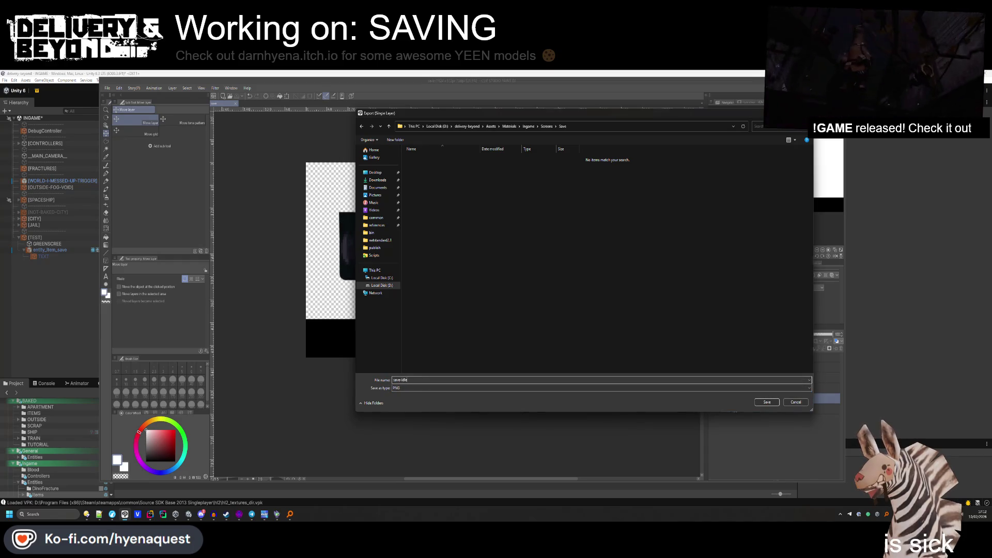
pyautogui.press('Return')
pyautogui.click(557, 205)
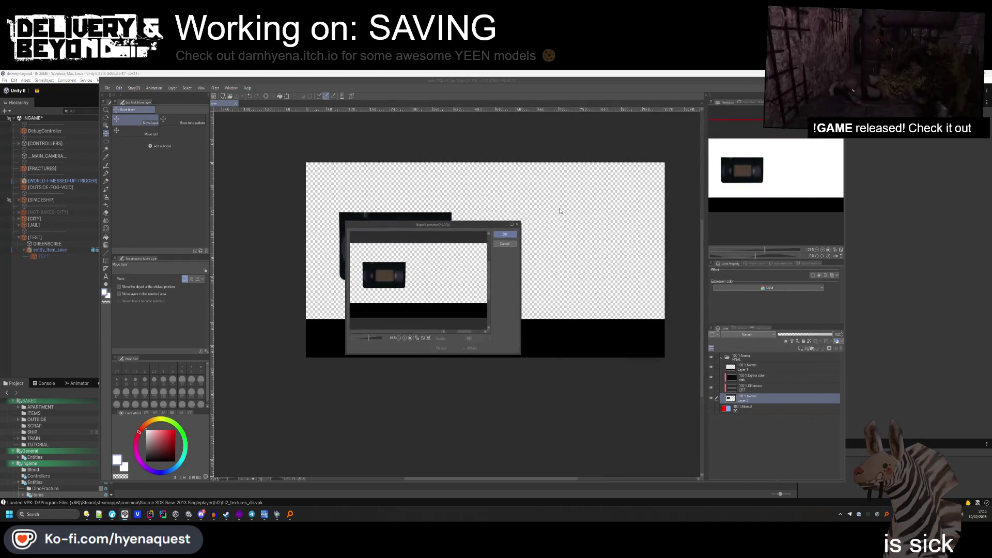
pyautogui.click(505, 235)
pyautogui.click(737, 357)
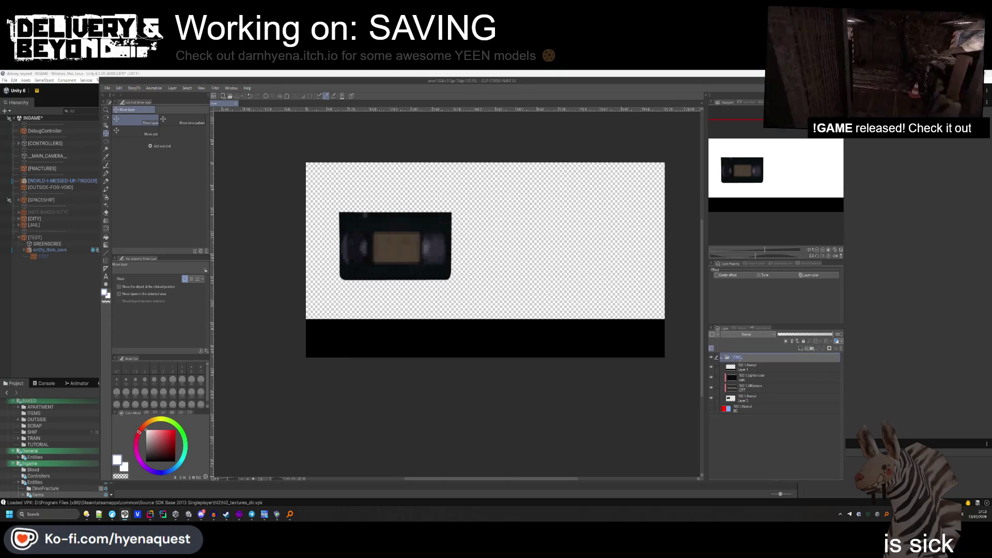
# Duplicate the FINAL folder as LOAD and delete the VHS tape layer from it.
pyautogui.click(723, 357)
pyautogui.hotkey('ctrl', 'c')
pyautogui.hotkey('ctrl', 'v')
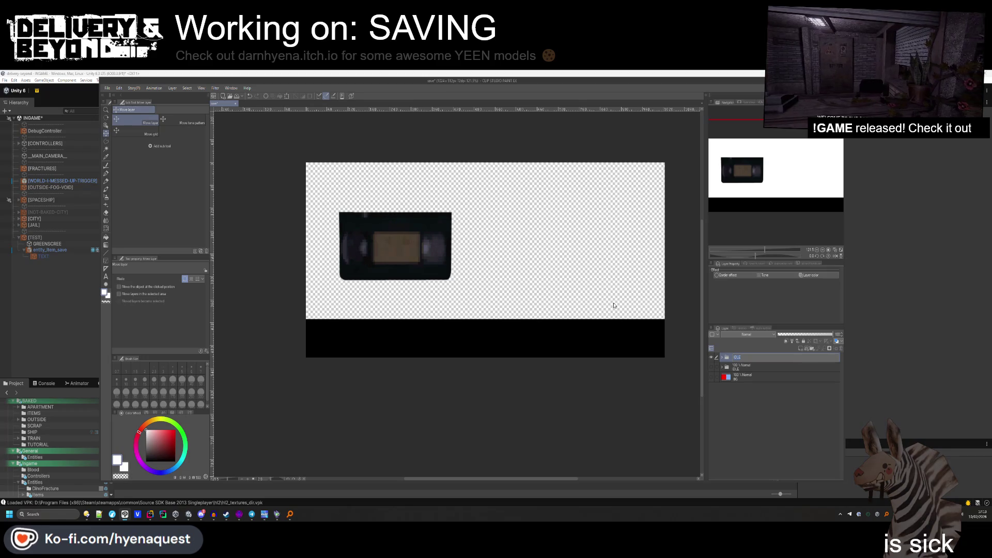
pyautogui.write('LOAD')
pyautogui.press('Return')
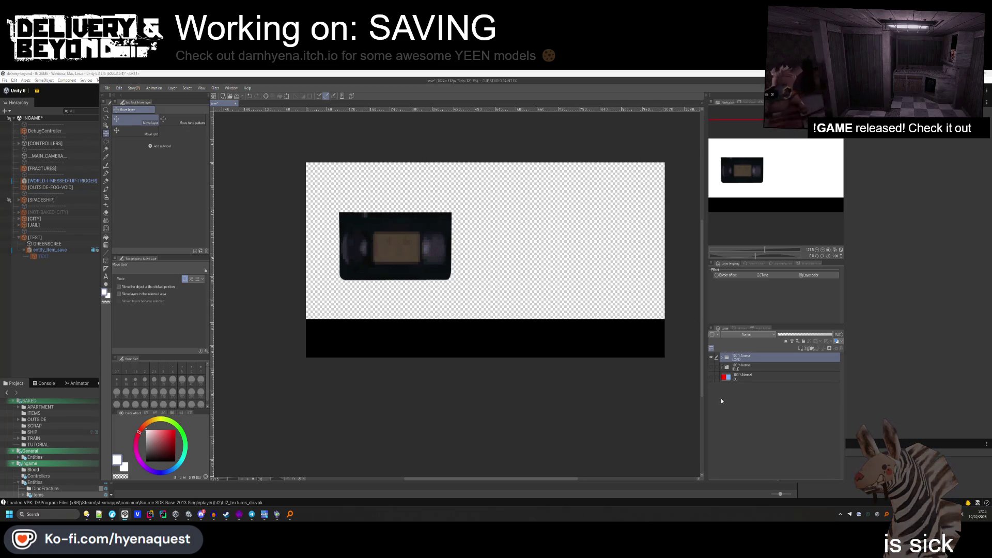
pyautogui.click(722, 358)
pyautogui.click(775, 397)
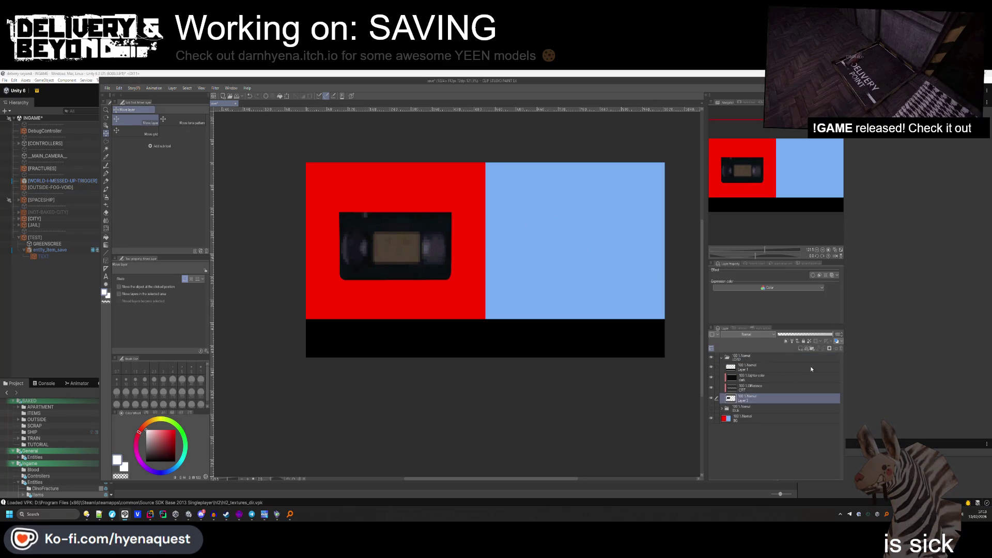
pyautogui.press('Delete')
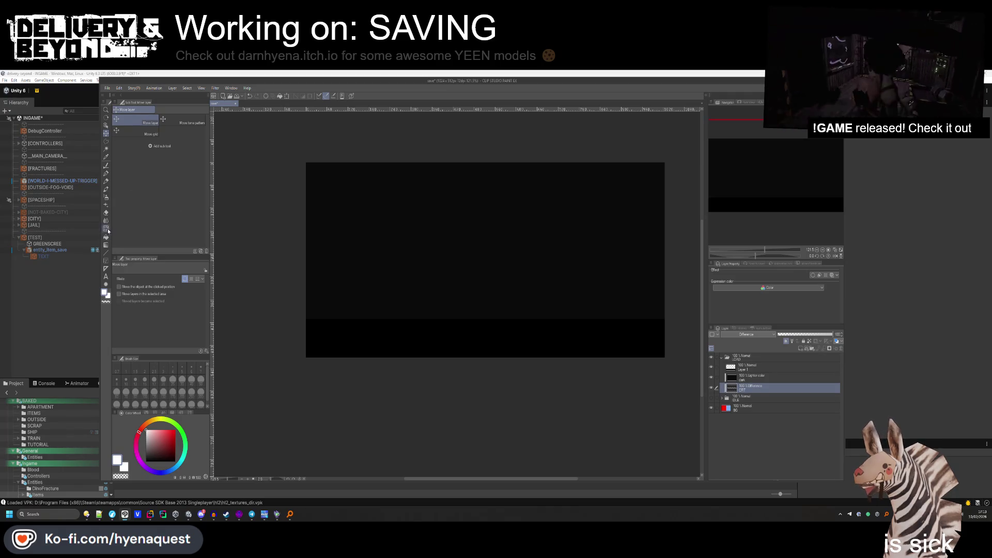
pyautogui.click(106, 141)
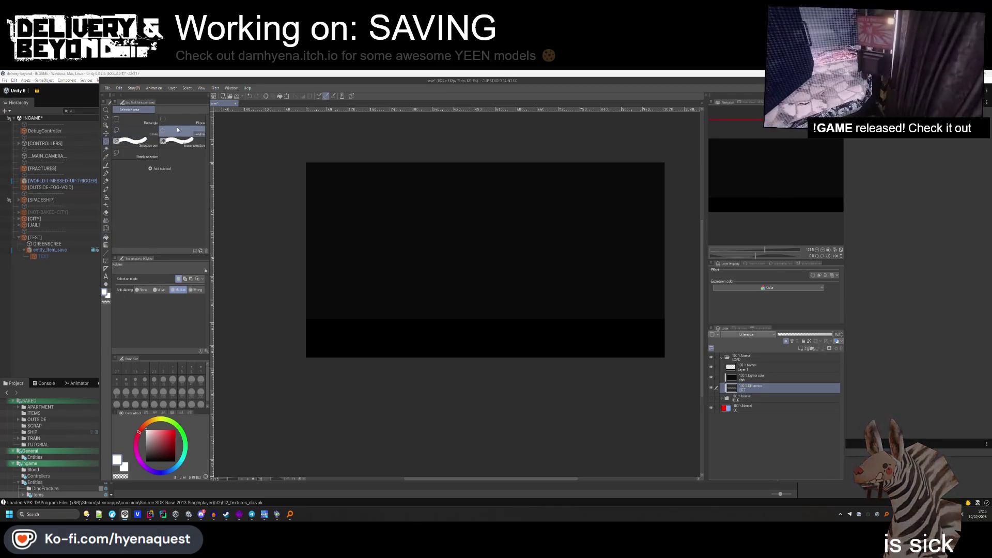
# On a new layer, fill a white shaft and arrowhead block on the red half.
pyautogui.click(712, 359)
pyautogui.click(754, 356)
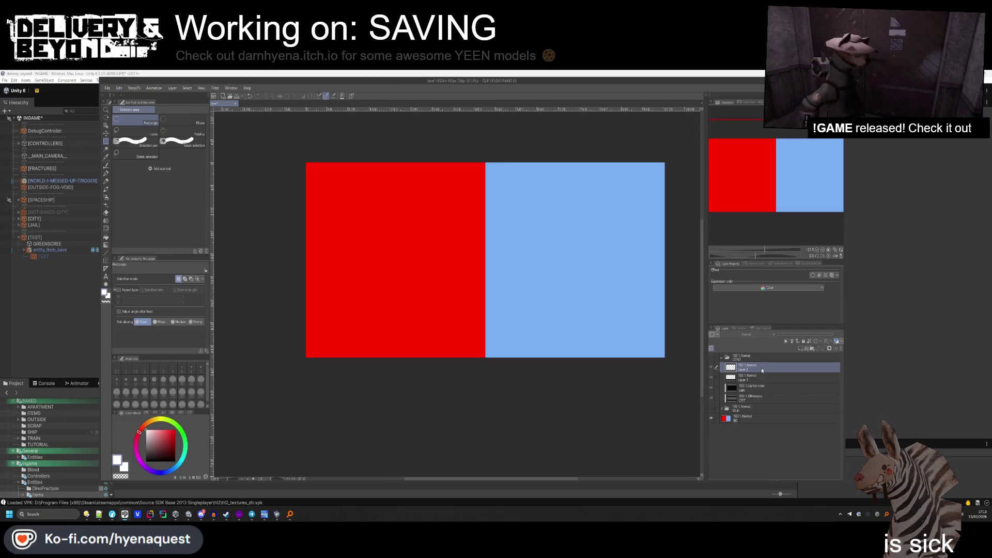
pyautogui.click(801, 349)
pyautogui.moveTo(372, 184)
pyautogui.mouseDown()
pyautogui.moveTo(419, 300)
pyautogui.moveTo(423, 240)
pyautogui.mouseUp()
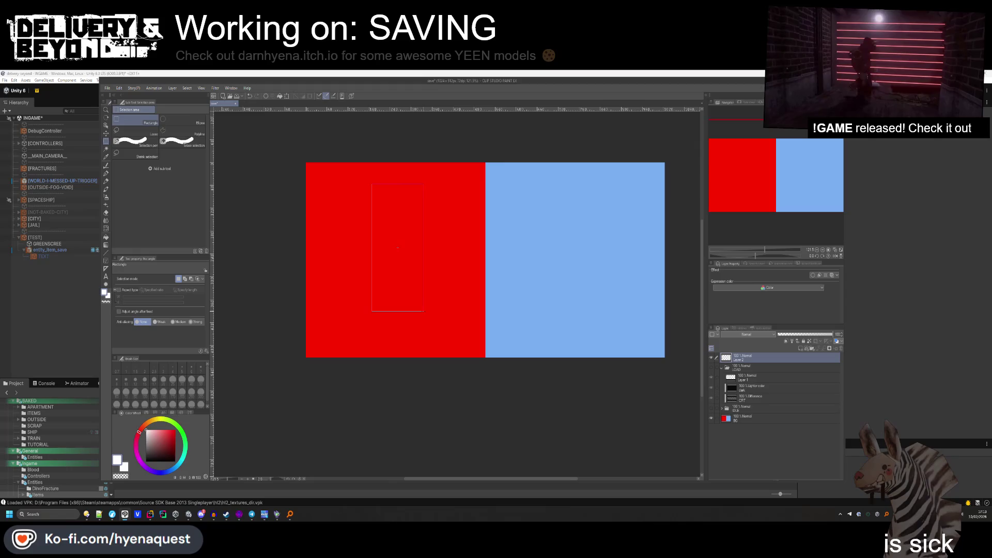
pyautogui.moveTo(424, 312); pyautogui.dragTo(423, 297)
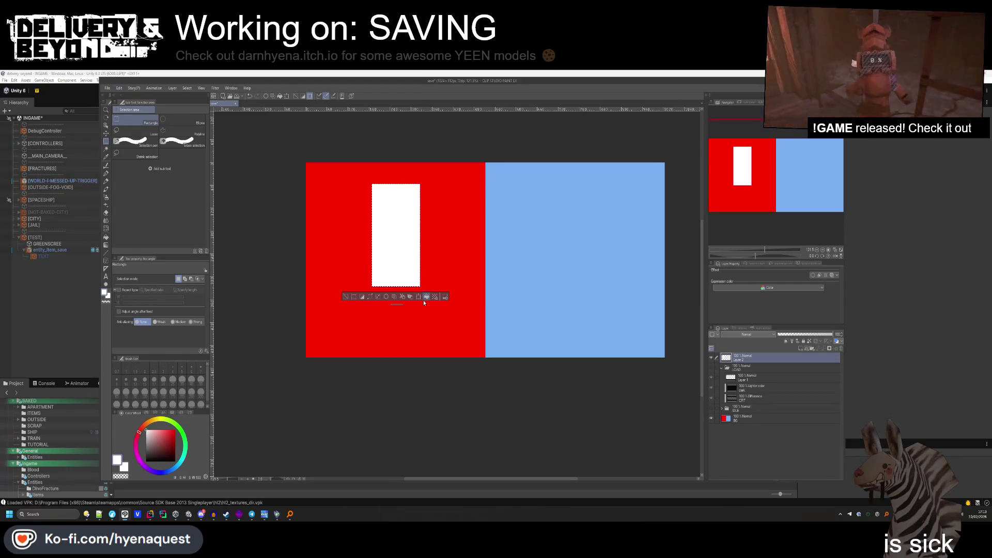
pyautogui.click(421, 295)
pyautogui.hotkey('ctrl', 'd')
pyautogui.moveTo(348, 284); pyautogui.dragTo(431, 331)
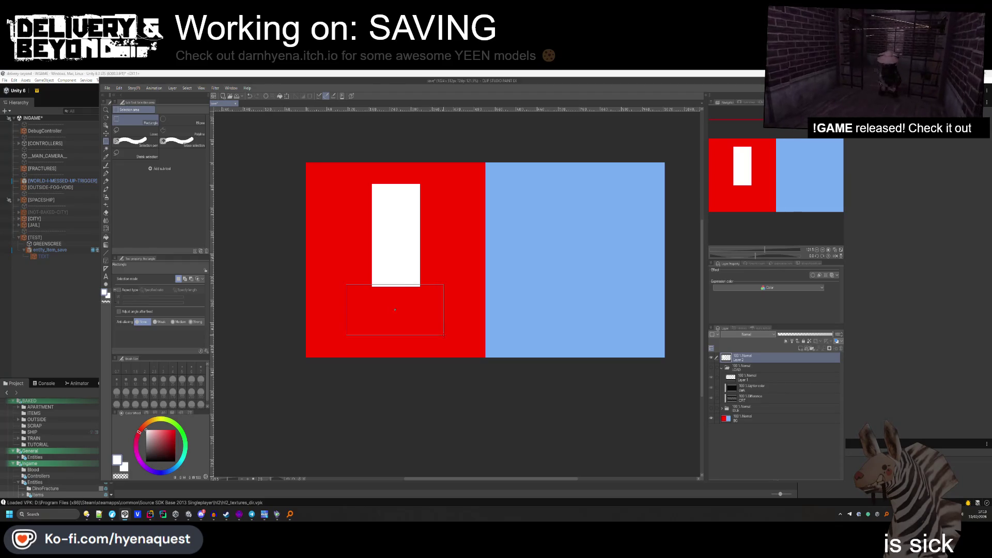
pyautogui.click(426, 345)
pyautogui.hotkey('ctrl', 'd')
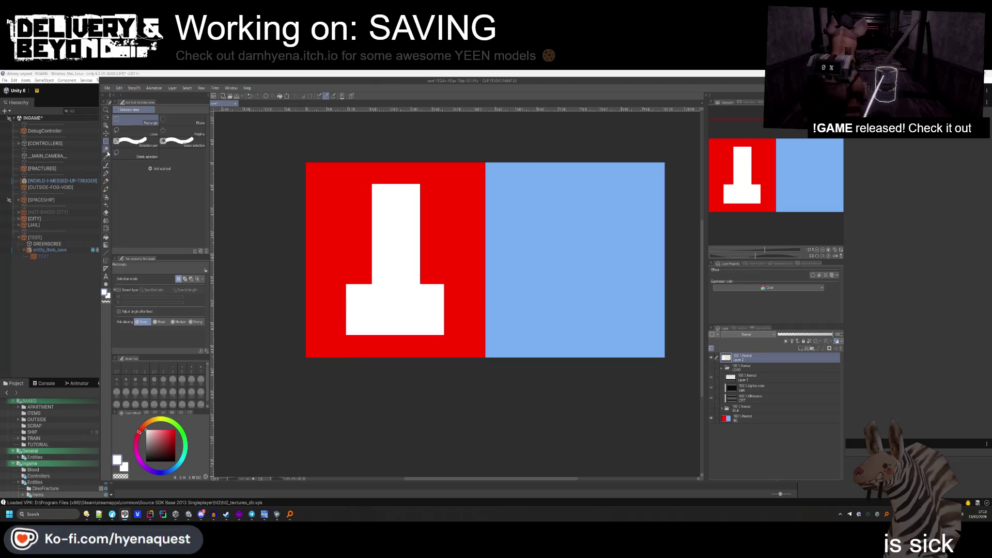
# Cut the arrowhead into a downward-pointing triangle with a polyline selection.
pyautogui.click(178, 130)
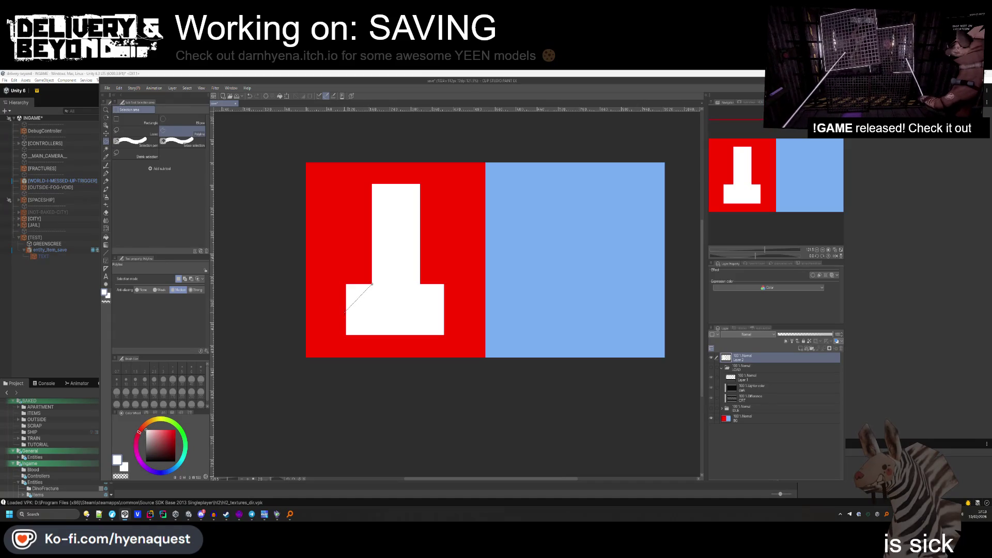
pyautogui.press('Escape')
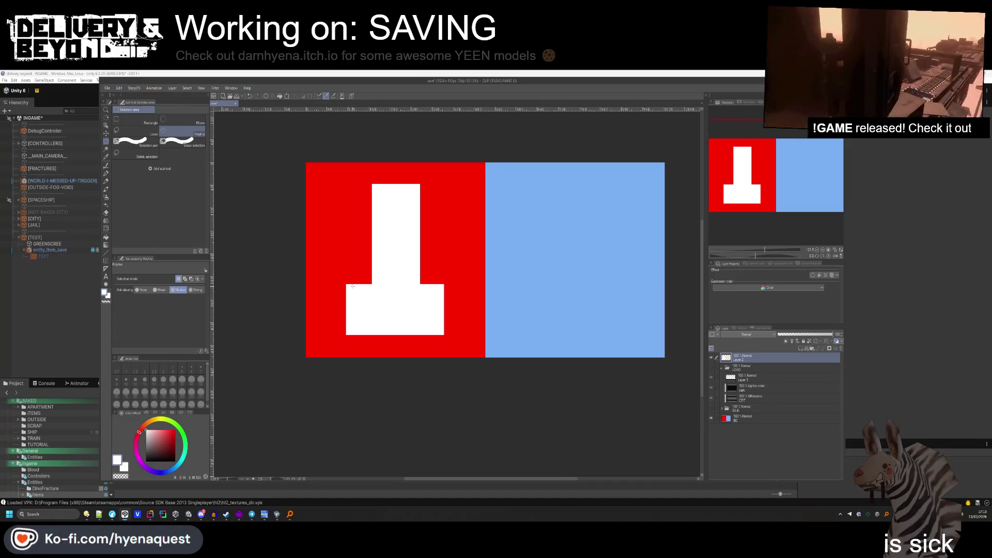
pyautogui.click(395, 335)
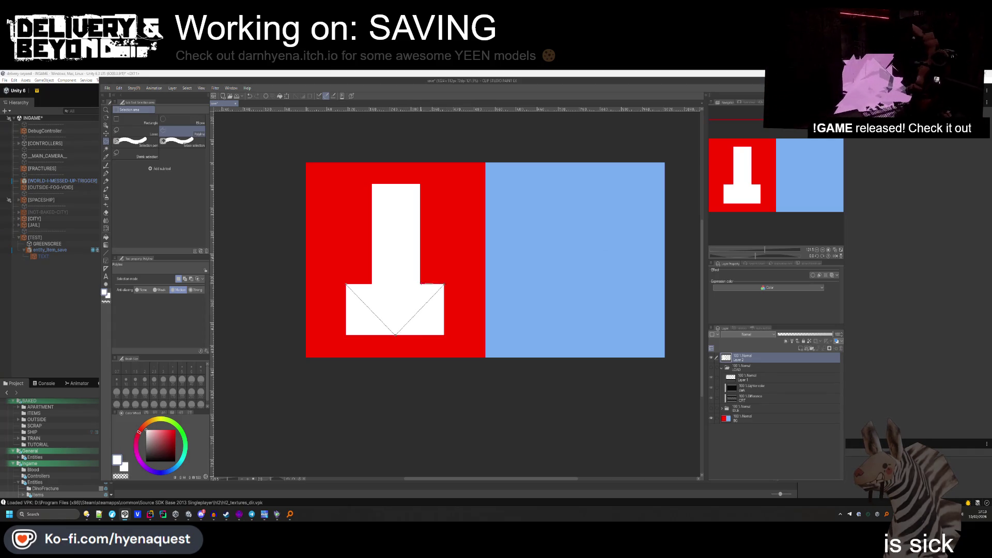
pyautogui.click(444, 284)
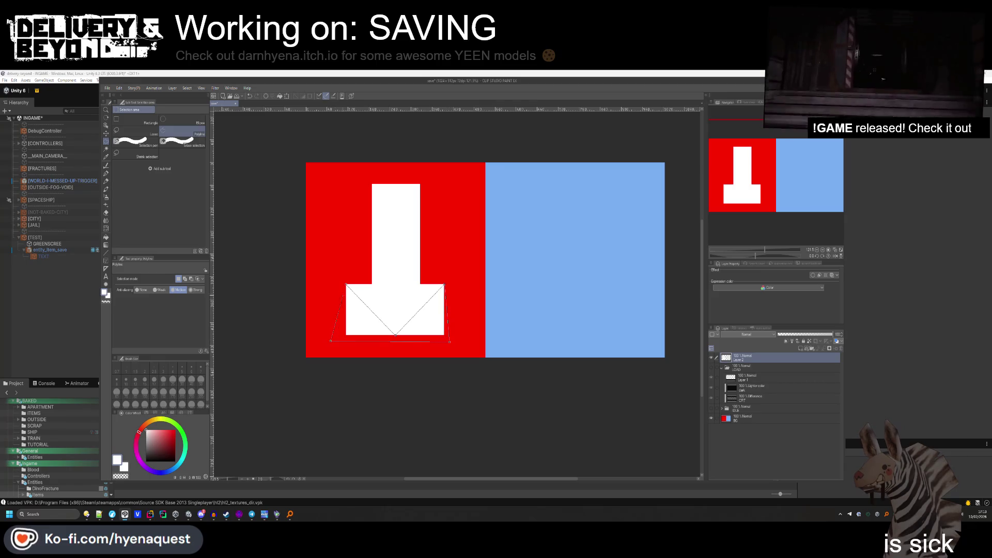
pyautogui.click(345, 284)
pyautogui.press('Delete')
pyautogui.hotkey('ctrl', 'd')
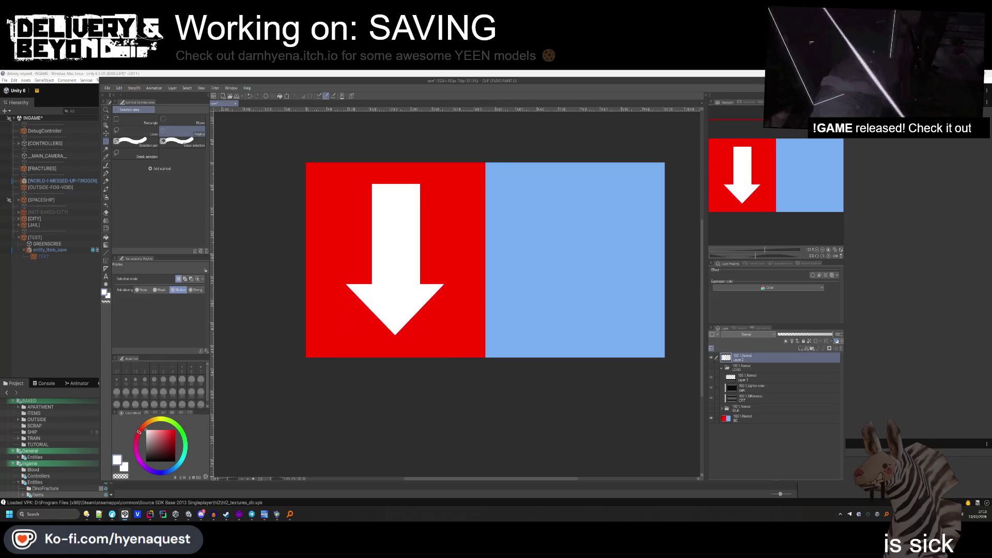
pyautogui.scroll(-5, 387, 262)
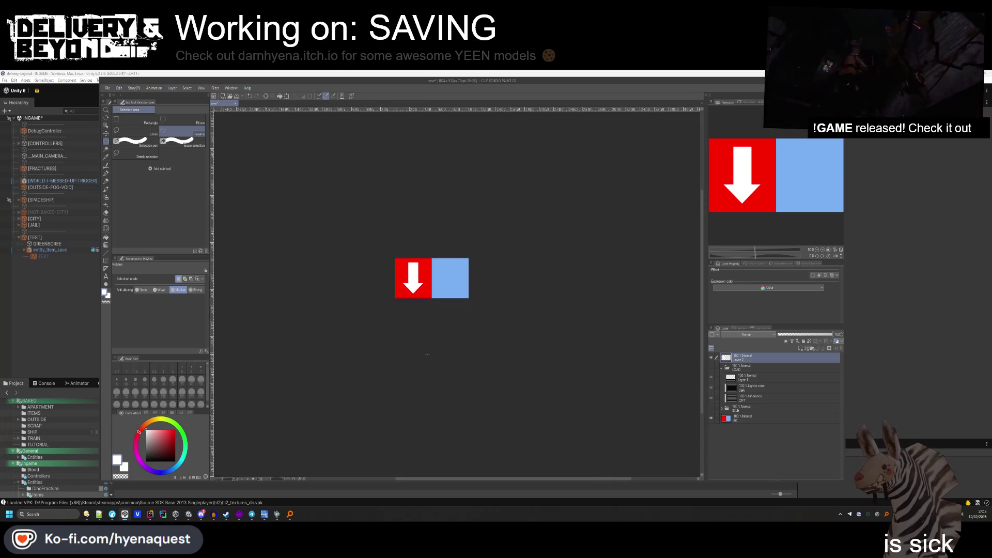
# Move the arrow layer into the LOAD folder and reorder Layer 1 in the stack.
pyautogui.scroll(3, 388, 257)
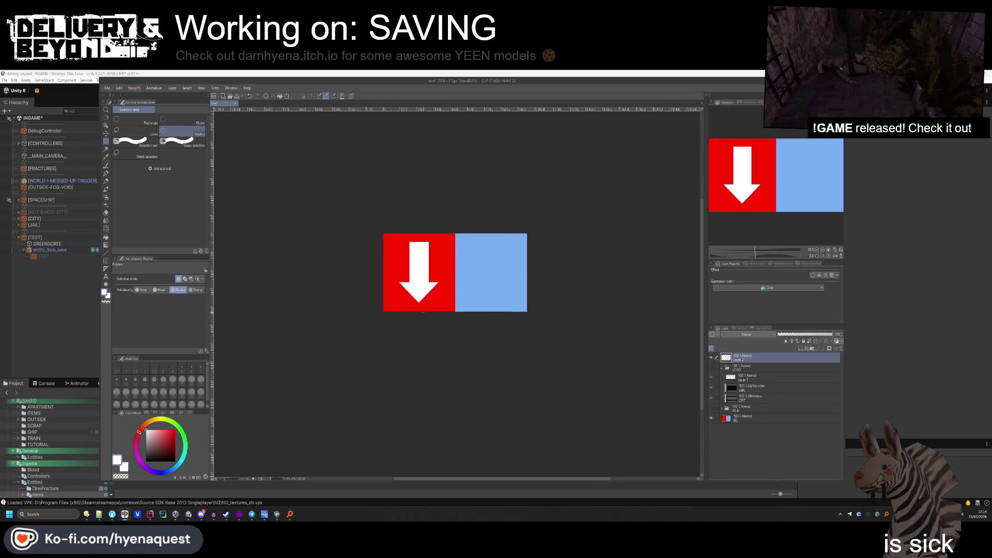
pyautogui.moveTo(733, 365); pyautogui.dragTo(734, 368)
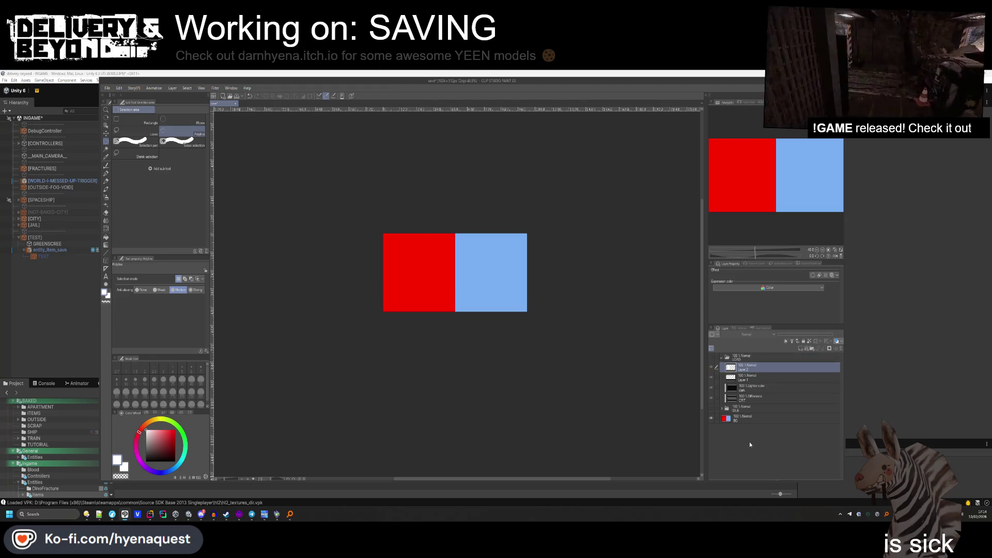
pyautogui.click(715, 420)
pyautogui.click(716, 421)
pyautogui.moveTo(747, 378)
pyautogui.mouseDown()
pyautogui.moveTo(757, 382)
pyautogui.moveTo(739, 364)
pyautogui.mouseUp()
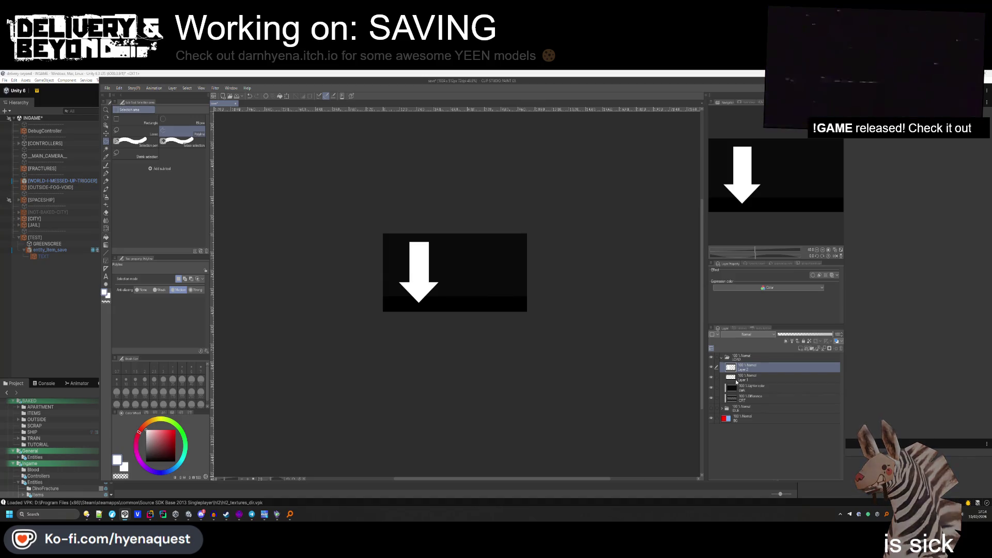
# Trim the top of the arrow's shaft and raise the arrow higher.
pyautogui.scroll(4, 435, 257)
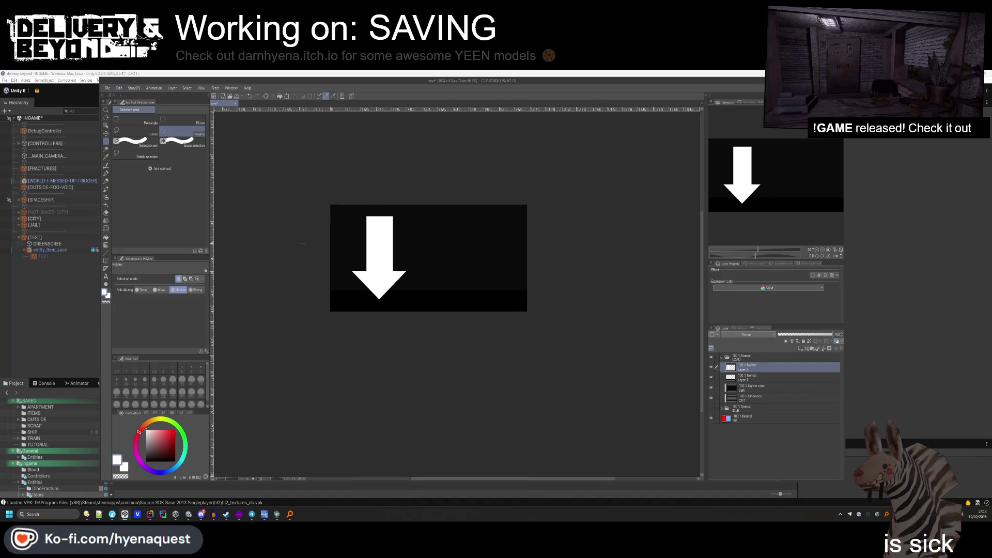
pyautogui.click(120, 123)
pyautogui.moveTo(331, 200); pyautogui.dragTo(443, 277)
pyautogui.press('Delete')
pyautogui.hotkey('ctrl', 'd')
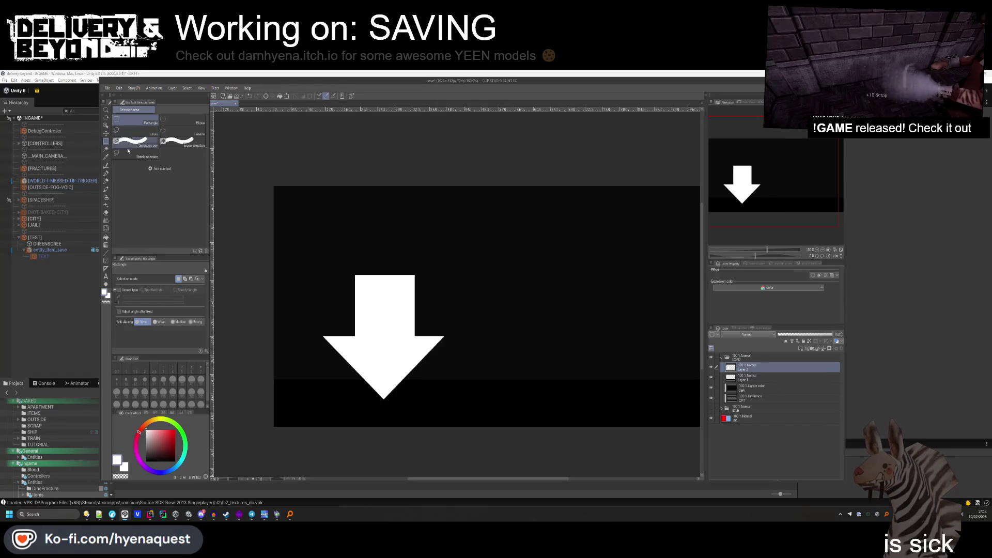
pyautogui.click(106, 133)
pyautogui.moveTo(530, 390); pyautogui.dragTo(538, 311)
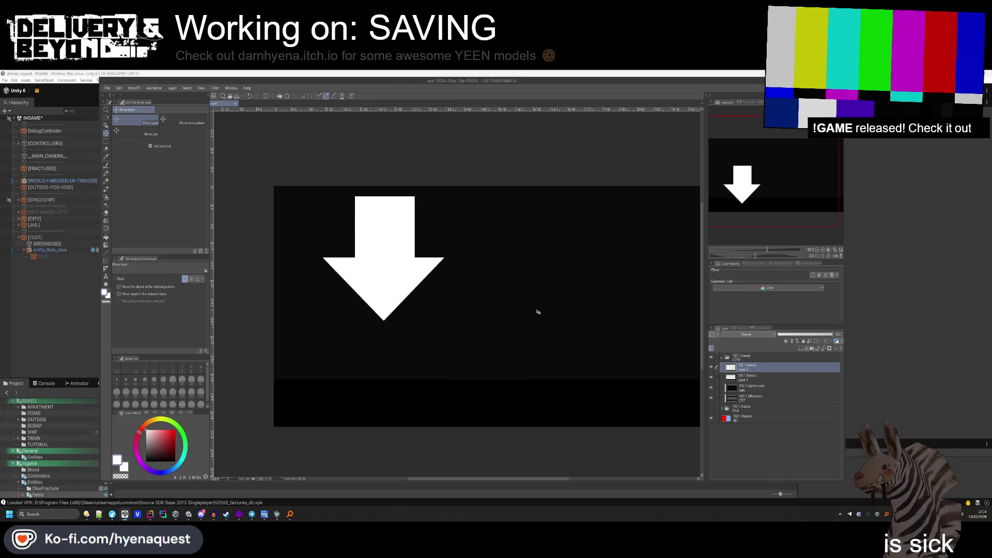
# Place the arrow copy on the right panel and move the red/blue background layer to the top.
pyautogui.click(748, 355)
pyautogui.click(722, 357)
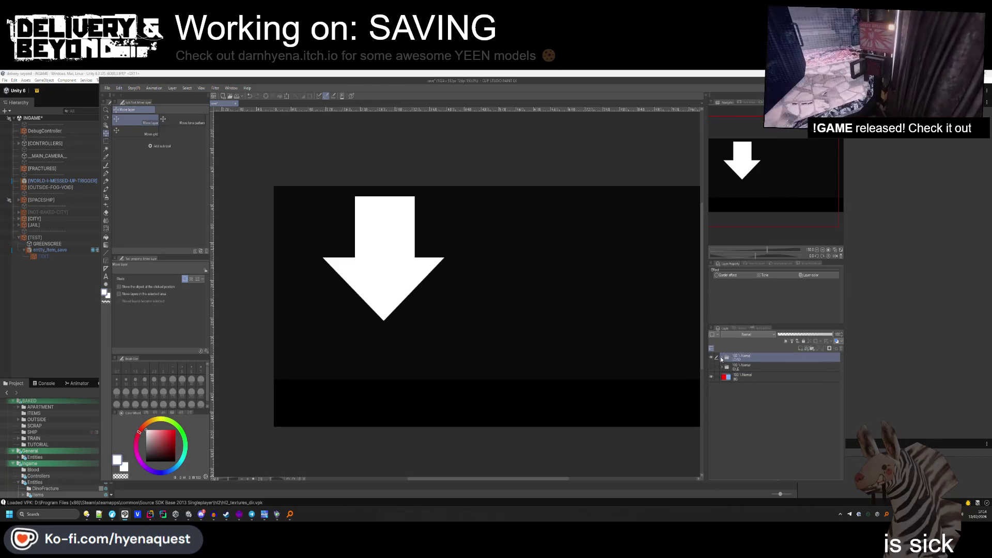
pyautogui.click(722, 358)
pyautogui.click(744, 368)
pyautogui.moveTo(402, 333)
pyautogui.mouseDown()
pyautogui.moveTo(454, 321)
pyautogui.moveTo(641, 336)
pyautogui.mouseUp()
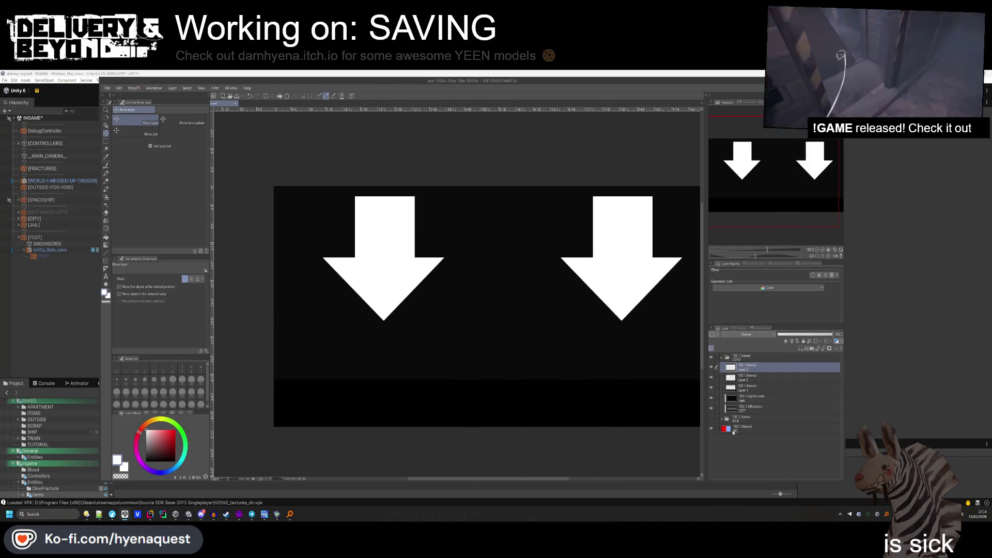
pyautogui.moveTo(738, 430); pyautogui.dragTo(737, 356)
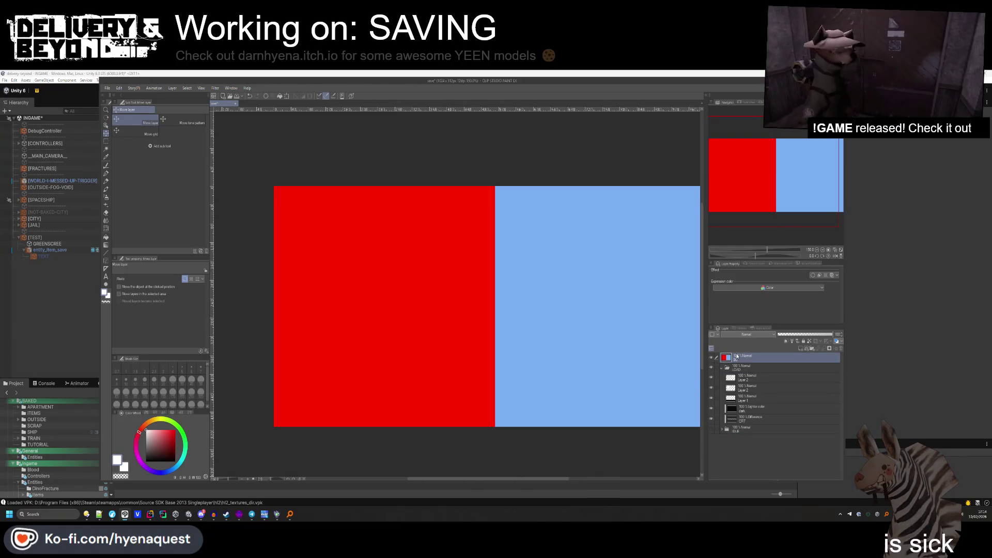
# Set the background layer opacity to 57% and nudge both arrows slightly left.
pyautogui.click(810, 335)
pyautogui.scroll(-2, 418, 331)
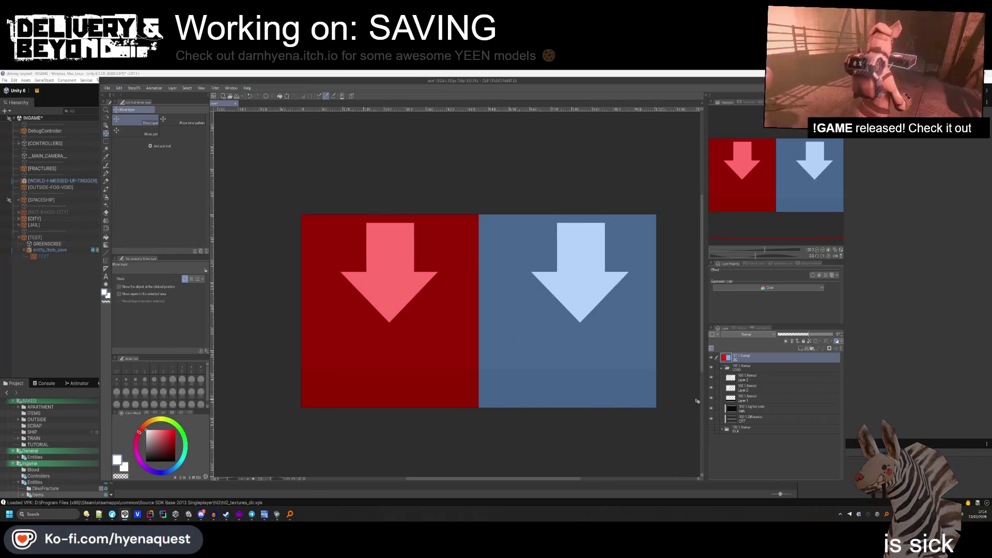
pyautogui.click(742, 380)
pyautogui.moveTo(606, 354); pyautogui.dragTo(597, 357)
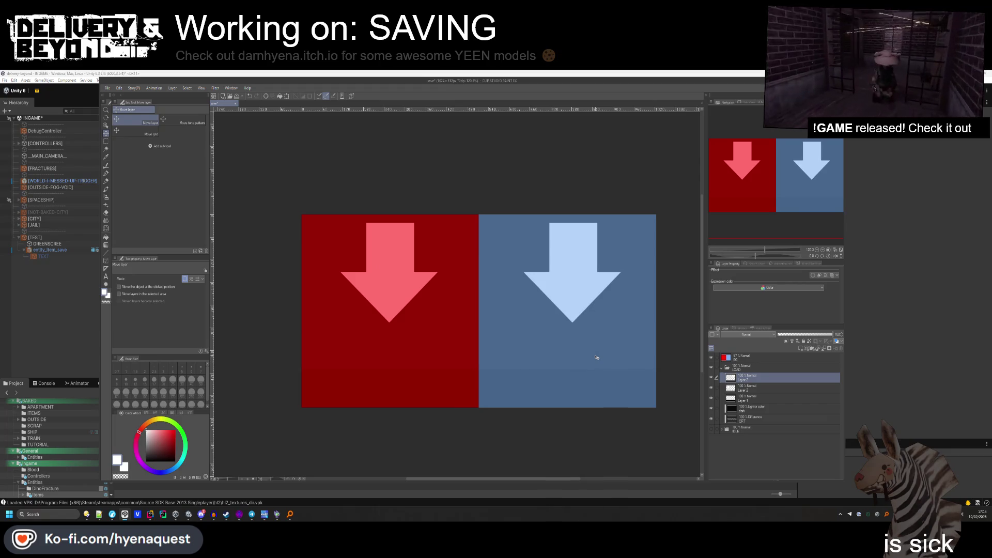
pyautogui.click(742, 392)
pyautogui.moveTo(591, 368); pyautogui.dragTo(590, 370)
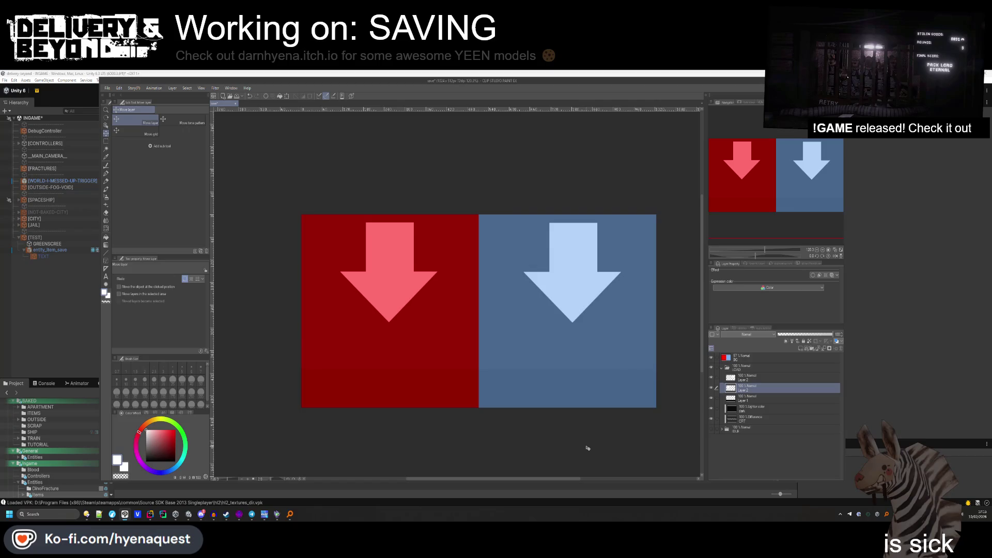
# Lower the pink arrow on the red panel and fine-tune both arrows' positions.
pyautogui.click(712, 357)
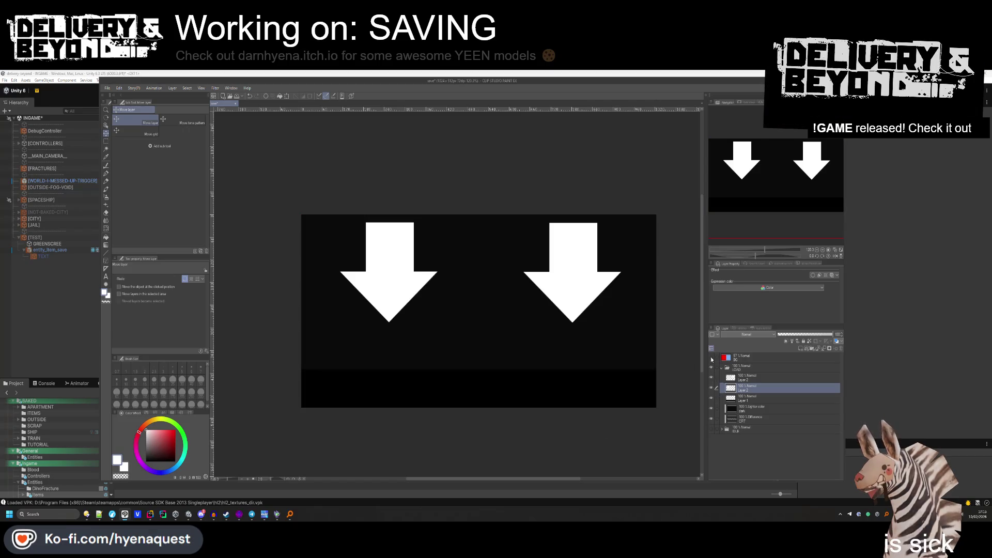
pyautogui.click(712, 358)
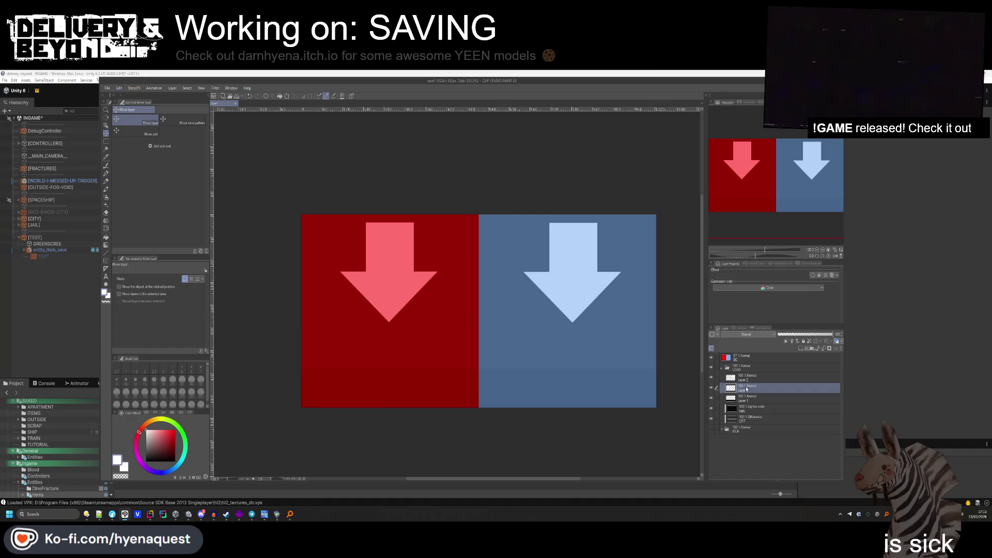
pyautogui.moveTo(602, 317); pyautogui.dragTo(613, 361)
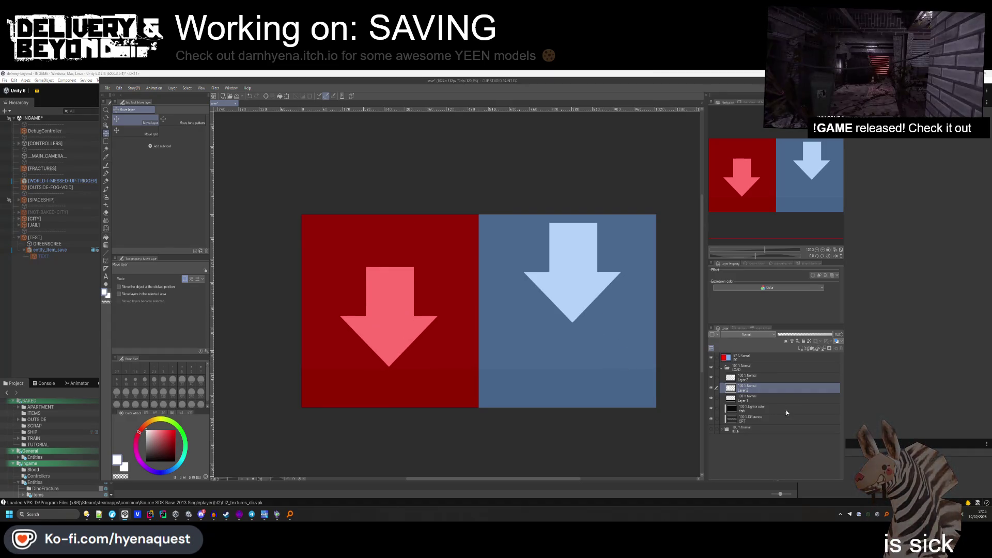
pyautogui.click(759, 378)
pyautogui.moveTo(683, 369); pyautogui.dragTo(683, 365)
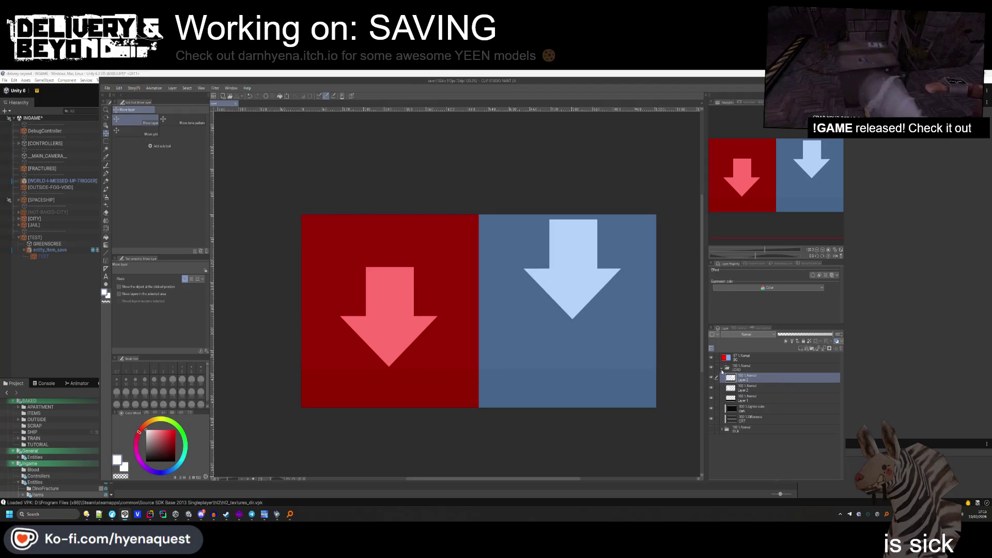
pyautogui.click(711, 357)
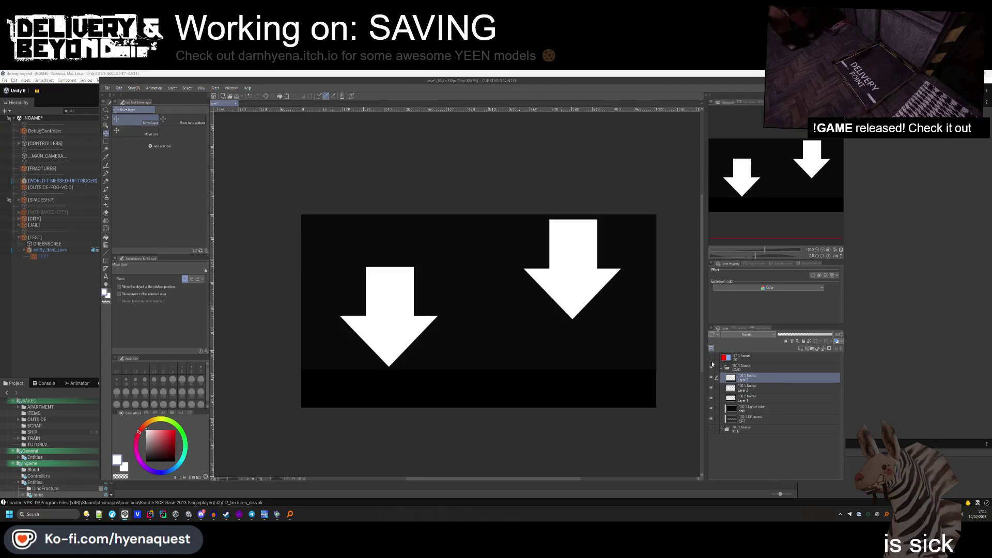
pyautogui.click(711, 358)
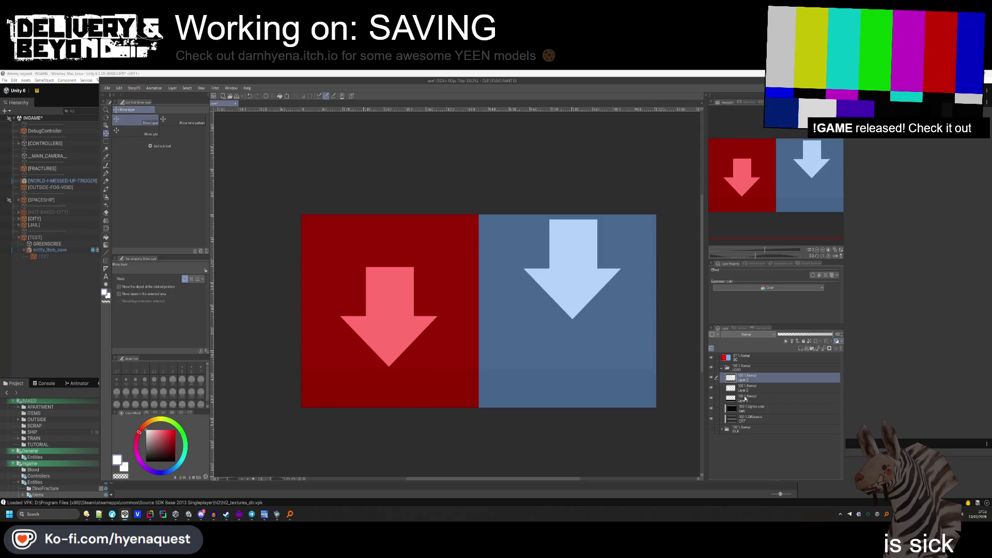
pyautogui.click(747, 388)
pyautogui.moveTo(533, 398); pyautogui.dragTo(533, 391)
pyautogui.moveTo(532, 393); pyautogui.dragTo(530, 393)
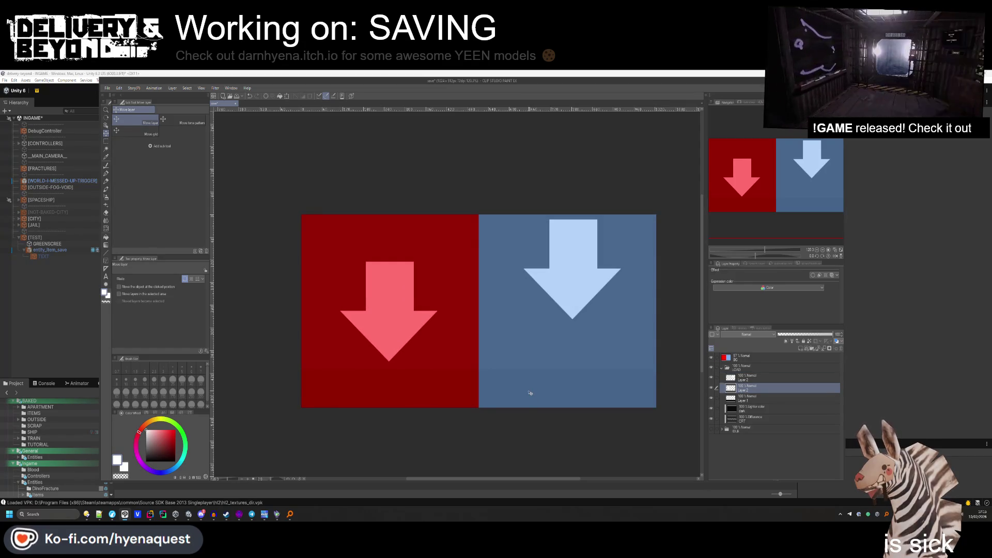
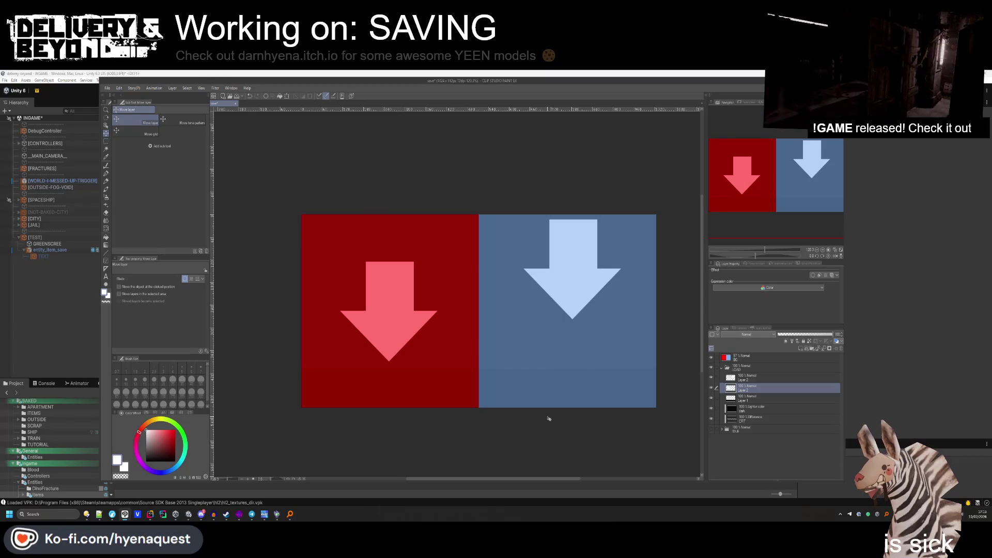
# Duplicate the collapsed LOAD folder and rename the copy SAVE.
pyautogui.click(723, 368)
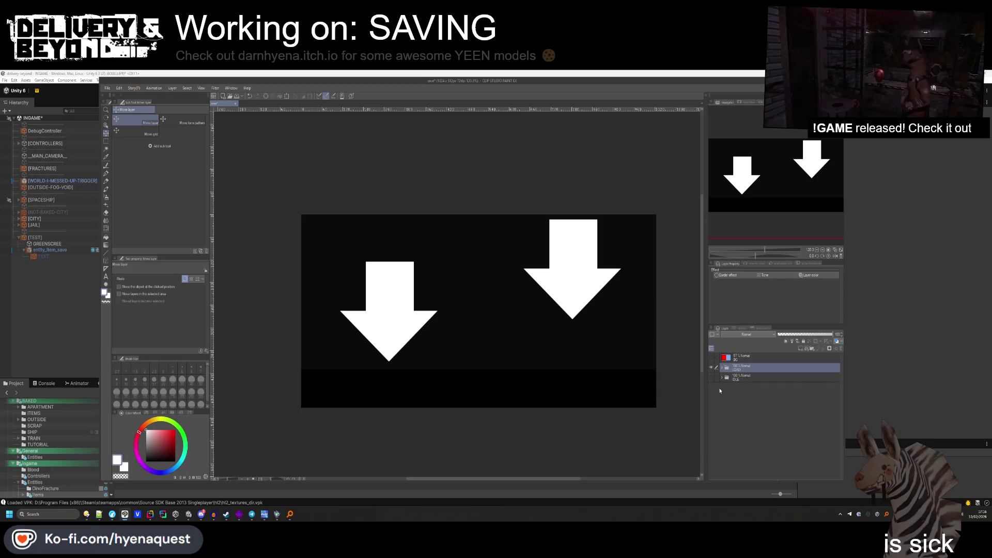
pyautogui.hotkey('ctrl', 'c')
pyautogui.hotkey('ctrl', 'v')
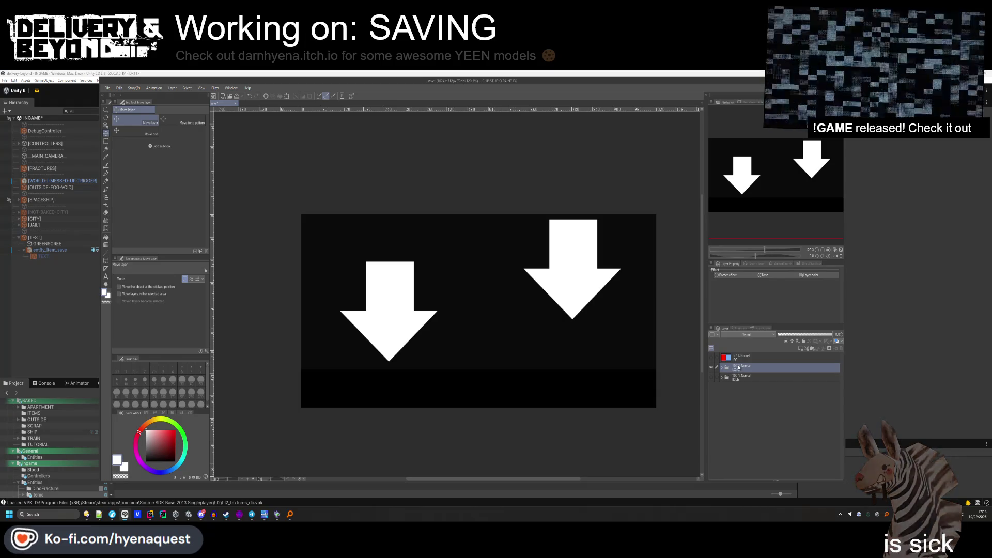
pyautogui.doubleClick(738, 368)
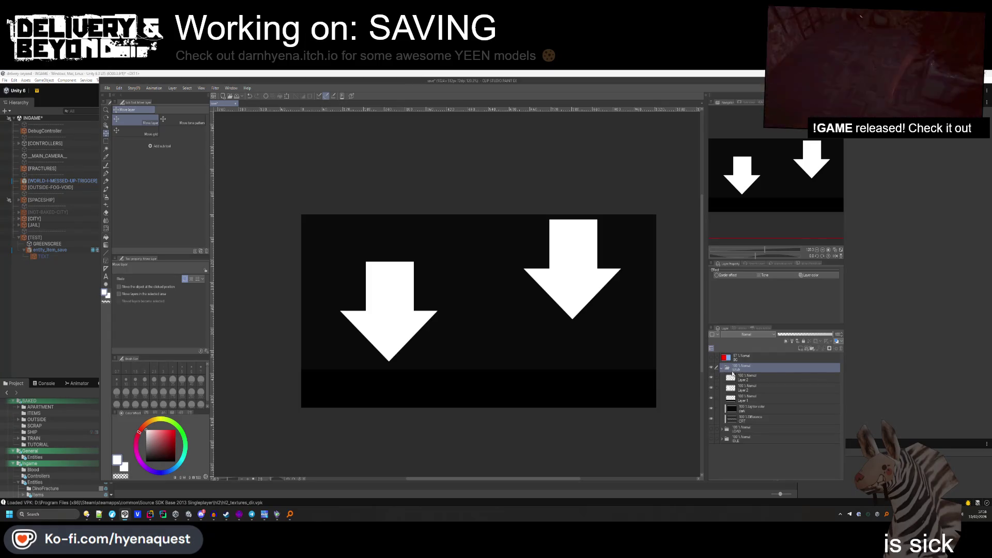
# Rotate both white arrows in SAVE 180° so they point up, then collapse the folder.
pyautogui.click(734, 376)
pyautogui.hotkey('ctrl', 't')
pyautogui.moveTo(661, 207)
pyautogui.mouseDown()
pyautogui.moveTo(481, 224)
pyautogui.moveTo(478, 283)
pyautogui.mouseUp()
pyautogui.click(560, 329)
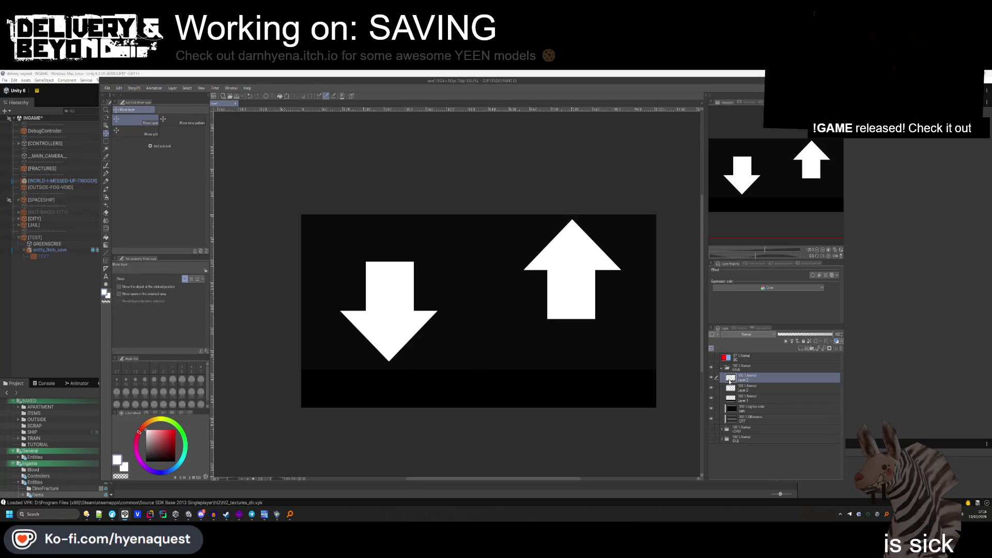
pyautogui.click(734, 388)
pyautogui.hotkey('ctrl', 't')
pyautogui.moveTo(466, 236)
pyautogui.mouseDown()
pyautogui.moveTo(331, 232)
pyautogui.moveTo(224, 317)
pyautogui.moveTo(243, 362)
pyautogui.mouseUp()
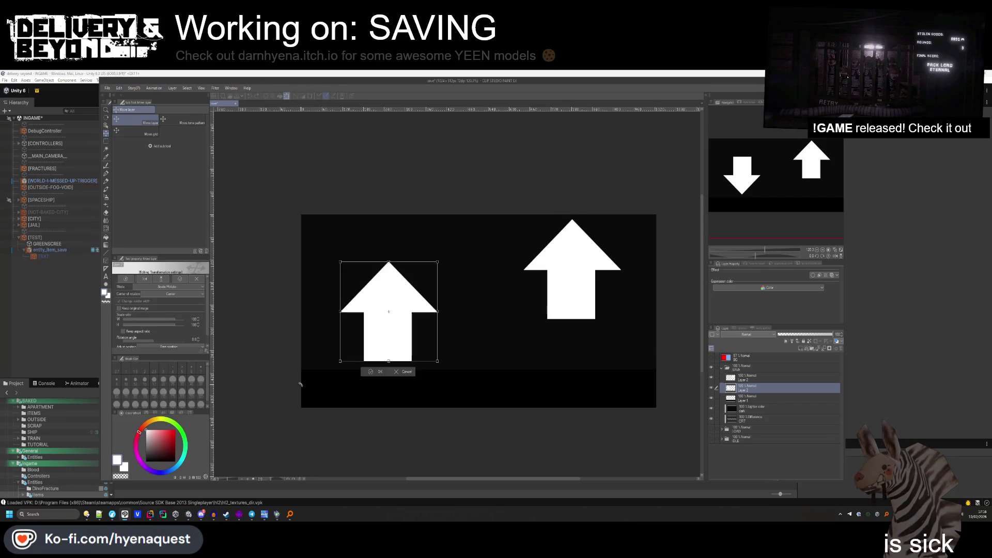
pyautogui.click(378, 371)
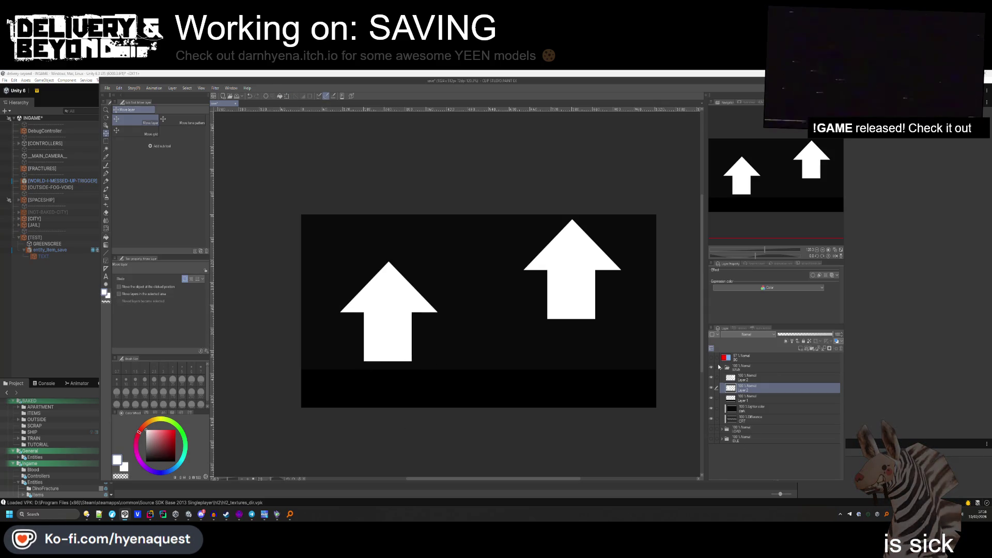
pyautogui.click(722, 369)
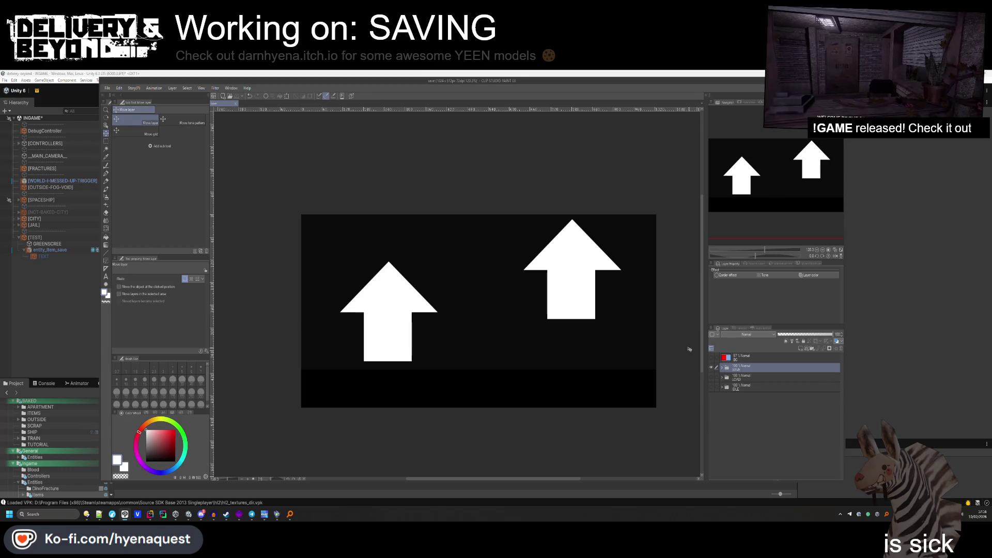
# Start a single-layer PNG export and browse to Assets/Materials/Ingame/Screens/Save.
pyautogui.click(107, 87)
pyautogui.moveTo(155, 169)
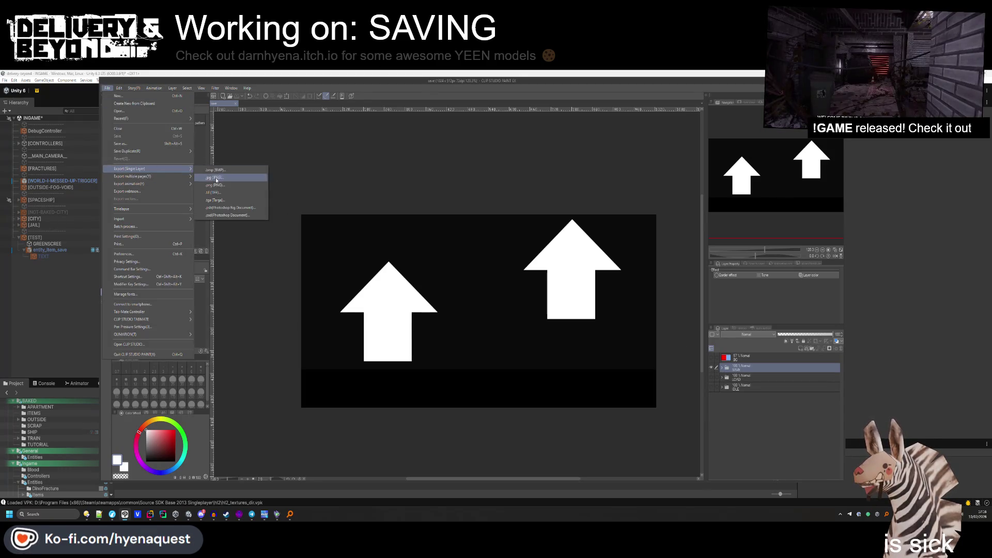
pyautogui.click(215, 185)
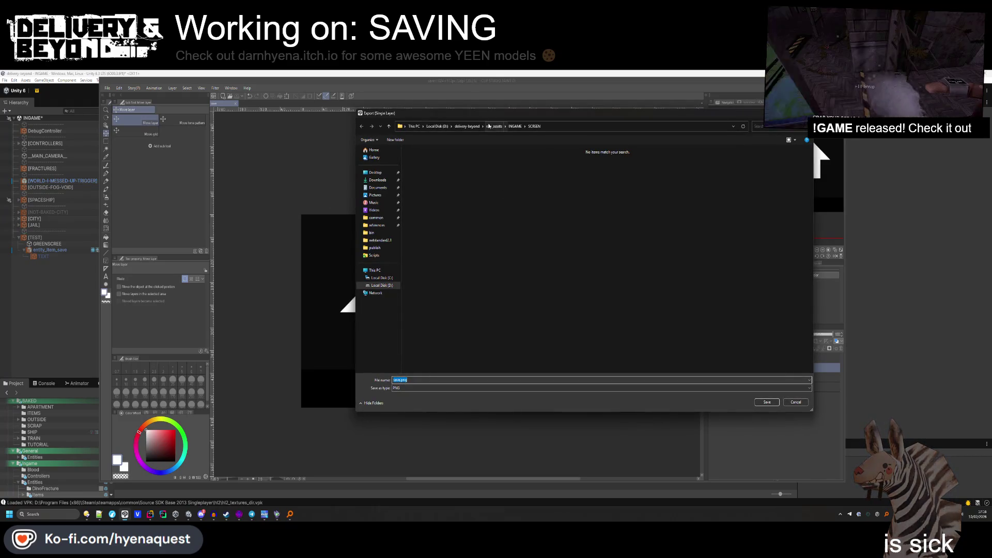
pyautogui.click(472, 126)
pyautogui.doubleClick(421, 177)
pyautogui.doubleClick(439, 276)
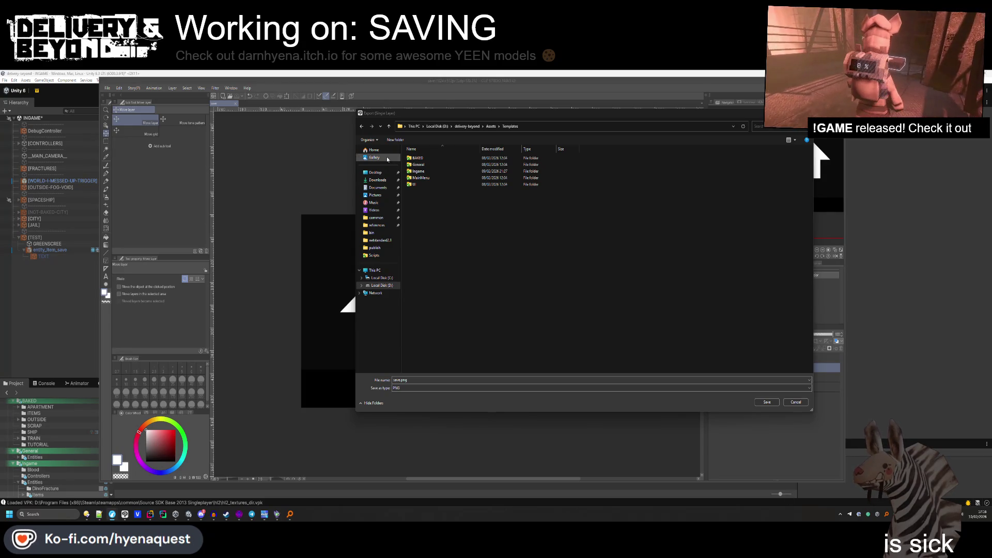
pyautogui.click(492, 125)
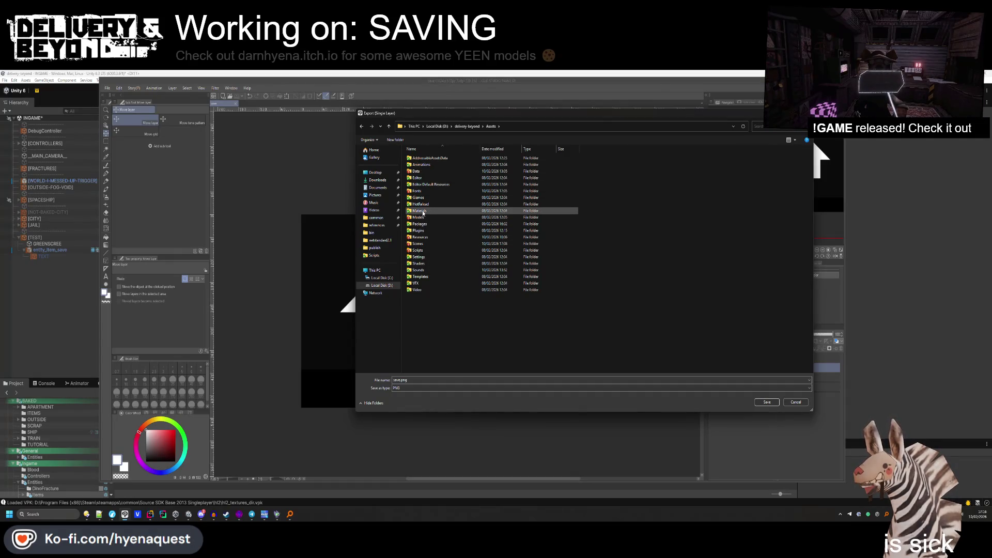
pyautogui.doubleClick(423, 212)
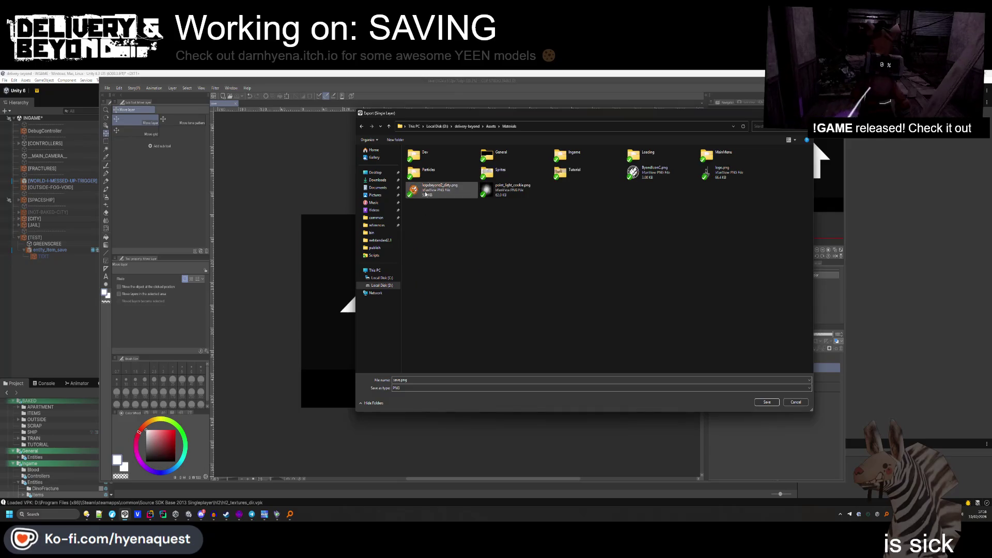
pyautogui.doubleClick(571, 171)
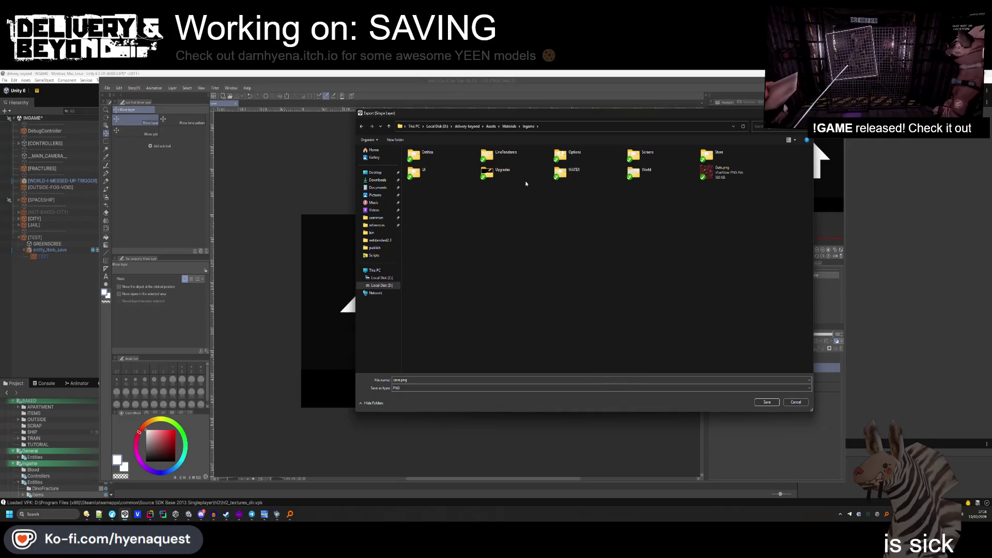
pyautogui.doubleClick(646, 156)
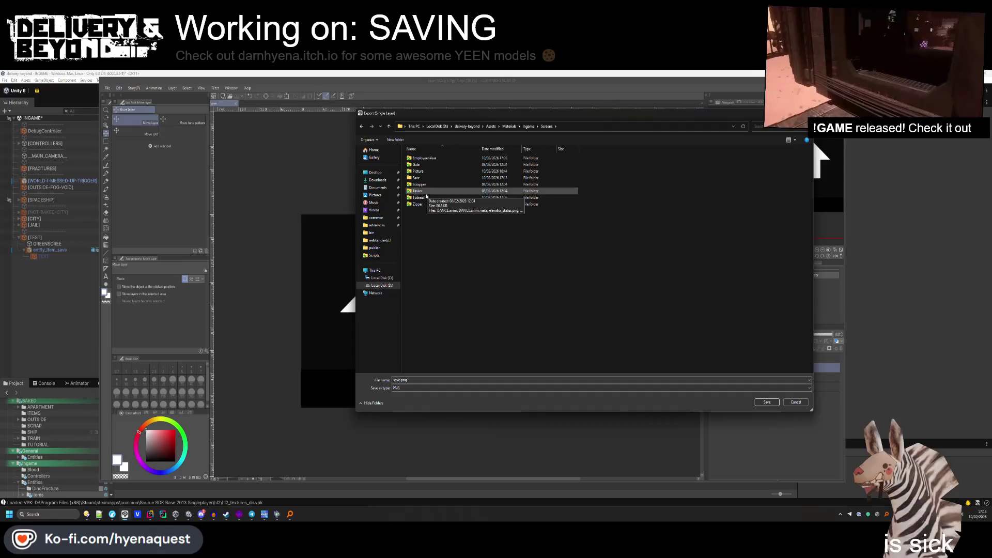
pyautogui.doubleClick(416, 178)
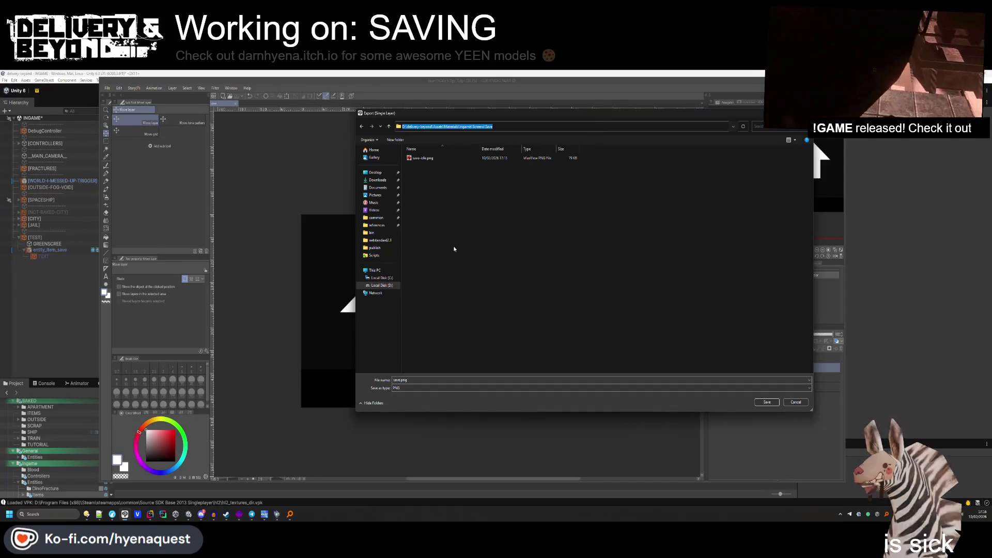
# Name the export save-load.png, save it, and accept the PNG settings.
pyautogui.click(423, 158)
pyautogui.click(437, 381)
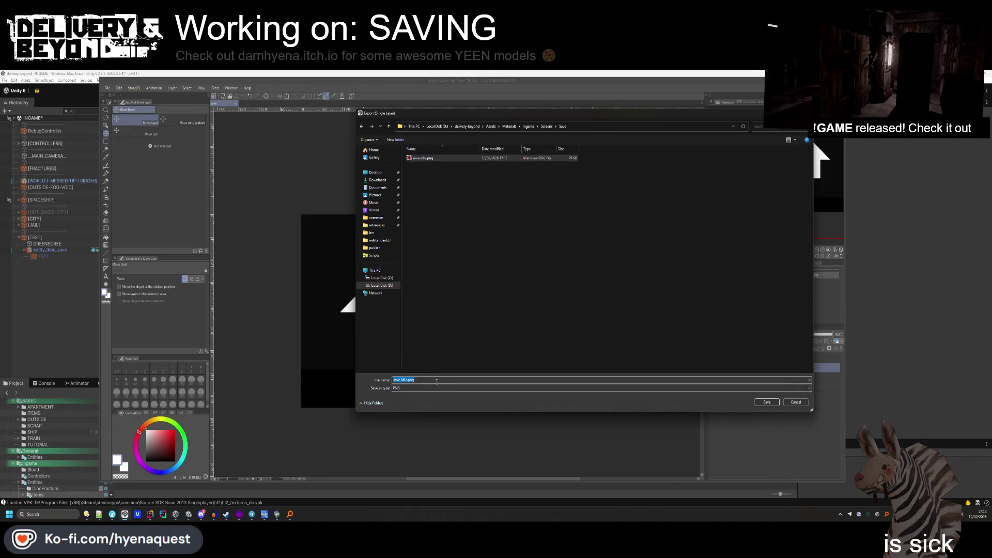
pyautogui.doubleClick(404, 380)
pyautogui.press('BackSpace')
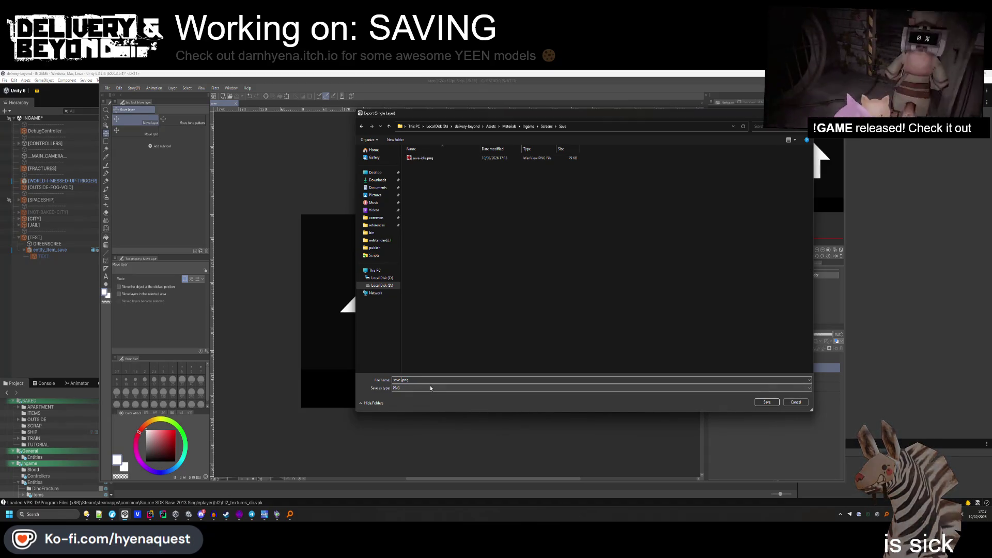
pyautogui.moveTo(545, 113); pyautogui.dragTo(670, 115)
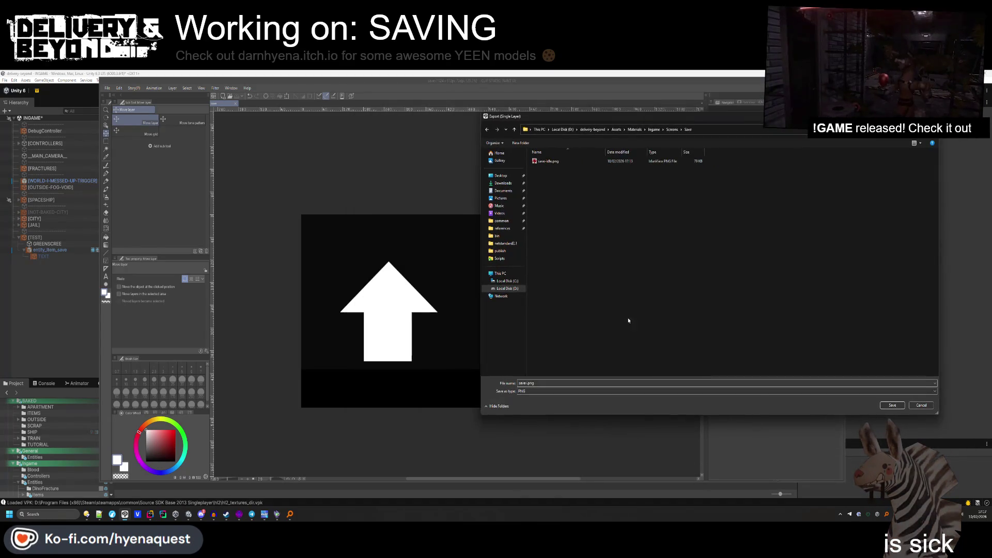
pyautogui.write('load')
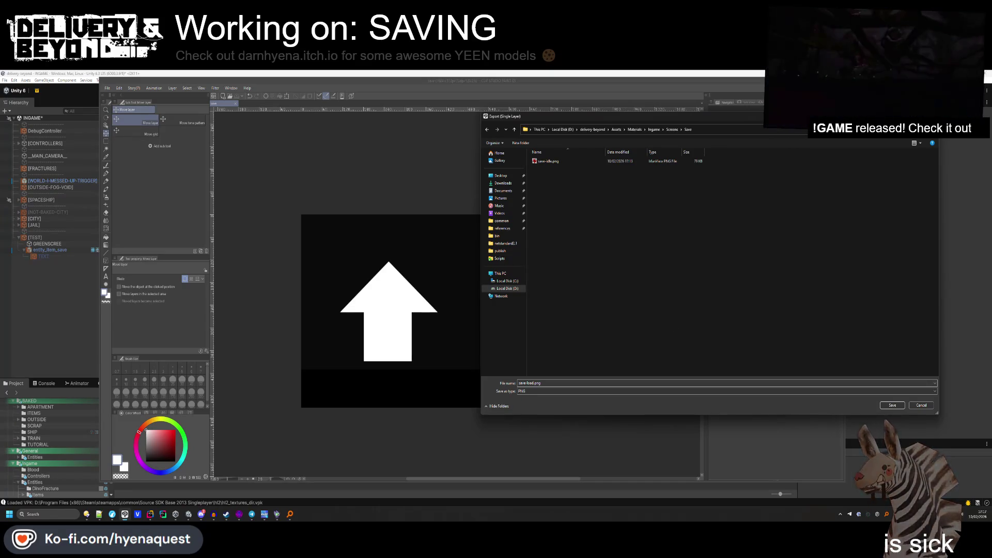
pyautogui.click(900, 408)
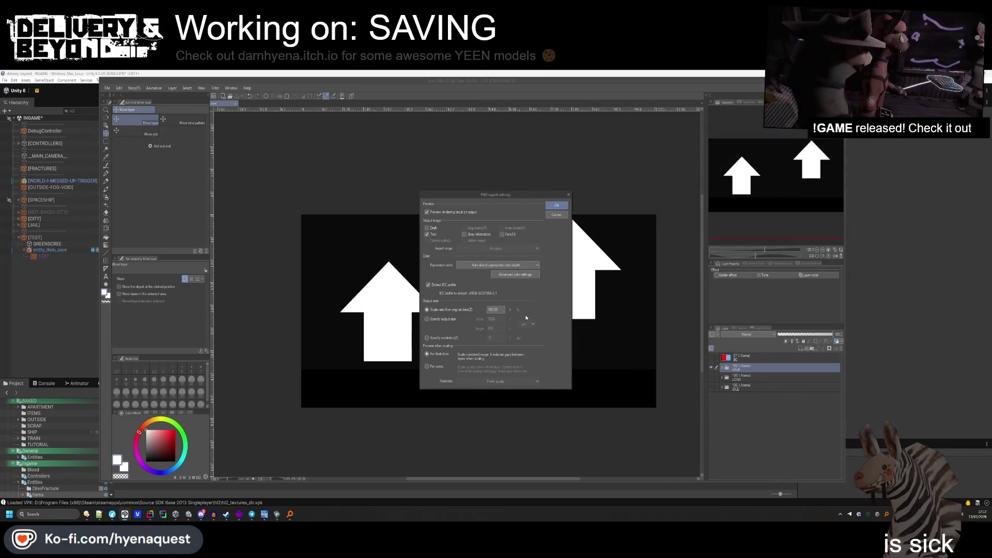
pyautogui.click(561, 206)
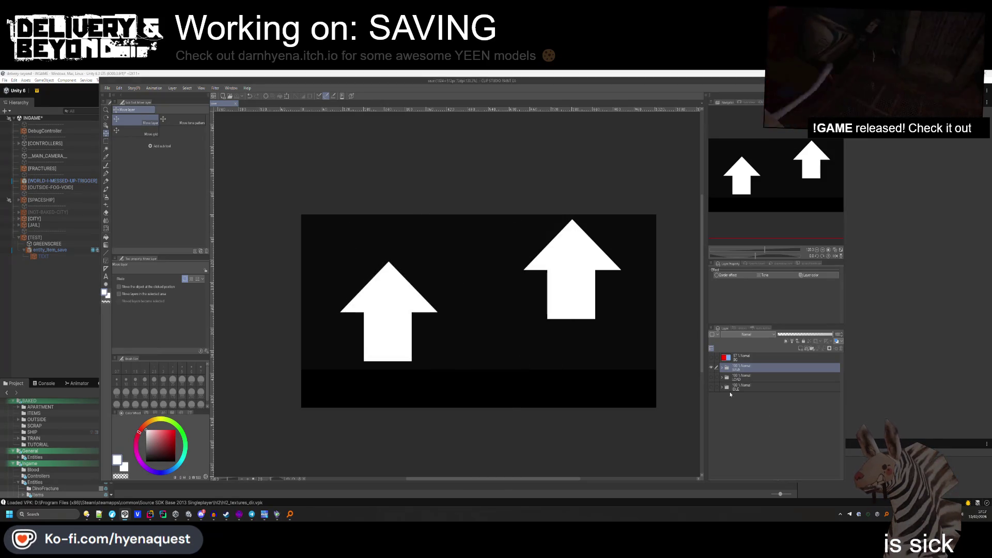
# Show the LOAD down arrows and re-export them over save-load.png, confirming the replacement.
pyautogui.click(712, 367)
pyautogui.click(711, 377)
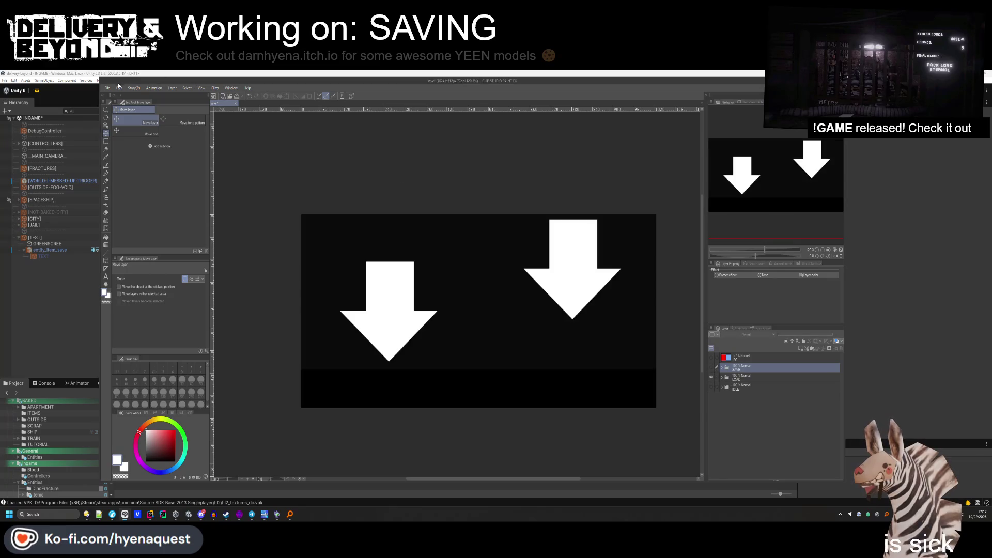
pyautogui.click(107, 88)
pyautogui.moveTo(150, 169)
pyautogui.click(218, 186)
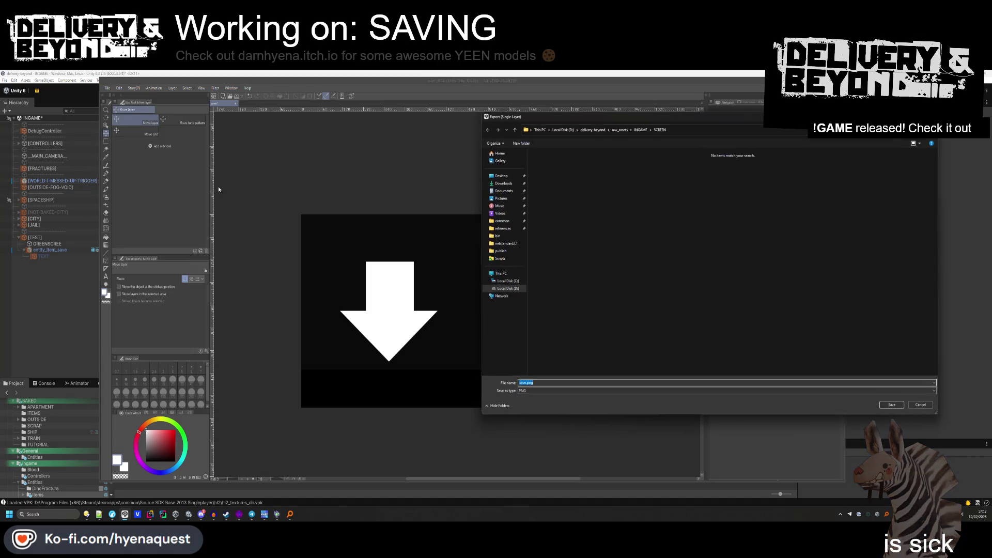
pyautogui.write('D:\\delivery-beyond\\Assets\\Materials\\Ingame\\Screens\\Save')
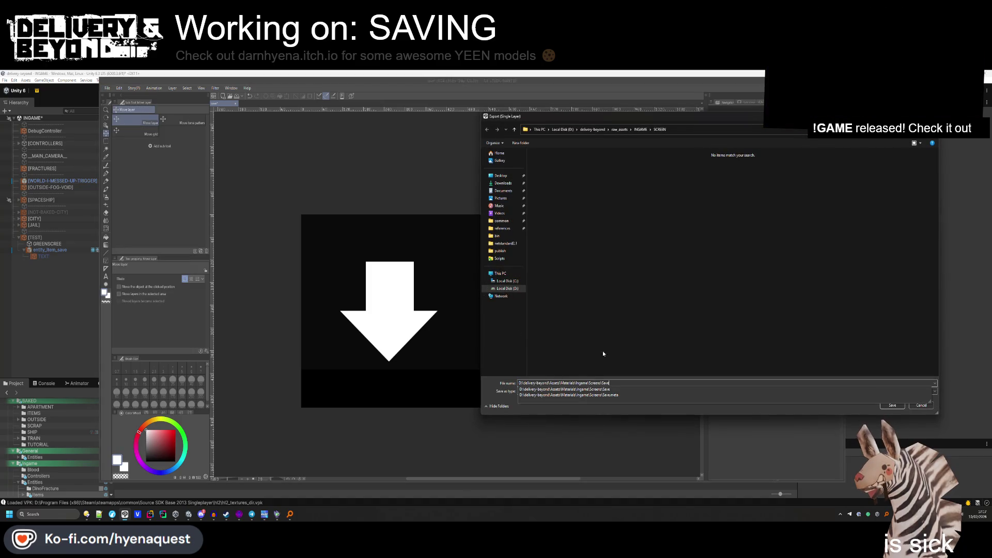
pyautogui.press('Return')
pyautogui.click(549, 168)
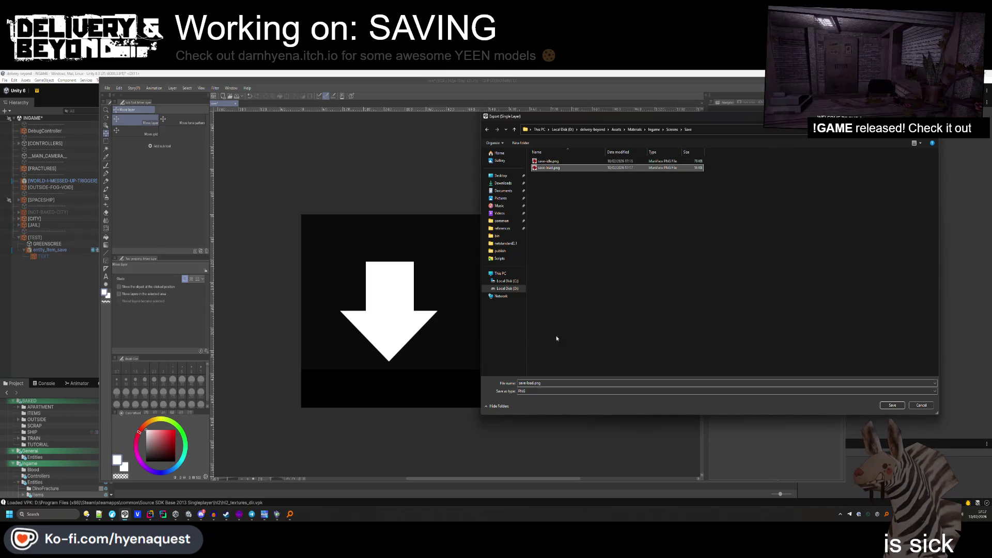
pyautogui.press('Return')
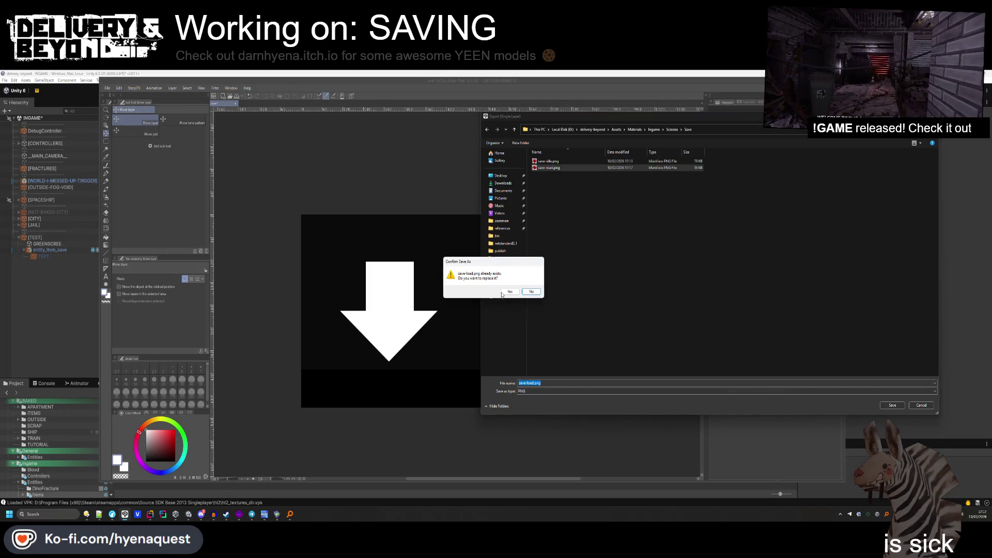
pyautogui.click(508, 292)
pyautogui.press('Return')
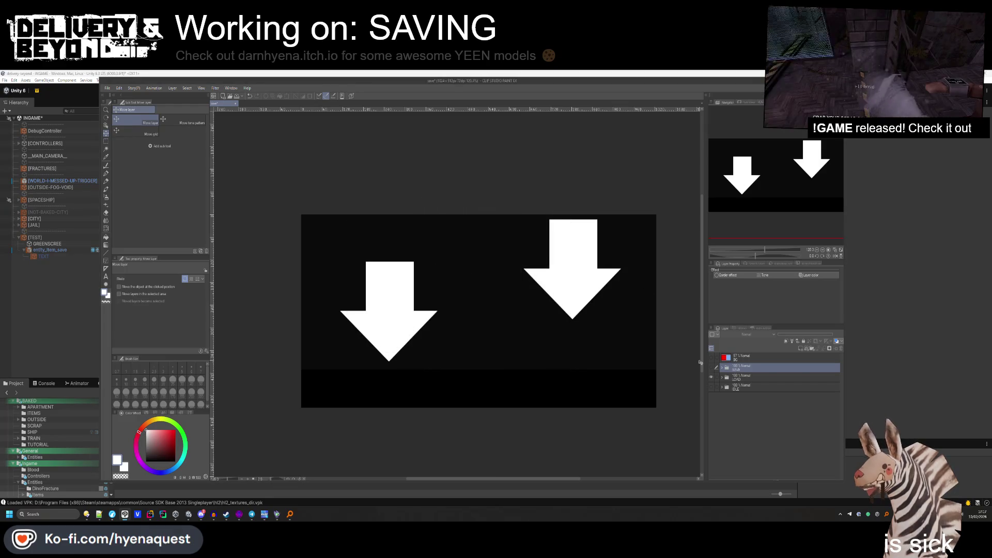
# Show the SAVE up arrows again, export them as save-save.png, and switch to Unity.
pyautogui.click(711, 377)
pyautogui.click(711, 367)
pyautogui.click(107, 87)
pyautogui.moveTo(130, 169)
pyautogui.click(212, 184)
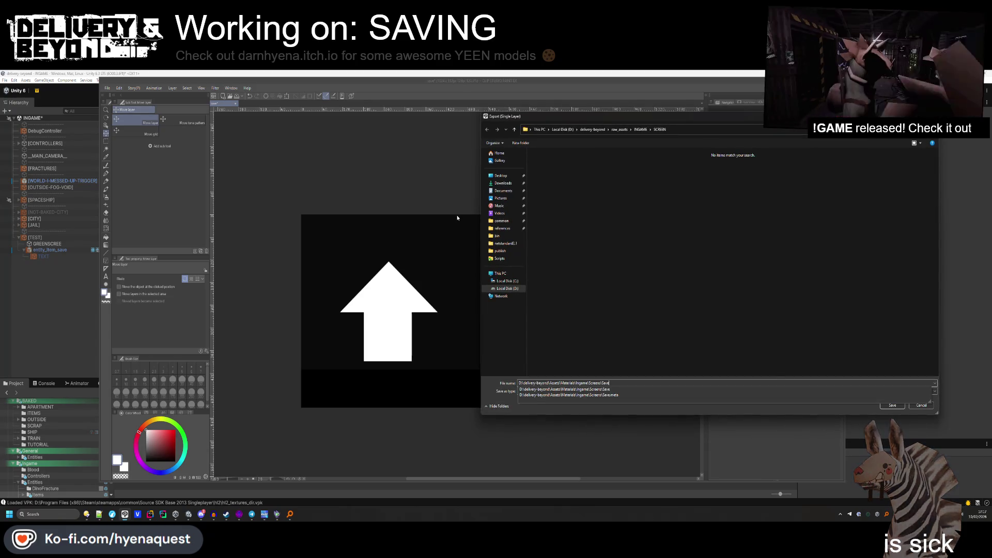
pyautogui.press('Return')
pyautogui.click(549, 161)
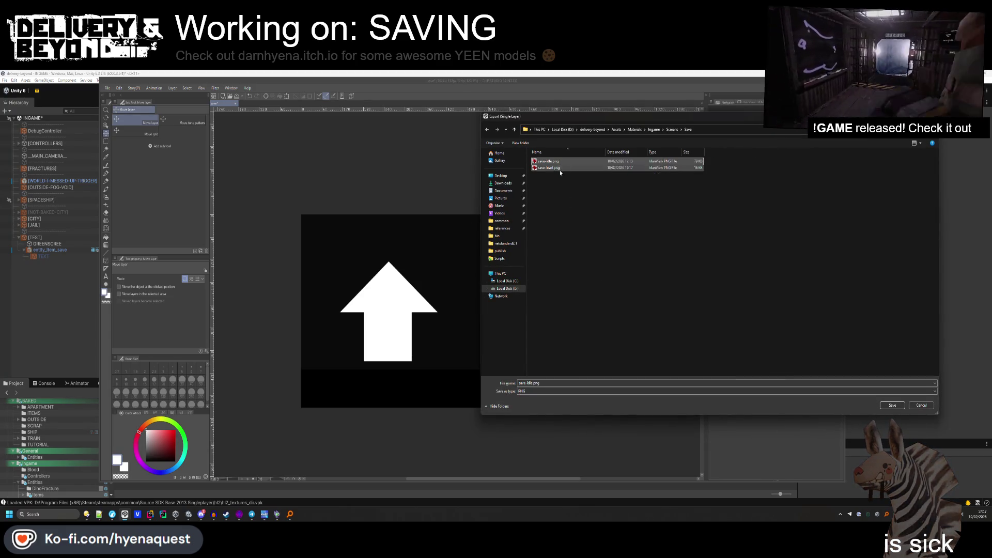
pyautogui.doubleClick(529, 383)
pyautogui.write('save')
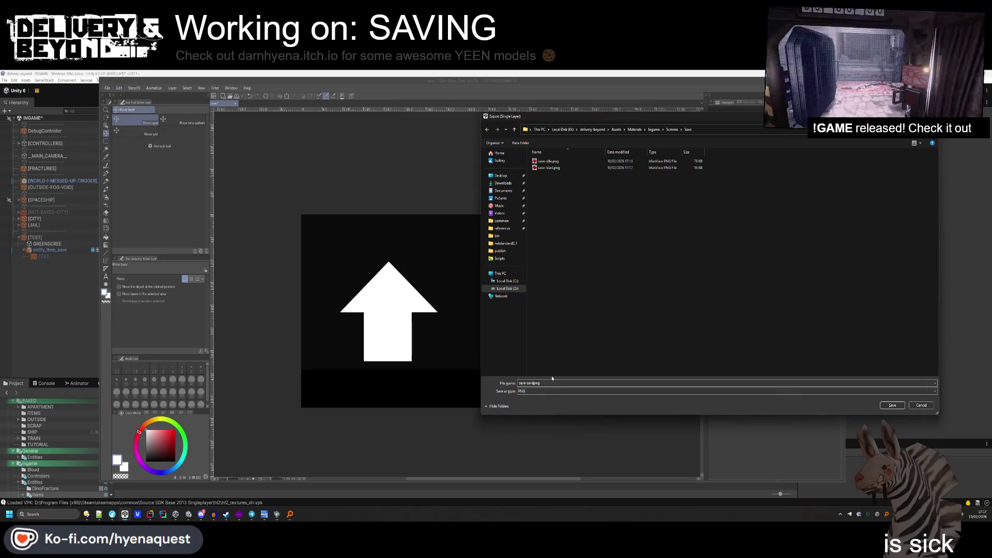
pyautogui.press('Return')
pyautogui.click(559, 203)
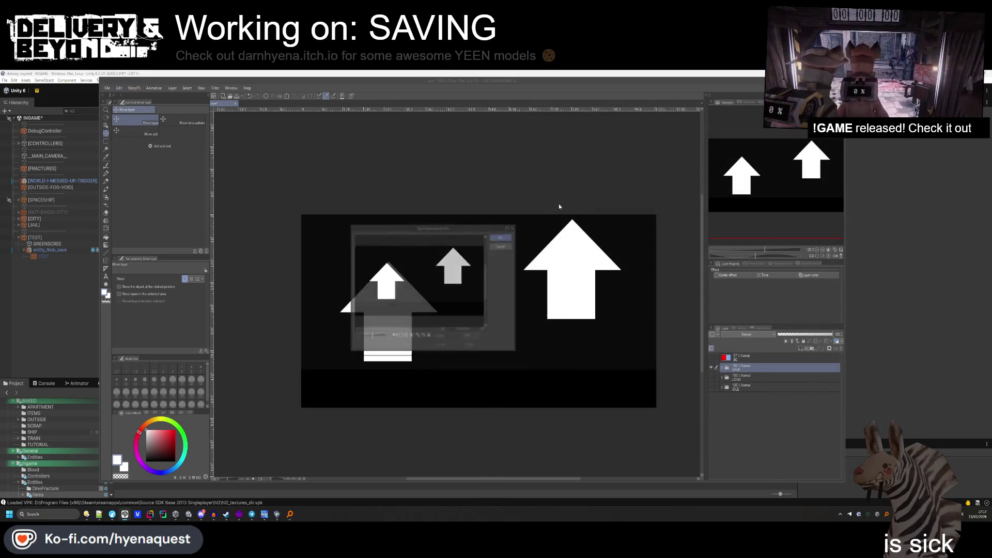
pyautogui.click(933, 309)
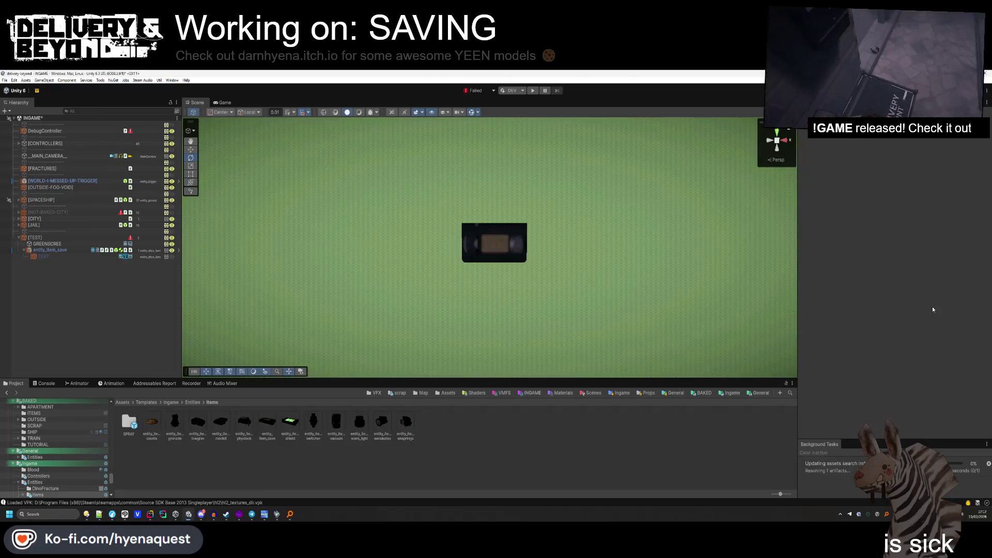
# Refresh the Project assets and check entity_item_save's TEXT child in the Hierarchy.
pyautogui.rightClick(456, 433)
pyautogui.click(493, 335)
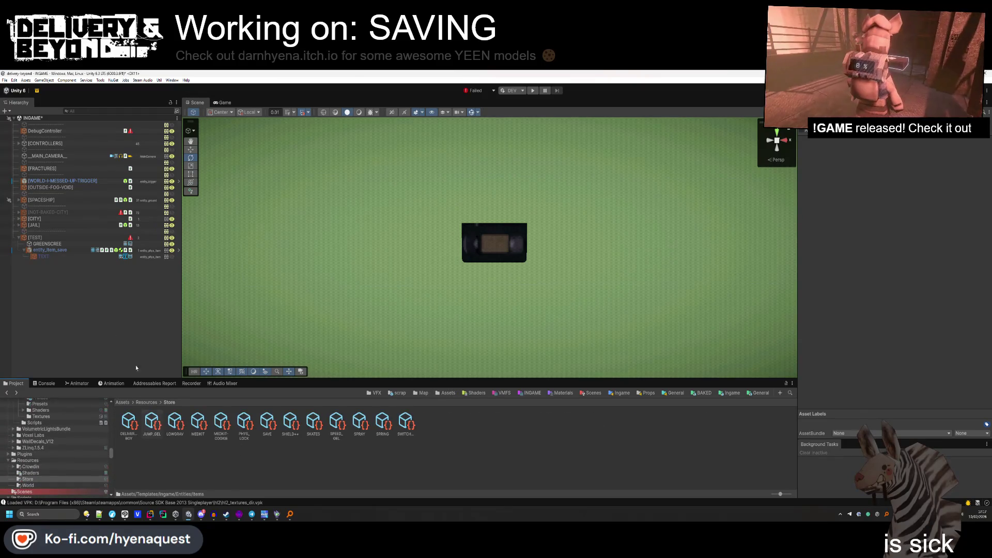
pyautogui.click(59, 256)
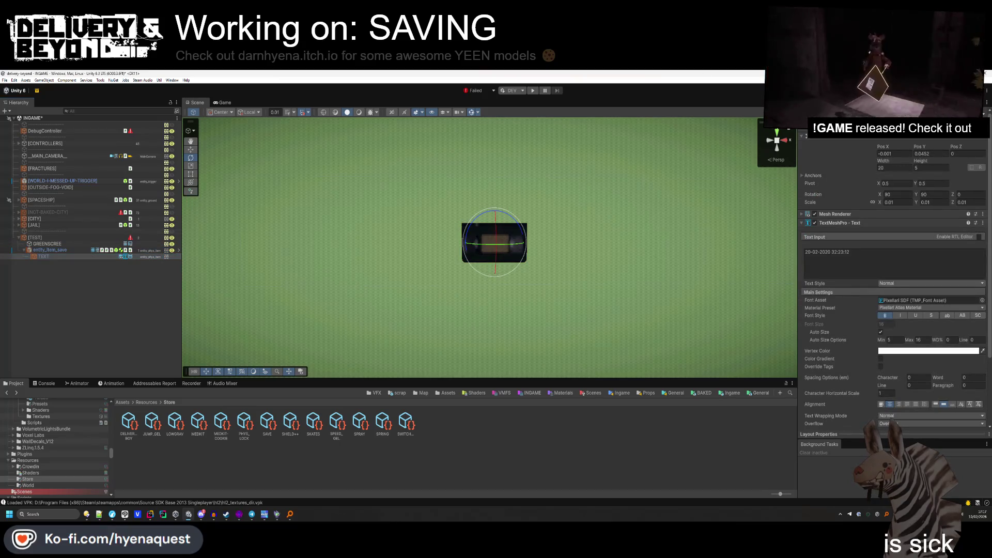
pyautogui.click(25, 251)
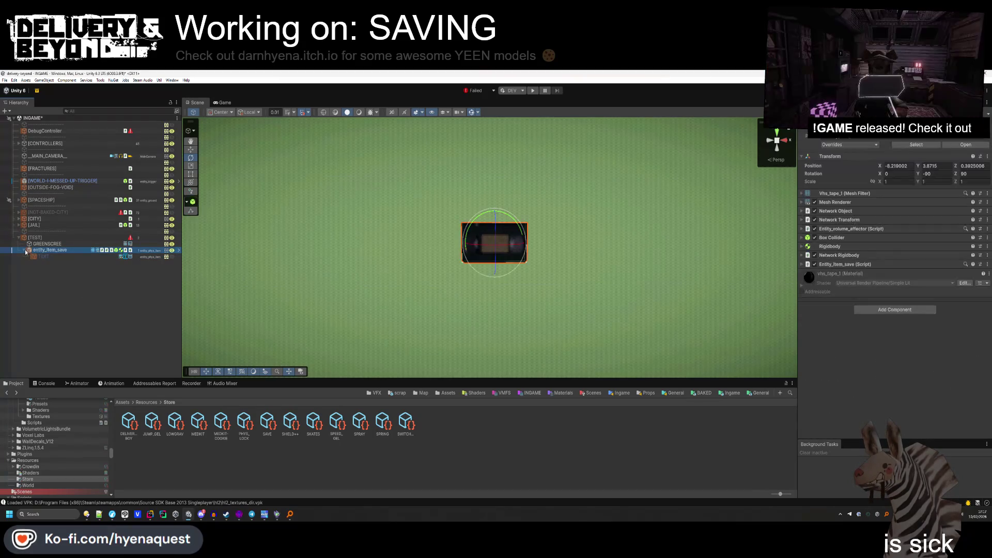
pyautogui.click(42, 261)
pyautogui.click(24, 250)
pyautogui.click(87, 255)
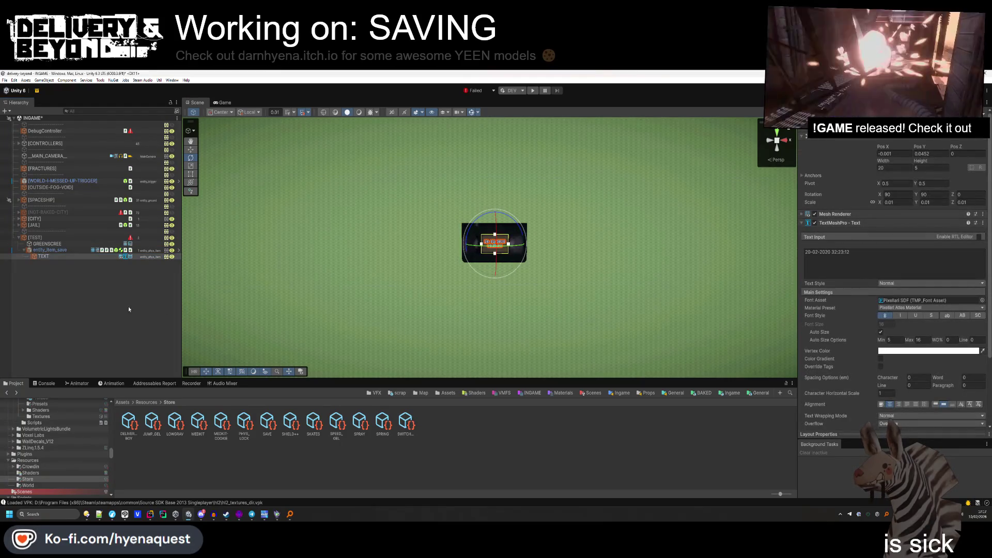
pyautogui.click(41, 268)
# Move GREENSCREEN below entity_item_save and deactivate it.
pyautogui.click(47, 244)
pyautogui.click(24, 251)
pyautogui.moveTo(46, 244); pyautogui.dragTo(47, 253)
pyautogui.press('F2')
pyautogui.press('Return')
pyautogui.hotkey('alt', 'shift', 'a')
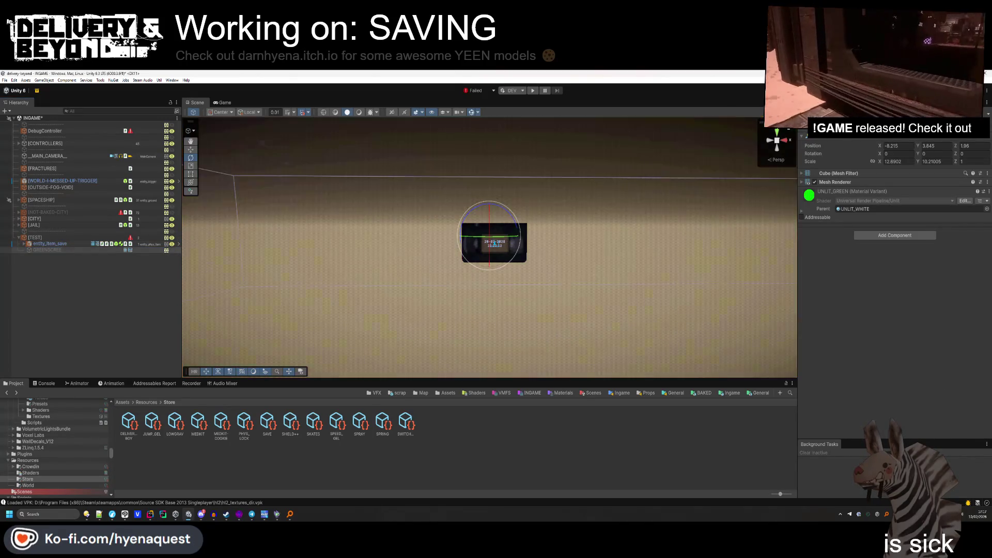
pyautogui.press('Up')
pyautogui.moveTo(551, 323); pyautogui.dragTo(203, 148)
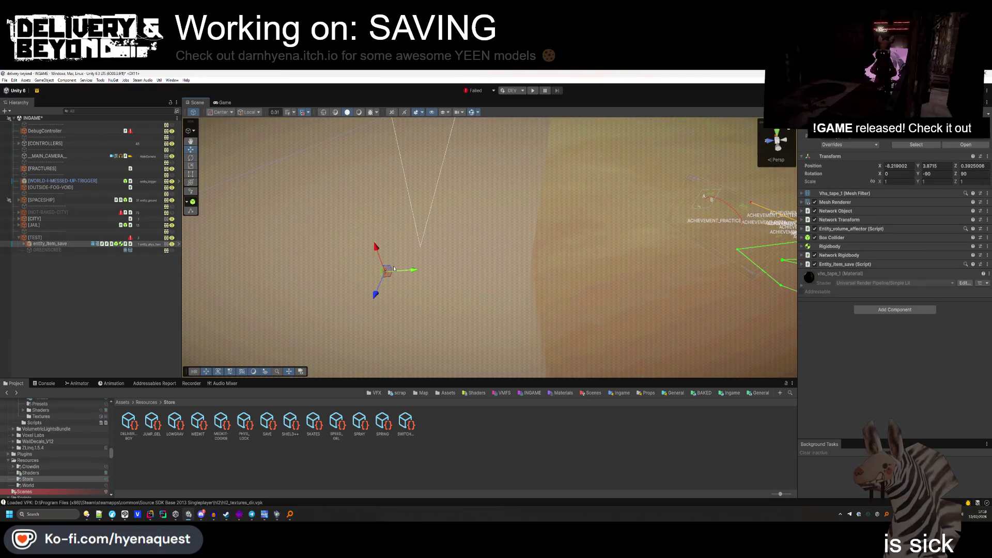
# Fly the Scene camera to the save machine and frame its STATUS-SPRITE.
pyautogui.moveTo(775, 251)
pyautogui.mouseDown()
pyautogui.moveTo(449, 292)
pyautogui.moveTo(455, 279)
pyautogui.moveTo(426, 272)
pyautogui.moveTo(575, 267)
pyautogui.moveTo(619, 224)
pyautogui.moveTo(464, 206)
pyautogui.moveTo(465, 217)
pyautogui.moveTo(335, 247)
pyautogui.mouseUp()
pyautogui.press('f')
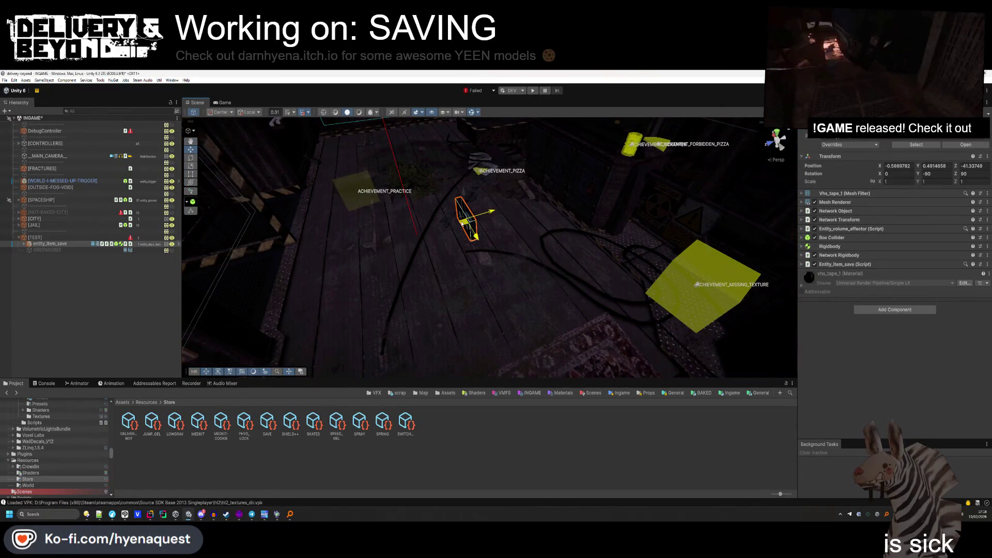
pyautogui.click(462, 223)
pyautogui.moveTo(462, 224)
pyautogui.mouseDown()
pyautogui.moveTo(432, 290)
pyautogui.moveTo(498, 280)
pyautogui.mouseUp()
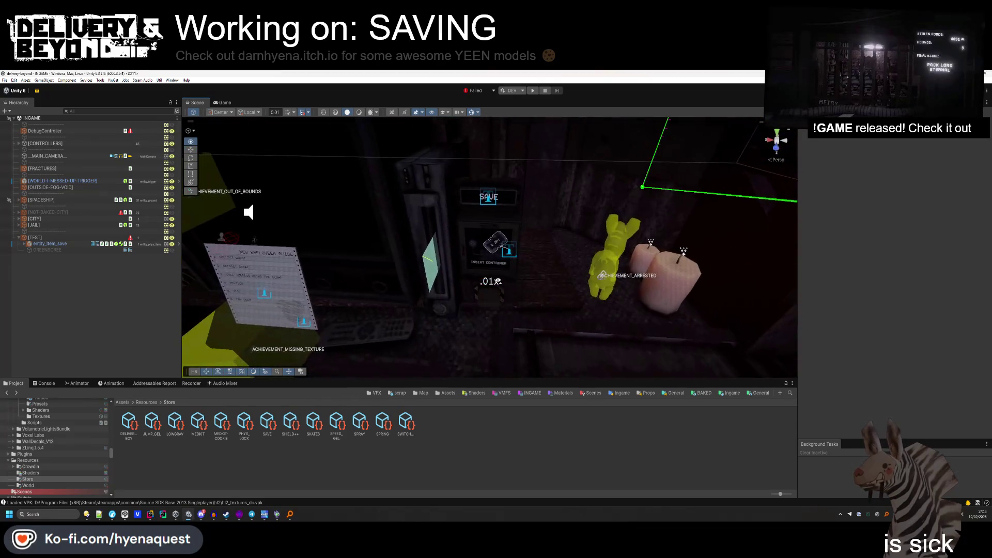
pyautogui.click(495, 244)
pyautogui.press('f')
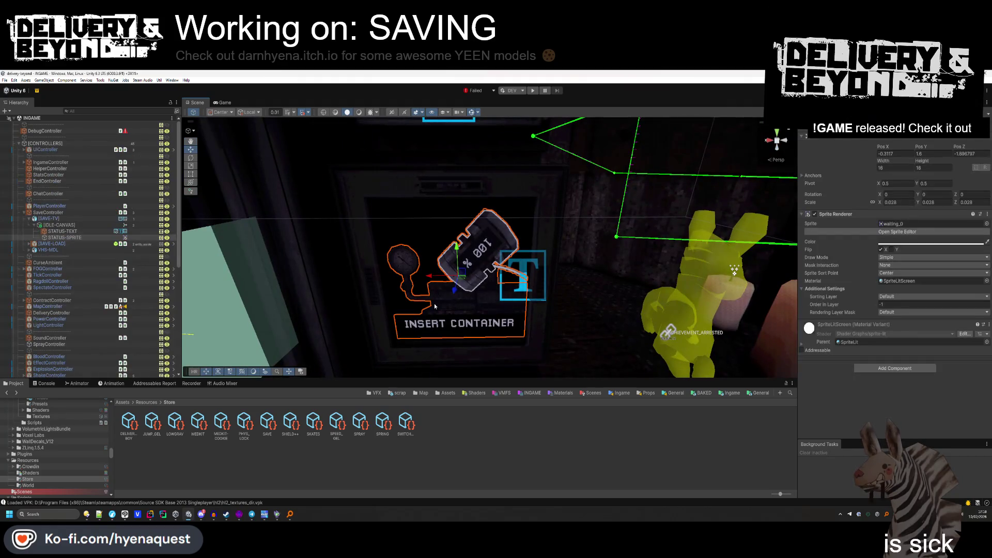
# Ping the status sprite's asset, refresh the Project, and go up to the Screens folder.
pyautogui.click(899, 224)
pyautogui.click(261, 468)
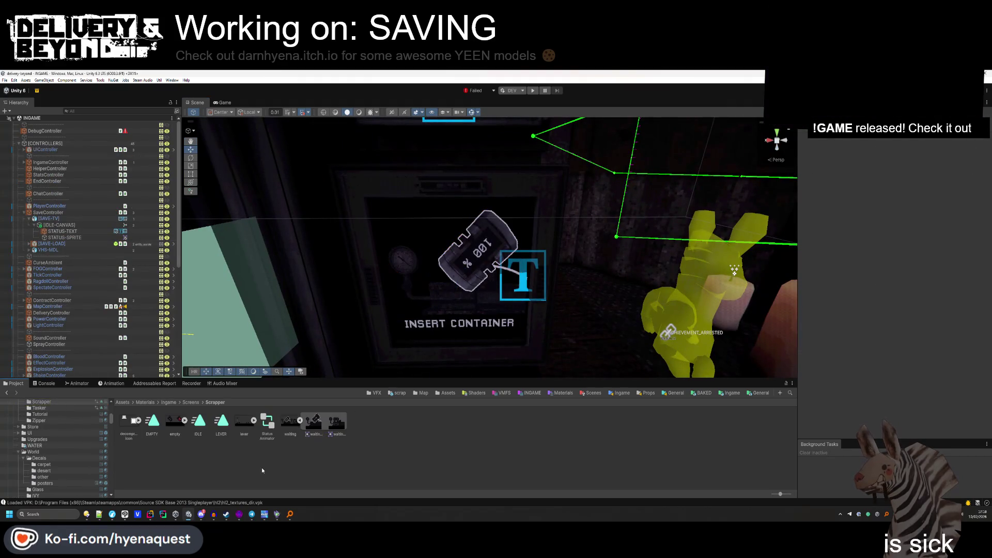
pyautogui.rightClick(252, 470)
pyautogui.click(274, 373)
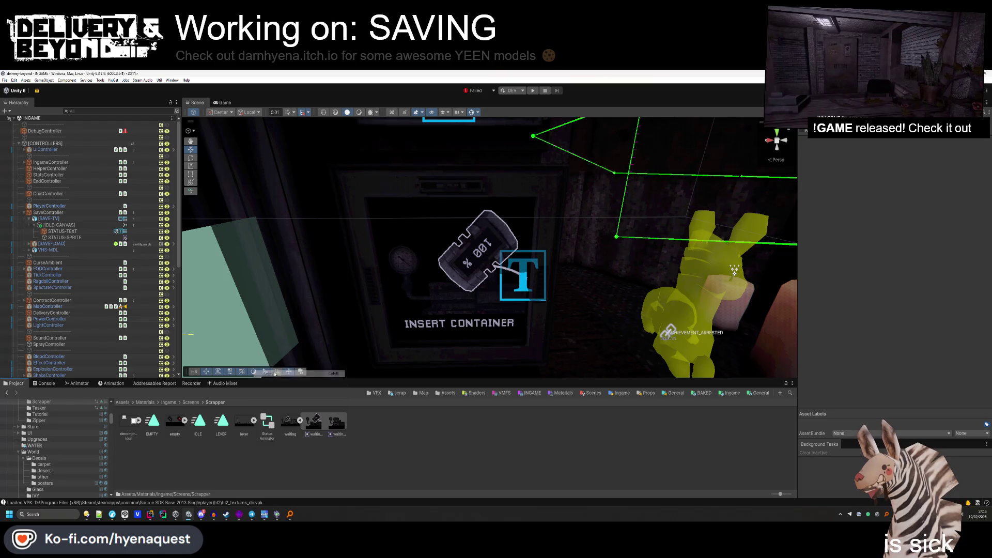
pyautogui.click(196, 402)
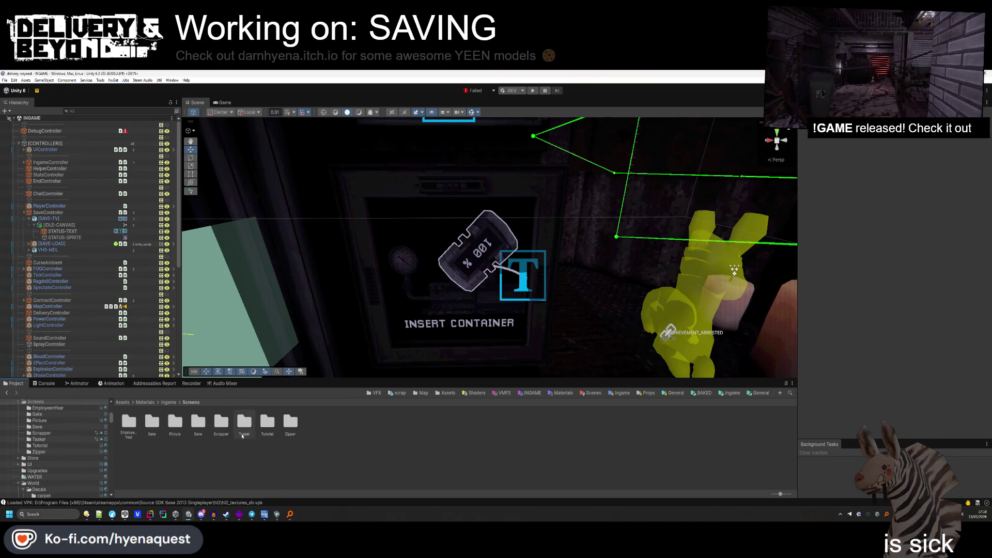
# Open the Screens/Save folder and select all three save textures.
pyautogui.doubleClick(198, 423)
pyautogui.hotkey('ctrl', 'a')
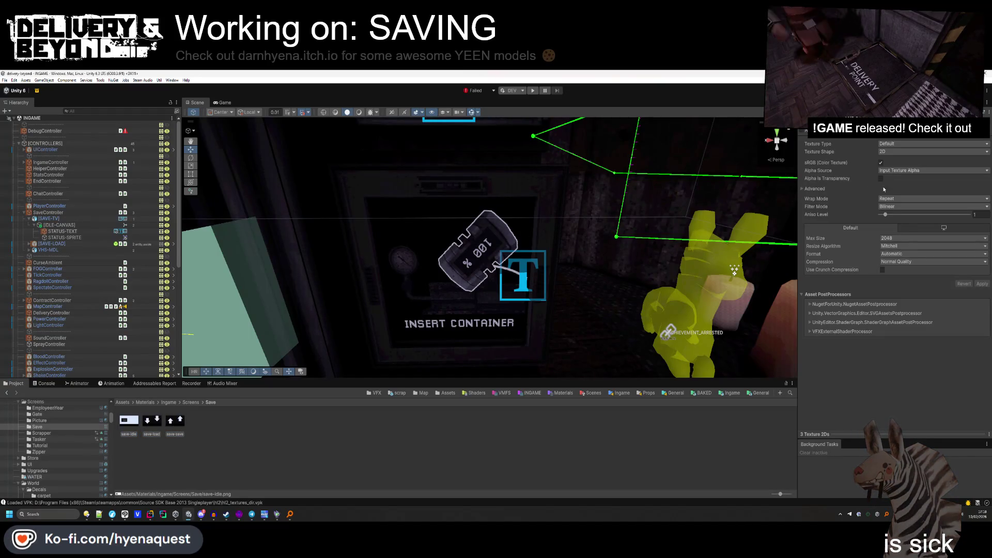
pyautogui.click(41, 433)
pyautogui.click(292, 423)
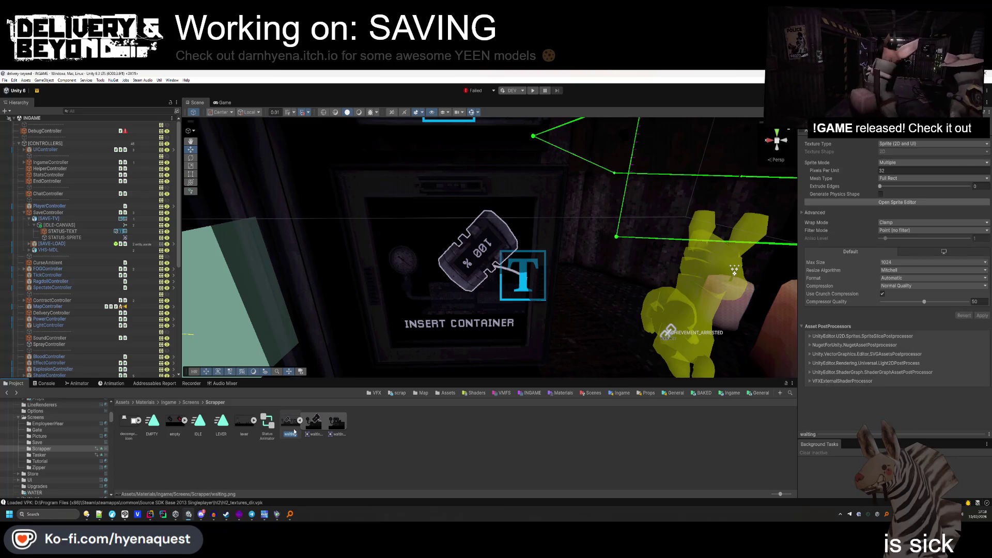
pyautogui.press('BackSpace')
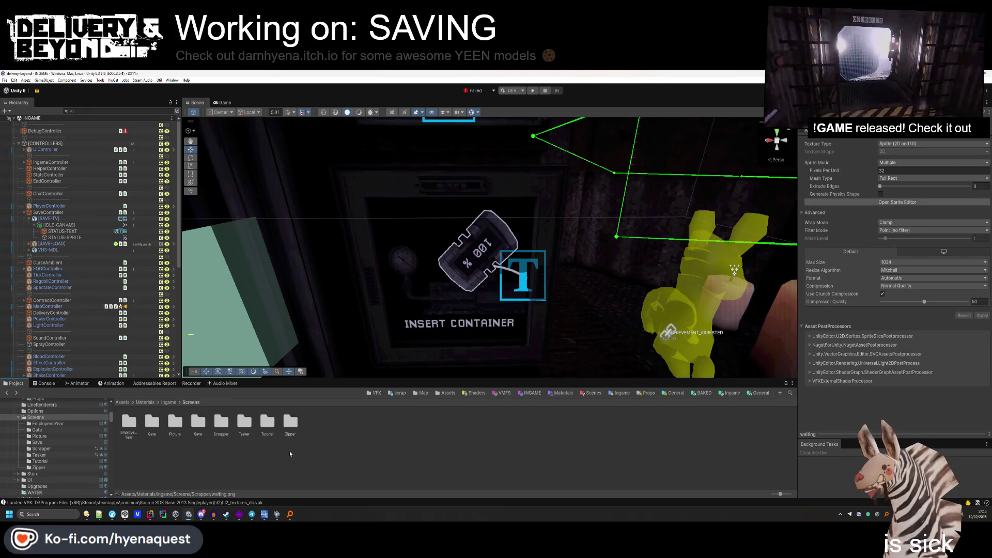
pyautogui.doubleClick(198, 428)
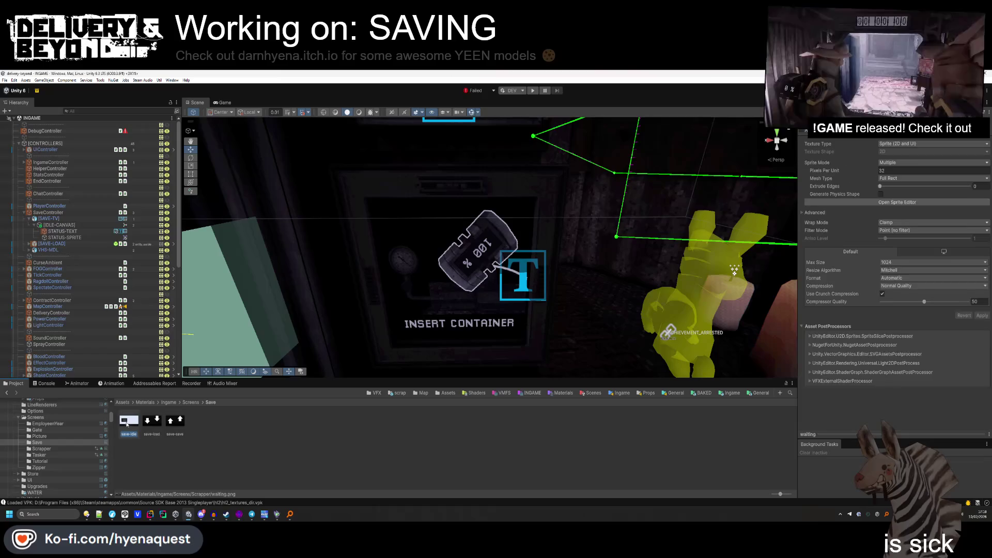
pyautogui.hotkey('ctrl', 'a')
# Set the textures to Point filtering, max size 512 and crunch compression, and apply.
pyautogui.click(910, 206)
pyautogui.click(894, 212)
pyautogui.click(910, 238)
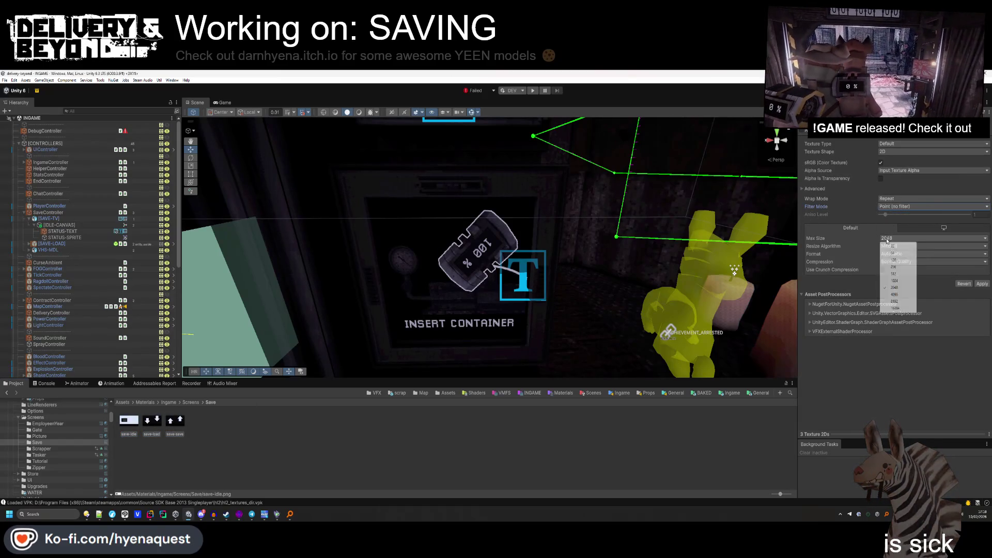
pyautogui.click(896, 274)
pyautogui.click(882, 270)
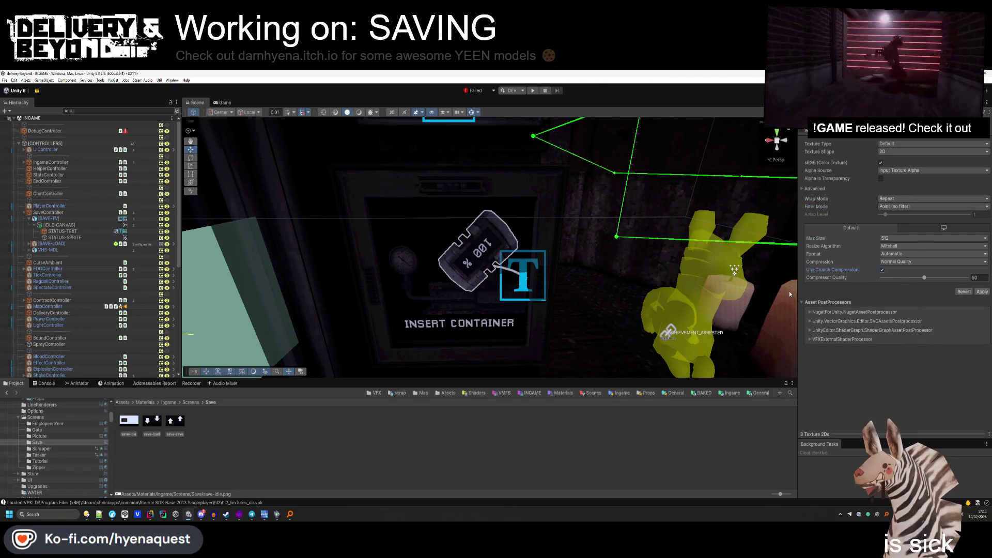
pyautogui.click(982, 291)
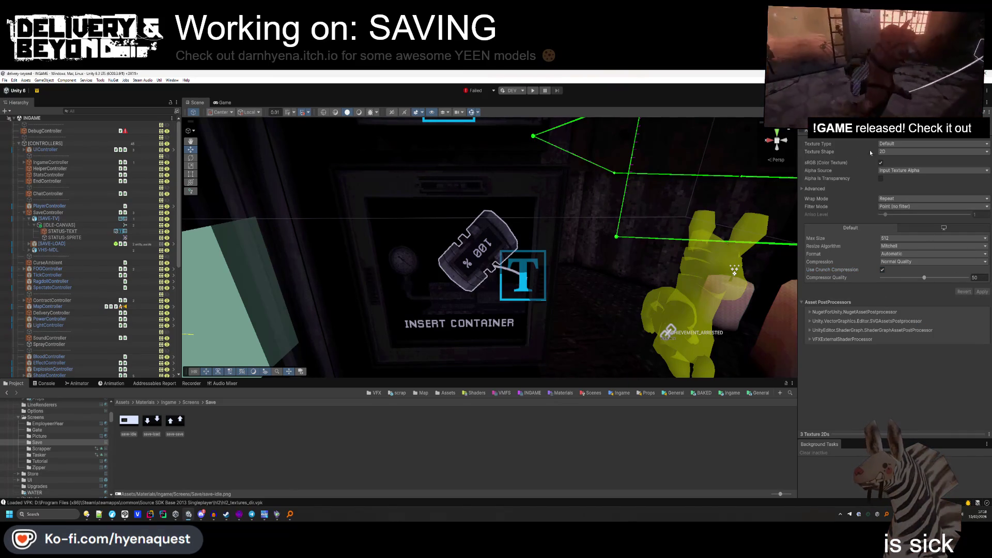
# Make them Sprite (2D and UI), Multiple, Full Rect with extrude 0, apply, then select save-idle.
pyautogui.click(897, 144)
pyautogui.click(900, 173)
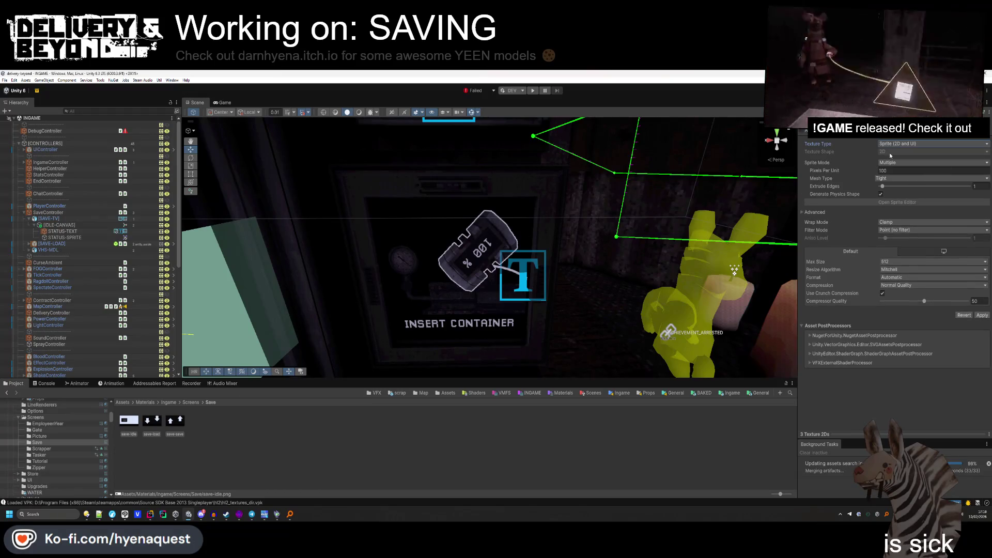
pyautogui.click(891, 182)
pyautogui.click(889, 188)
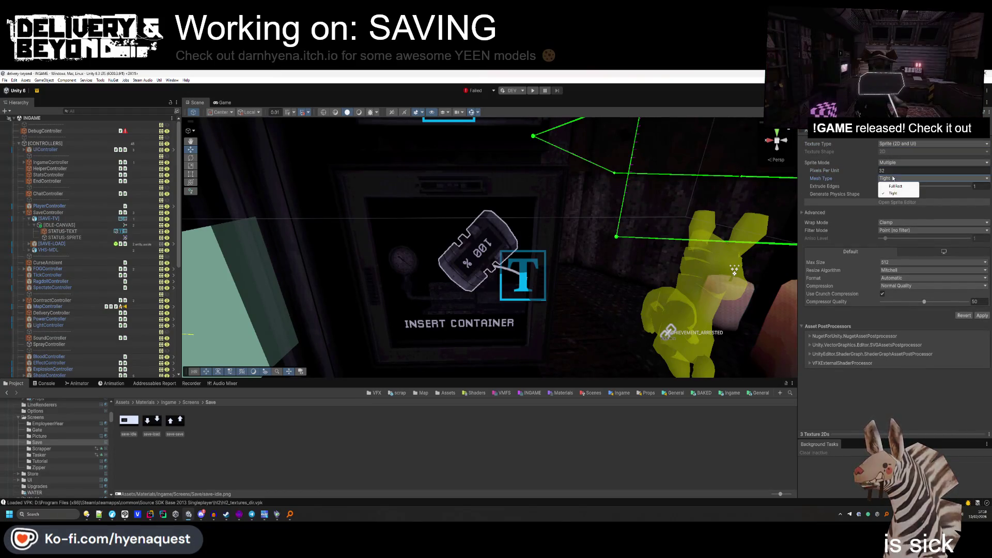
pyautogui.moveTo(882, 186); pyautogui.dragTo(882, 201)
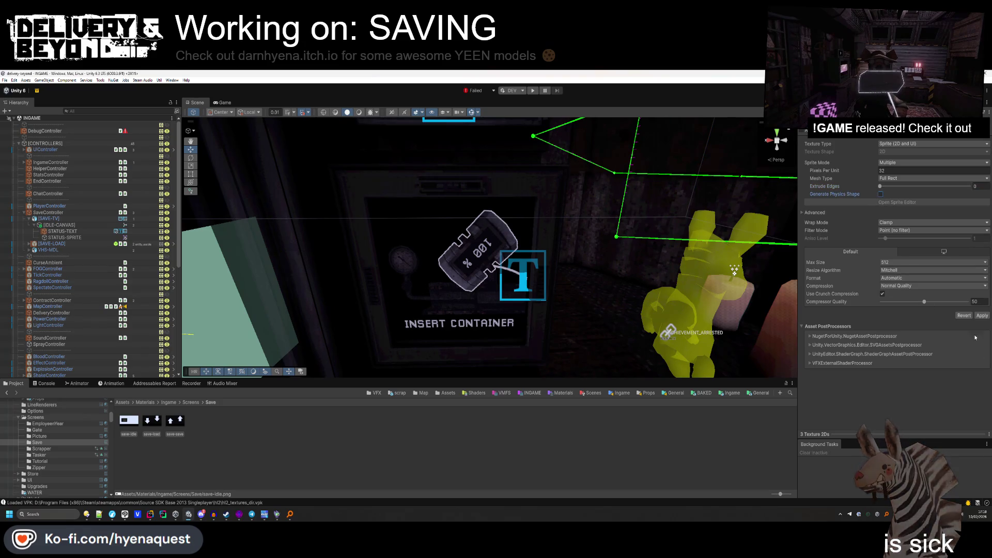
pyautogui.click(982, 315)
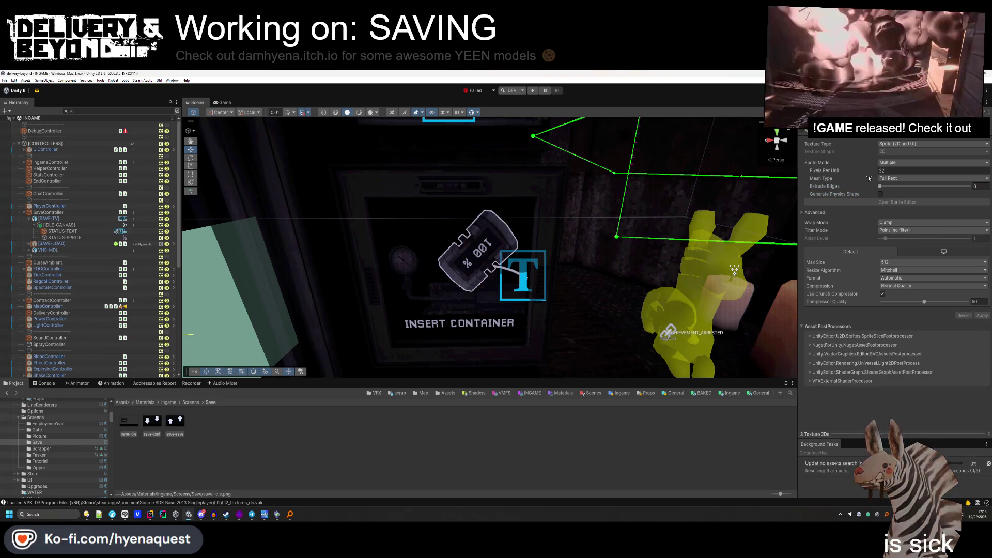
pyautogui.click(891, 163)
pyautogui.click(874, 164)
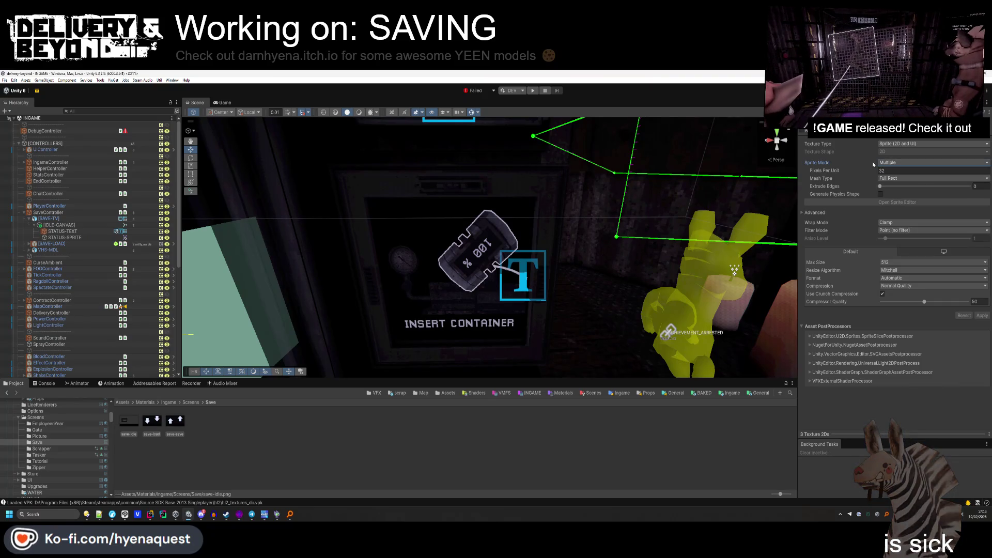
pyautogui.click(129, 421)
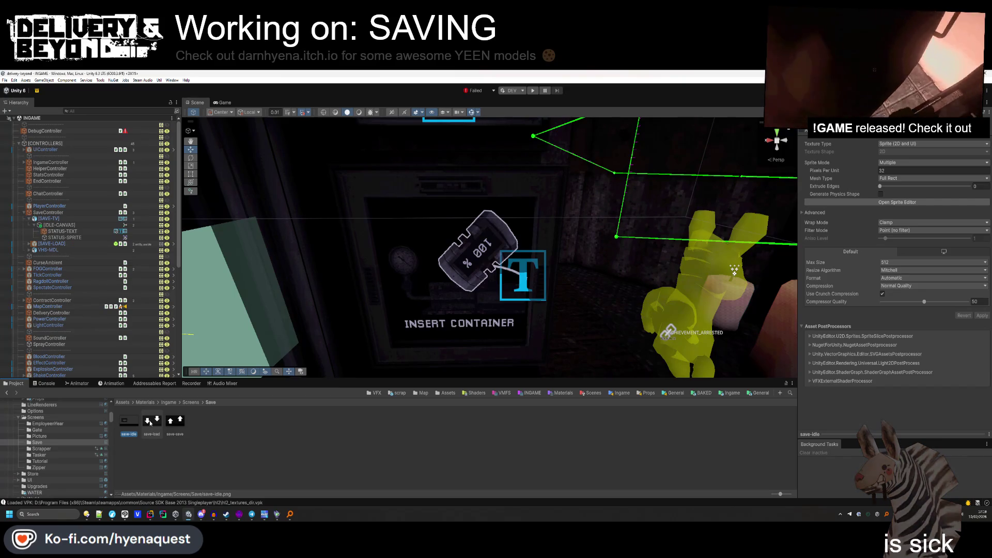
pyautogui.click(242, 443)
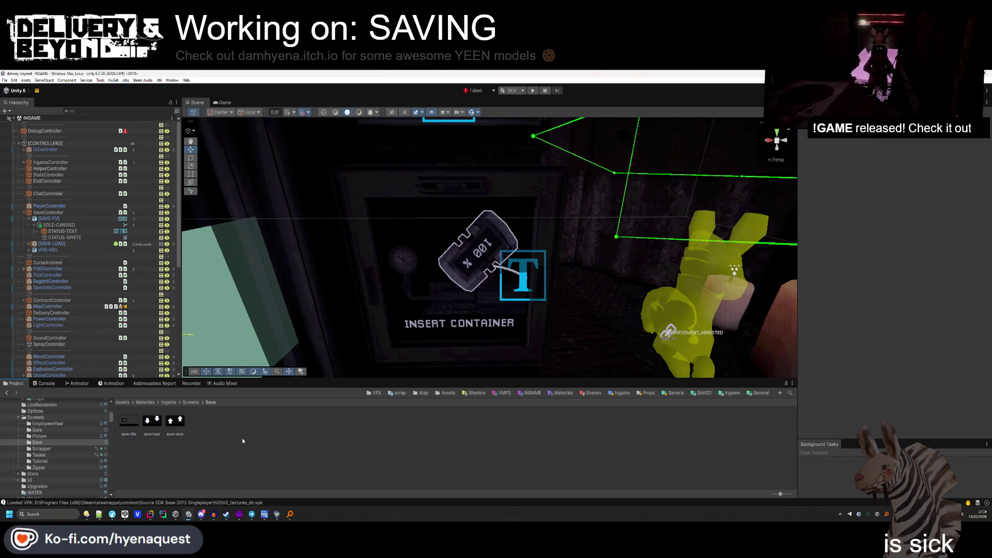
pyautogui.click(128, 421)
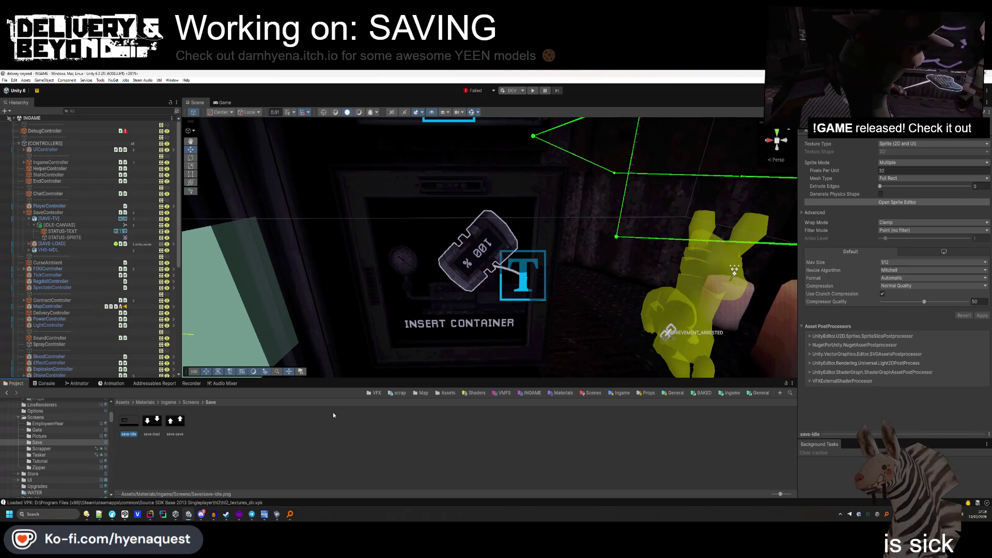
# Slice save-idle into a 2-column, 1-row grid by cell count and apply.
pyautogui.click(904, 203)
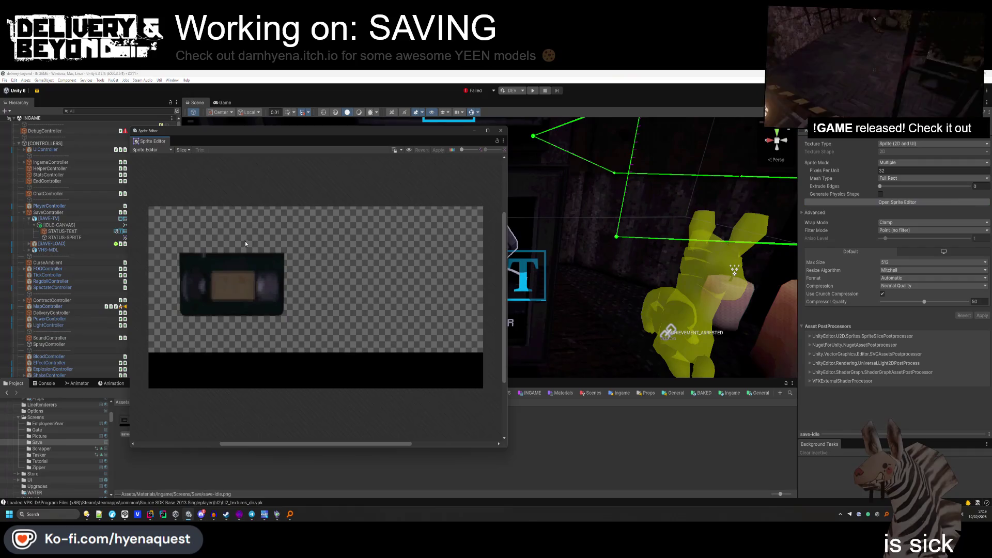
pyautogui.click(183, 149)
pyautogui.click(225, 165)
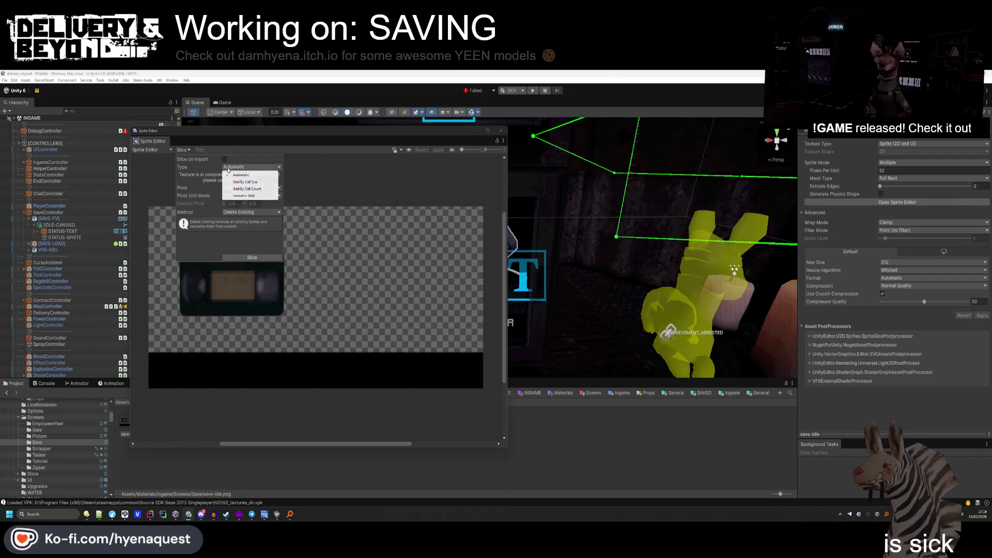
pyautogui.click(243, 181)
pyautogui.click(239, 169)
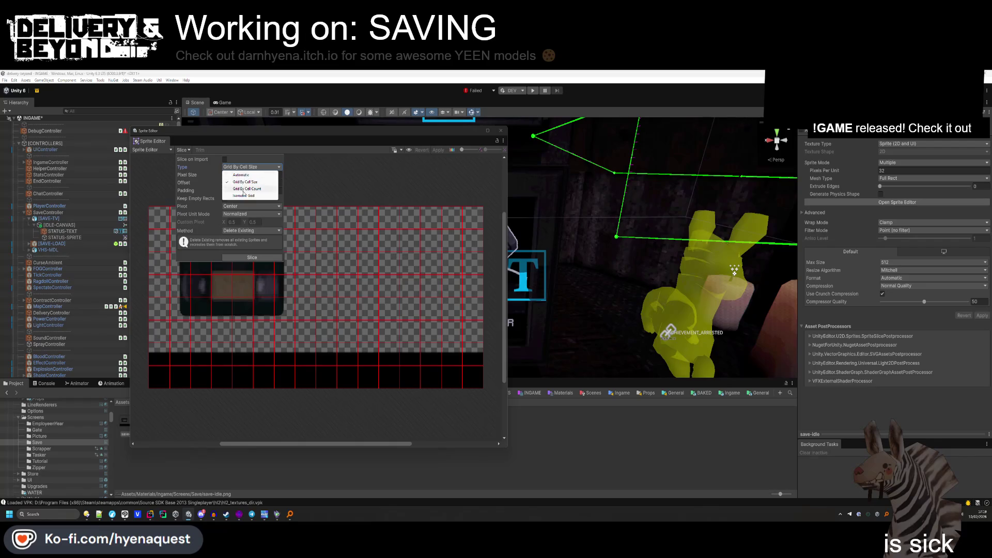
pyautogui.click(244, 188)
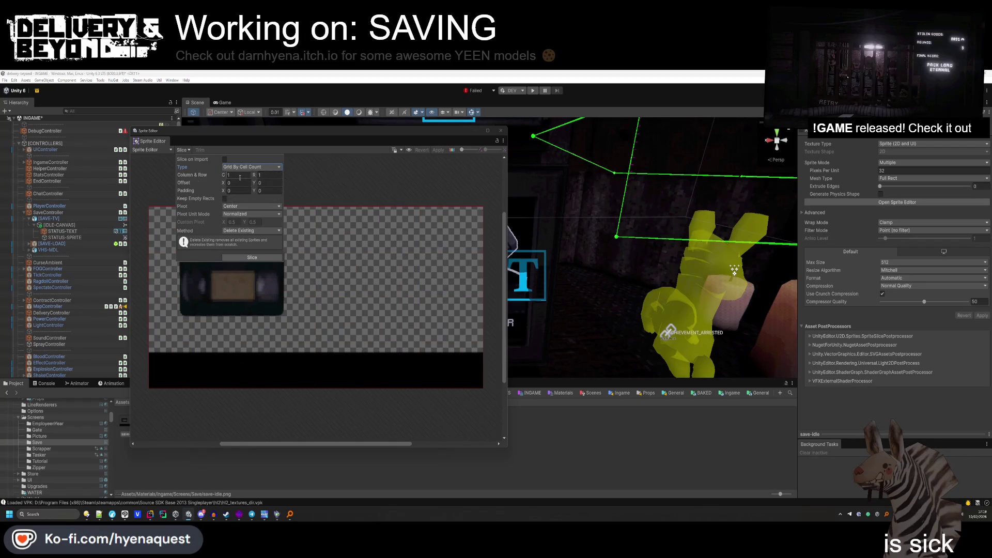
pyautogui.click(262, 257)
pyautogui.click(437, 150)
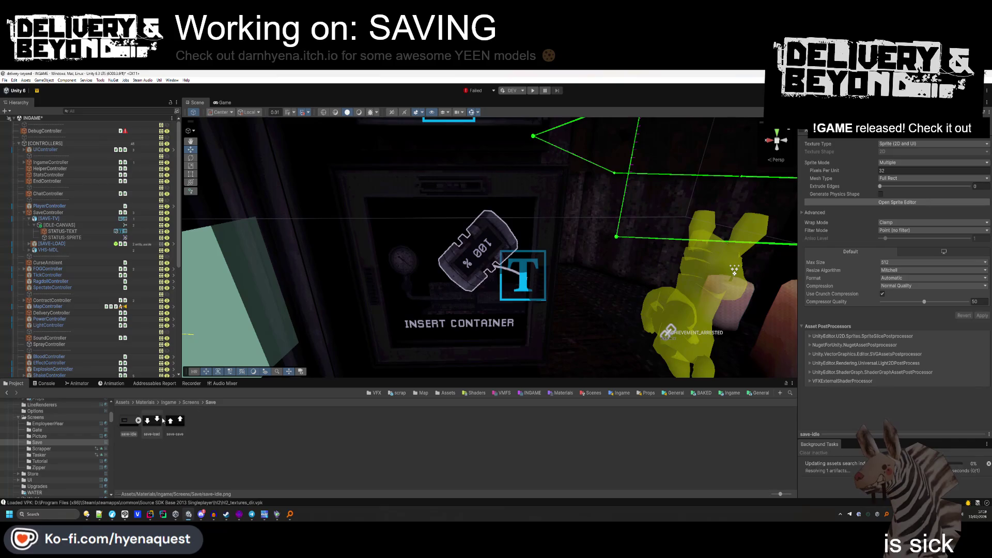
# Slice save-load into two sprites with the same Grid By Cell Count and apply.
pyautogui.click(162, 422)
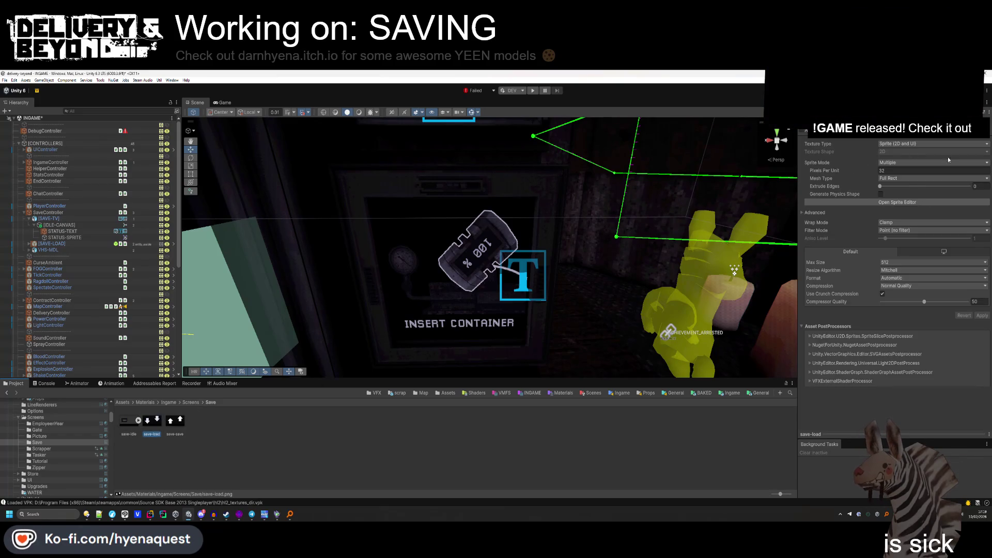
pyautogui.click(891, 203)
pyautogui.click(183, 150)
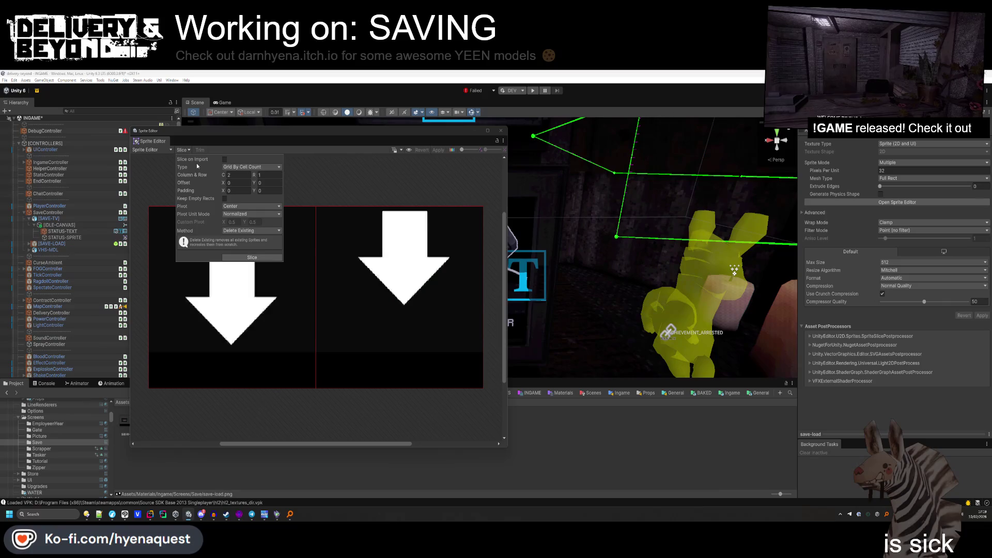
pyautogui.click(226, 167)
pyautogui.click(268, 159)
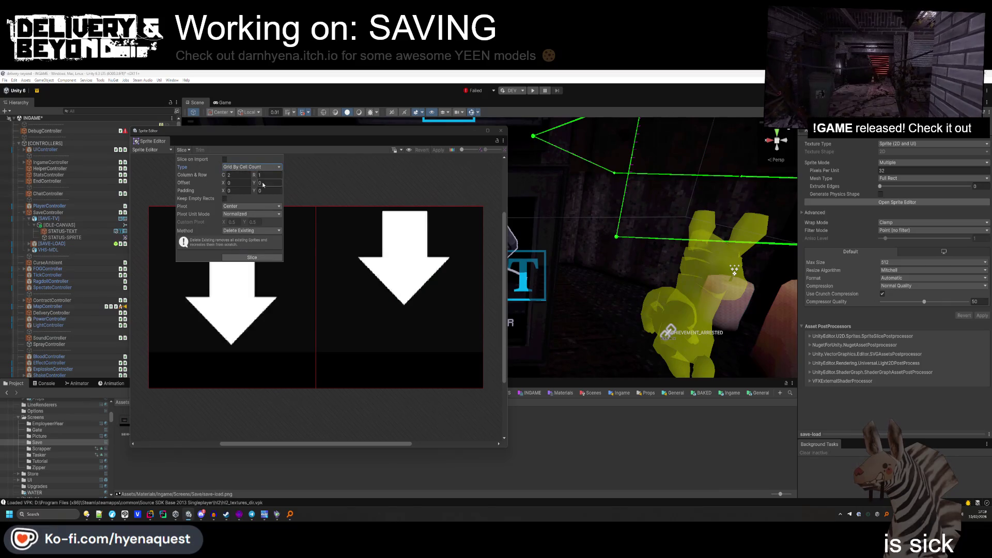
pyautogui.click(251, 258)
pyautogui.click(438, 150)
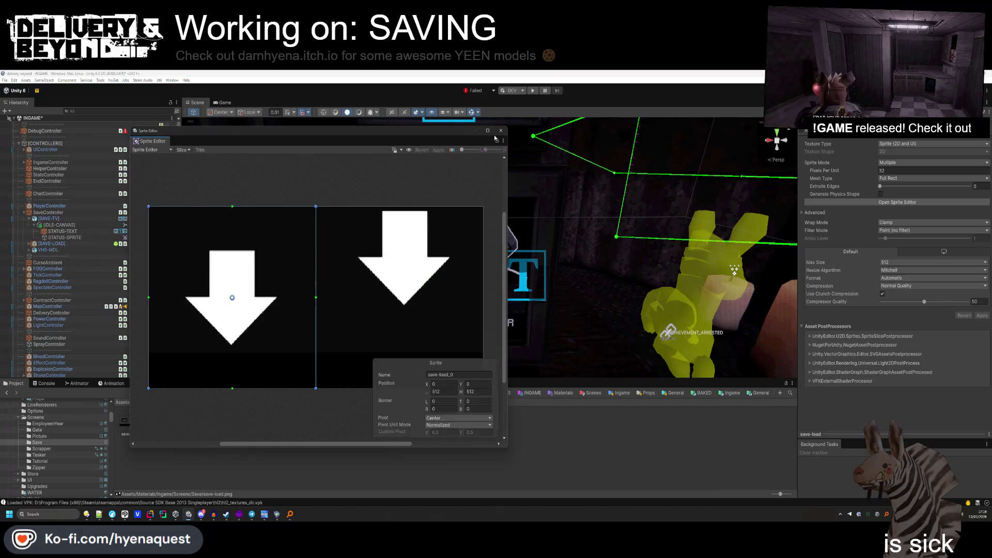
pyautogui.click(501, 130)
# Slice save-save into two sprites the same way and apply.
pyautogui.click(897, 202)
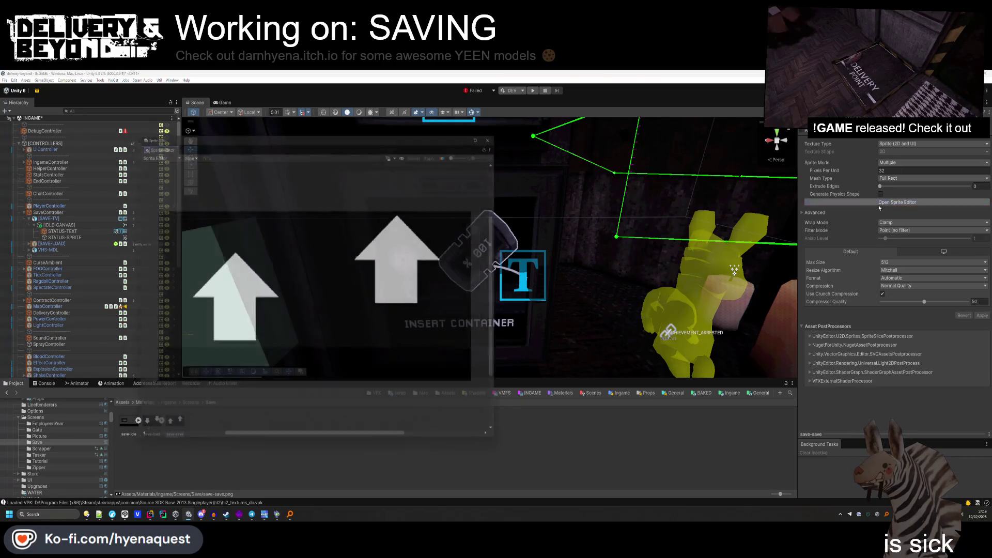
pyautogui.click(184, 150)
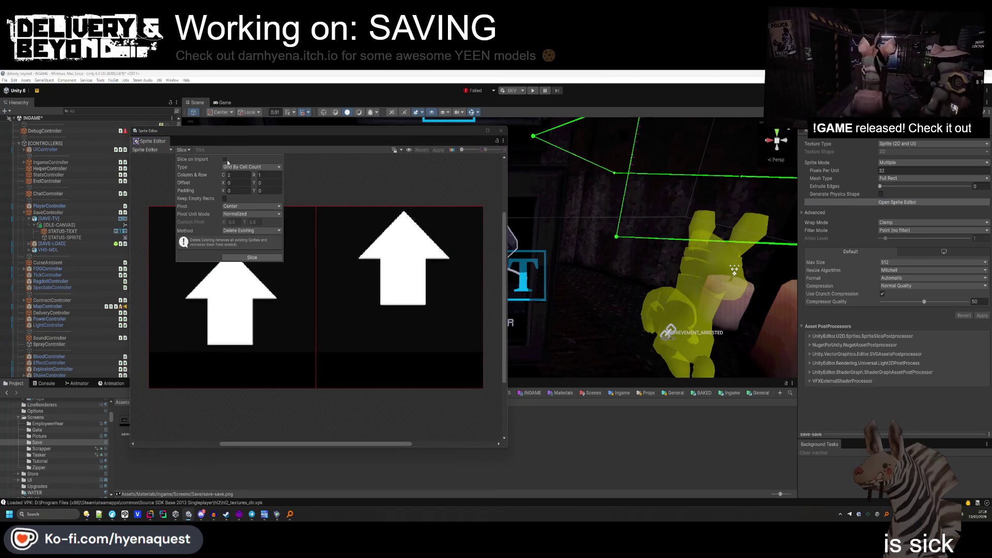
pyautogui.click(307, 230)
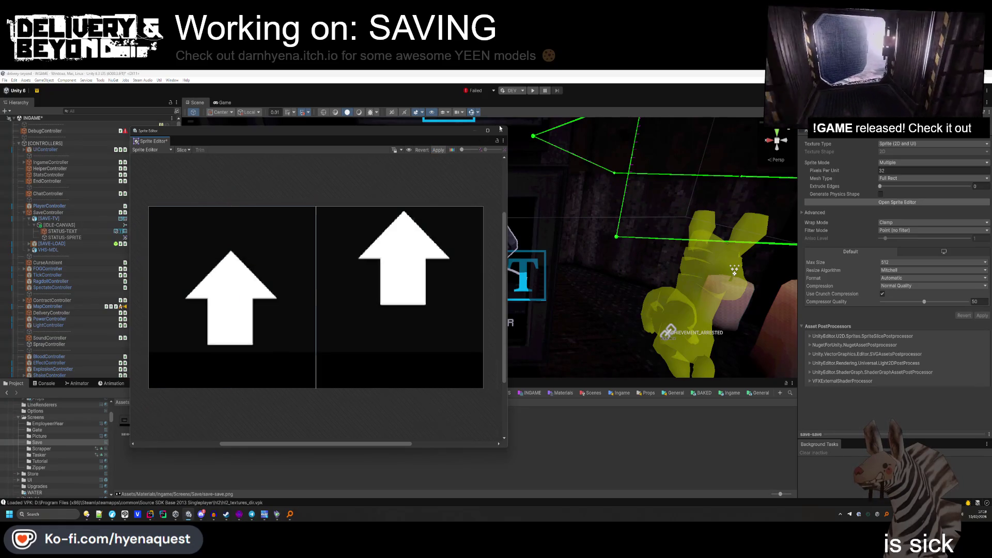
pyautogui.click(500, 130)
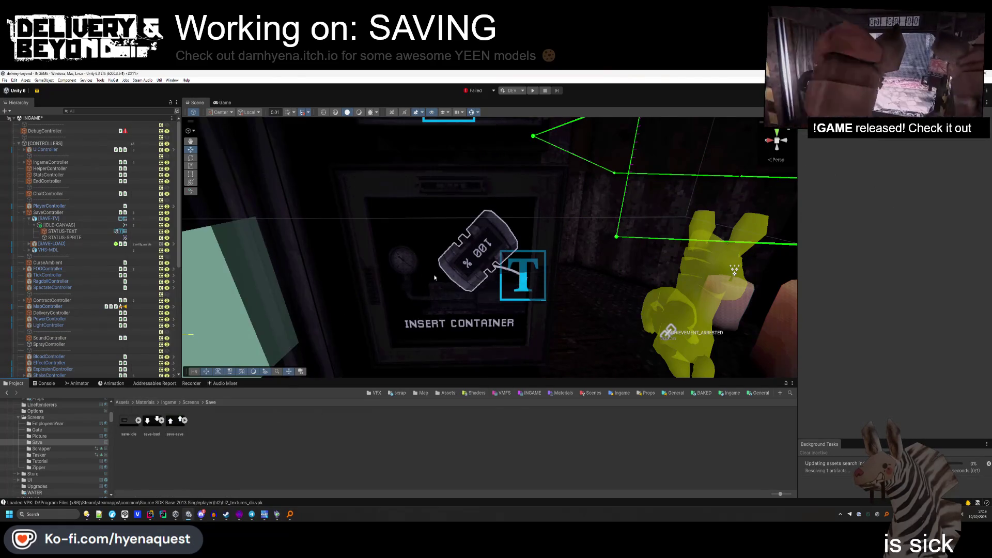
# Assign the save-idle_0 sprite to STATUS-SPRITE's Sprite field.
pyautogui.click(138, 420)
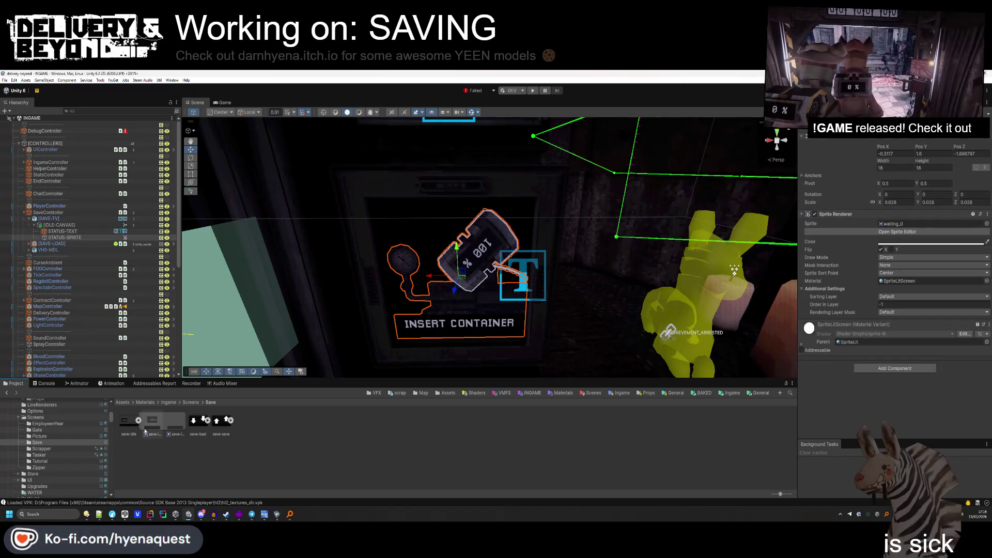
pyautogui.moveTo(151, 429); pyautogui.dragTo(828, 257)
pyautogui.moveTo(888, 227); pyautogui.dragTo(889, 228)
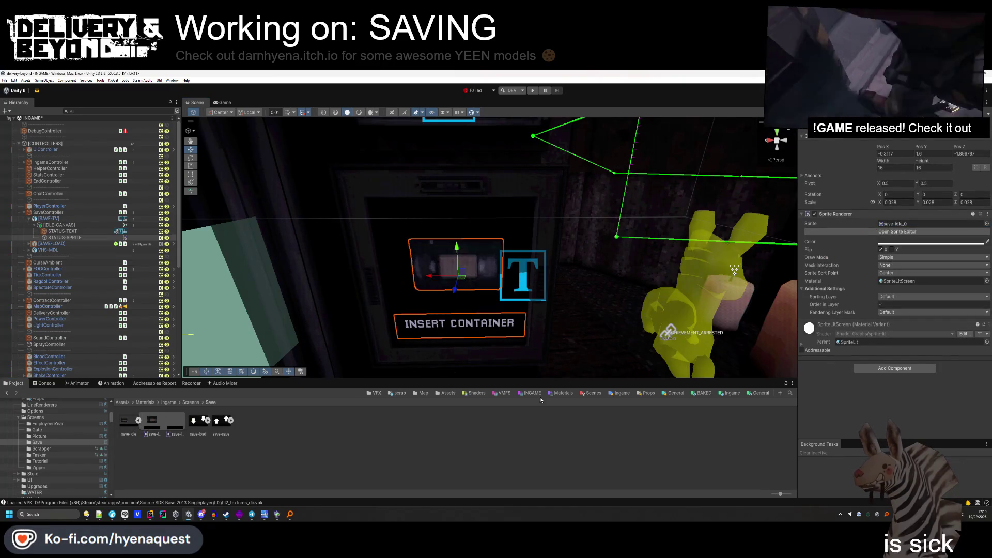
pyautogui.moveTo(393, 310)
pyautogui.mouseDown()
pyautogui.moveTo(417, 319)
pyautogui.moveTo(458, 268)
pyautogui.mouseUp()
# Change the status caption from INSERT CONTAINER to INSERT SAVE.
pyautogui.click(470, 271)
pyautogui.click(468, 269)
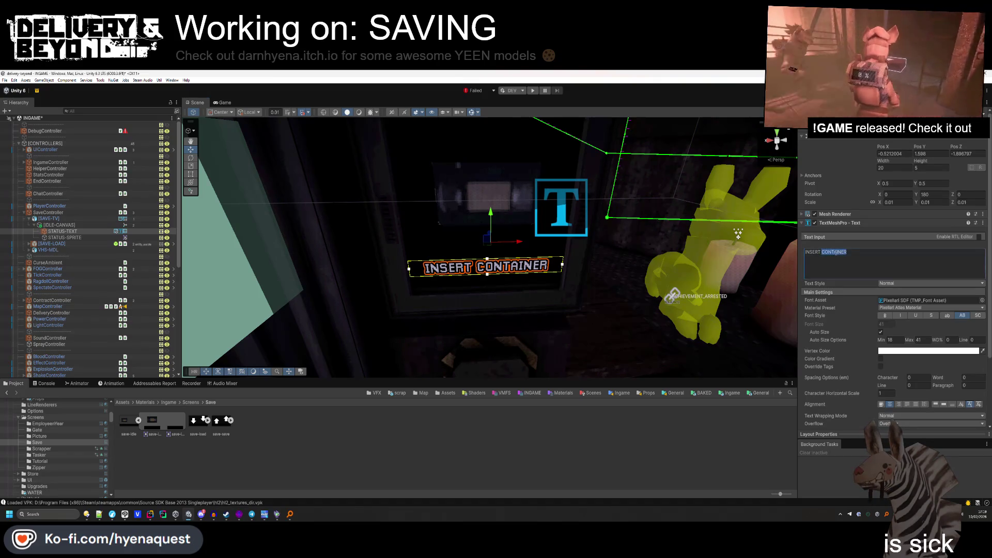
pyautogui.write('SAVE')
pyautogui.click(853, 225)
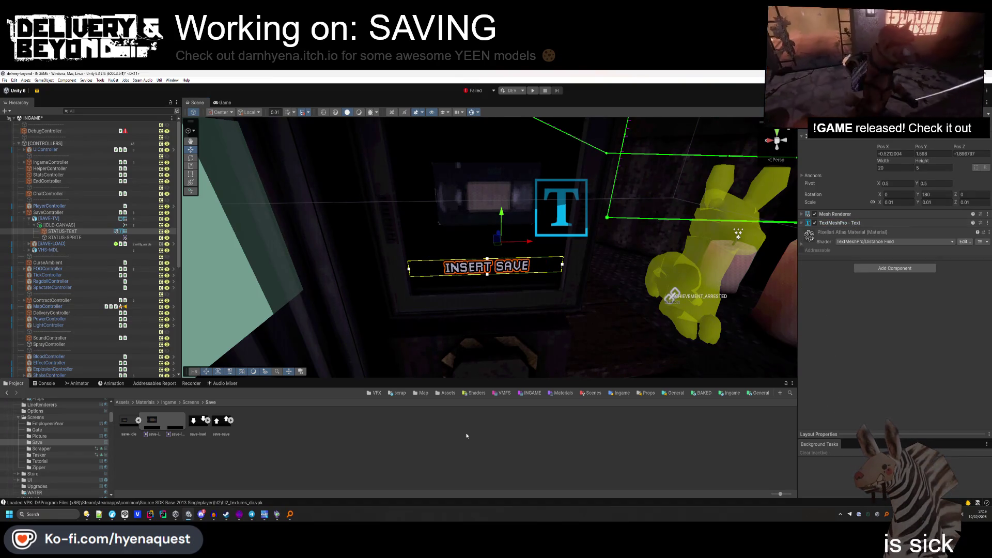
pyautogui.click(414, 296)
pyautogui.moveTo(414, 296)
pyautogui.mouseDown()
pyautogui.moveTo(395, 246)
pyautogui.moveTo(372, 275)
pyautogui.moveTo(391, 259)
pyautogui.moveTo(381, 273)
pyautogui.moveTo(381, 262)
pyautogui.mouseUp()
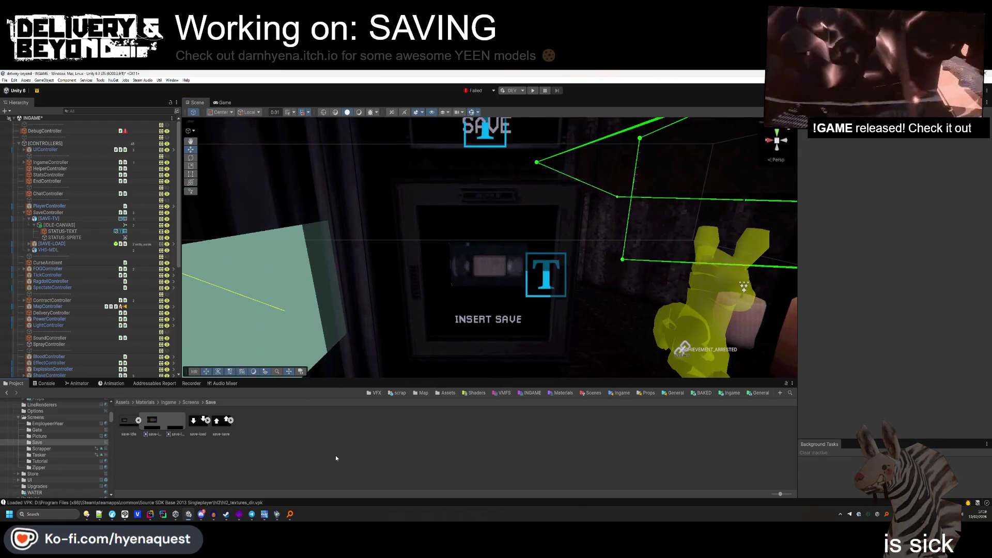
pyautogui.click(81, 238)
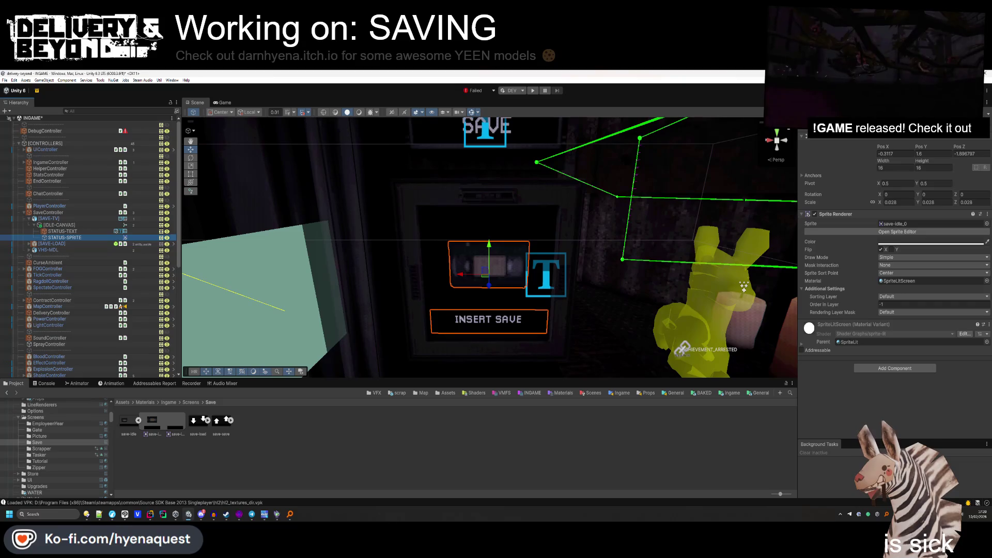
pyautogui.click(226, 514)
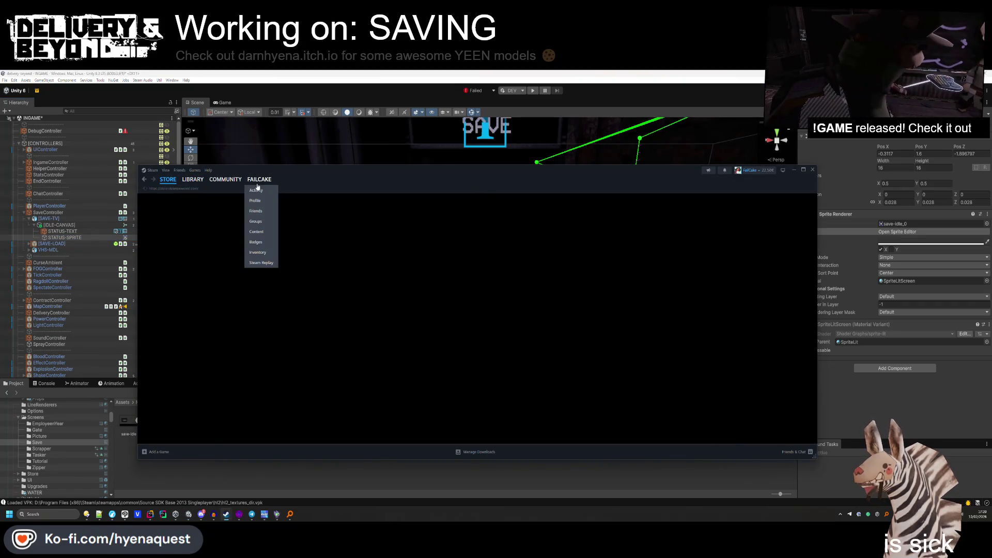
# Open the account's inventory from the community profile, try a 'gbu' search, then clear it.
pyautogui.click(257, 182)
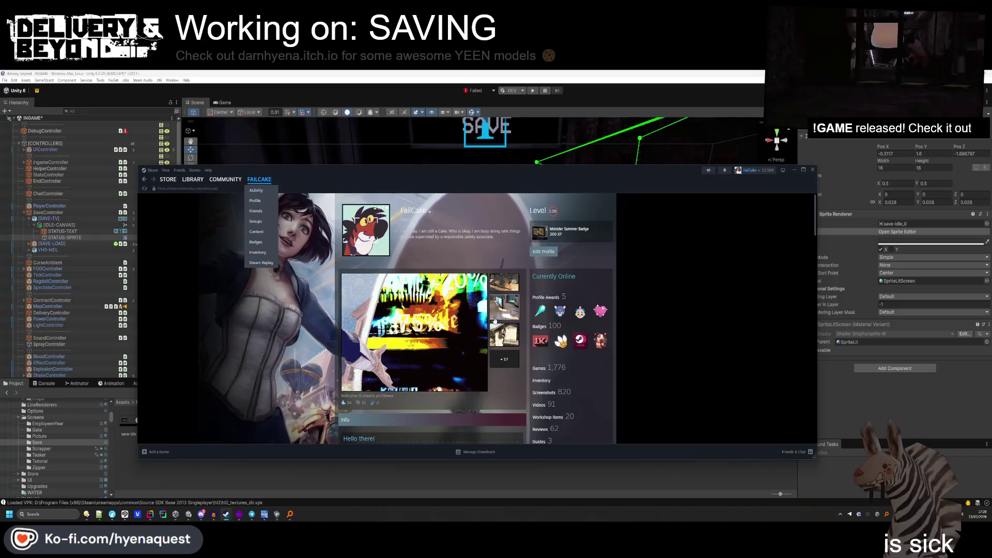
pyautogui.scroll(-1, 495, 321)
pyautogui.click(541, 318)
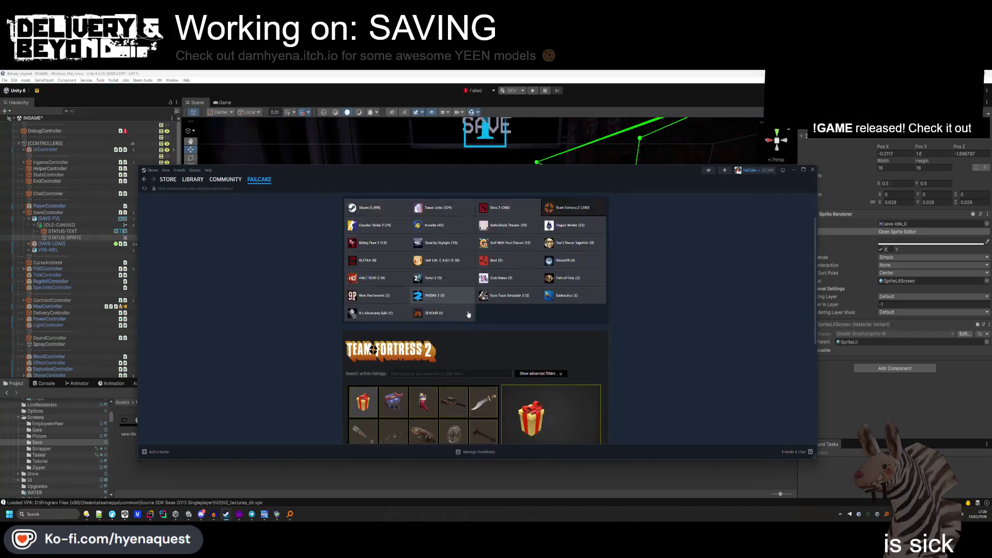
pyautogui.scroll(-1, 469, 315)
pyautogui.click(472, 303)
pyautogui.write('gbu')
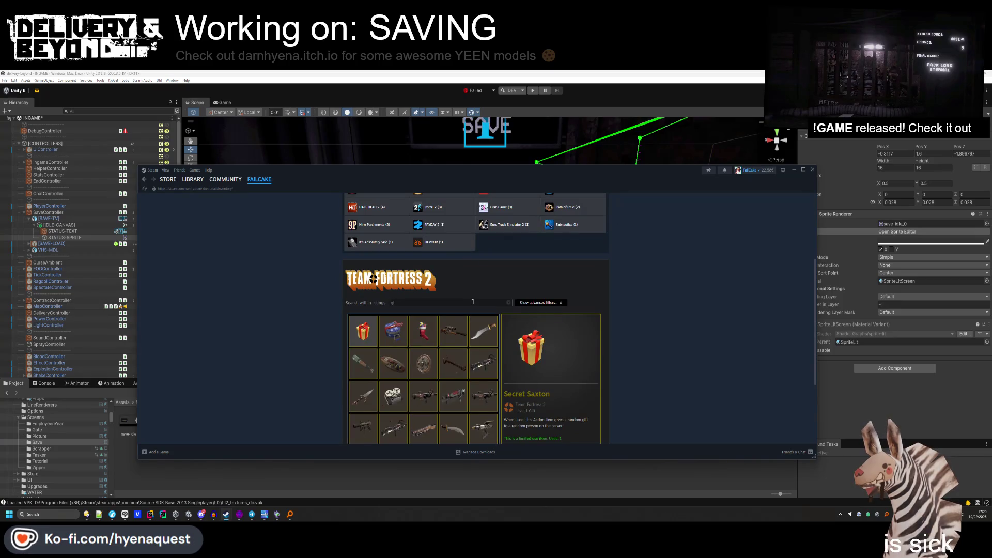
pyautogui.click(494, 327)
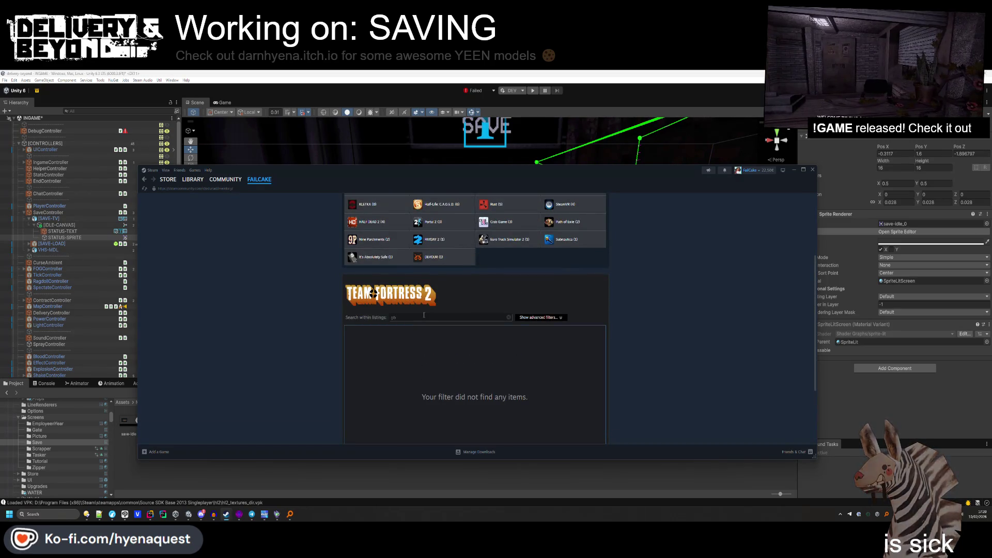
pyautogui.press('BackSpace')
pyautogui.press('BackSpace')
pyautogui.scroll(-3, 424, 320)
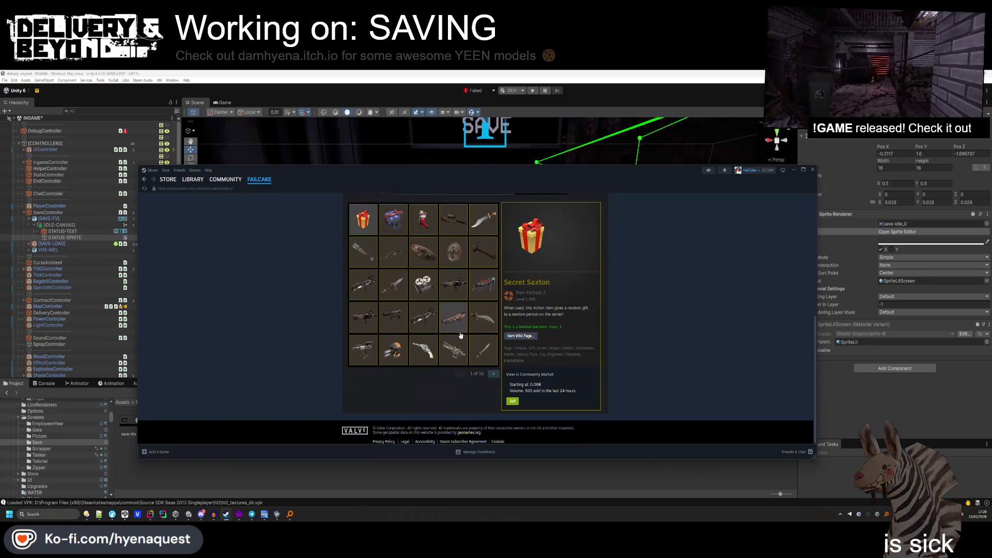
# Page forward to inventory page 5 and view the Bounty Hat's details.
pyautogui.click(494, 376)
pyautogui.click(494, 374)
pyautogui.click(494, 375)
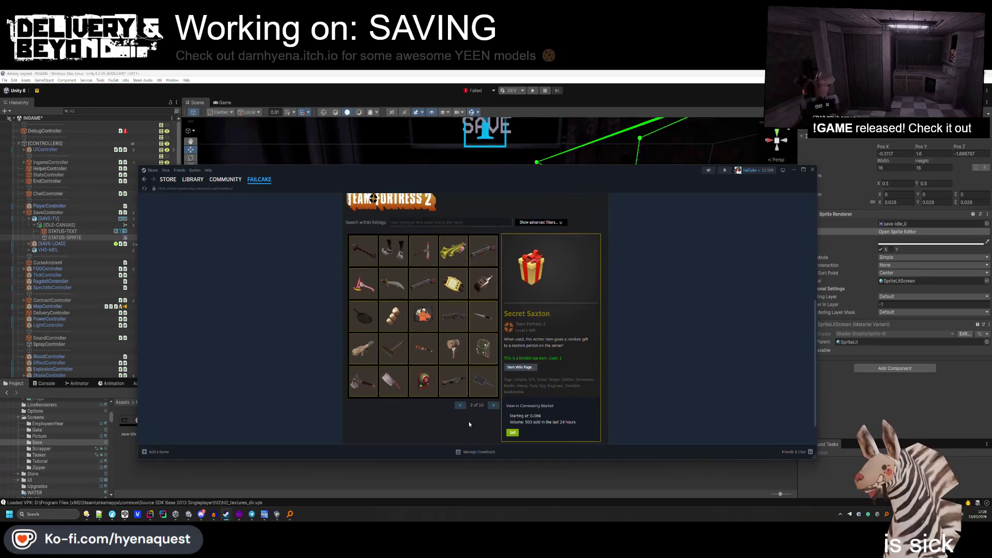
pyautogui.click(495, 407)
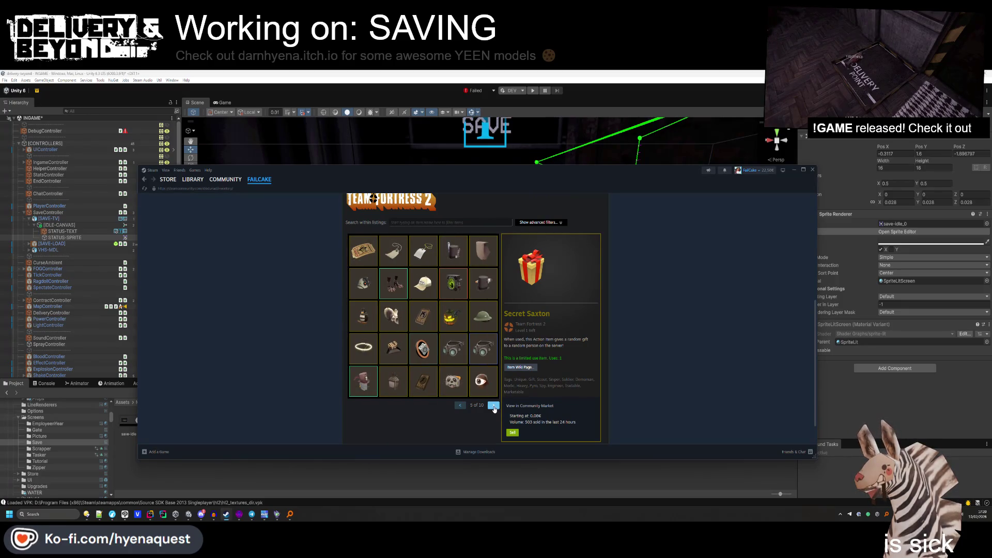
pyautogui.click(393, 348)
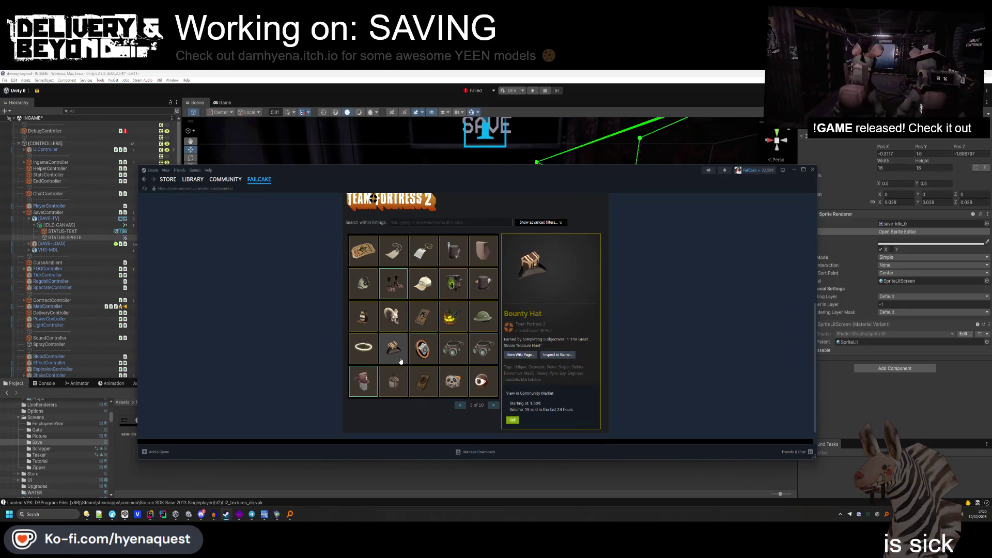
# Page through to the last inventory page, then back to page 6.
pyautogui.click(494, 406)
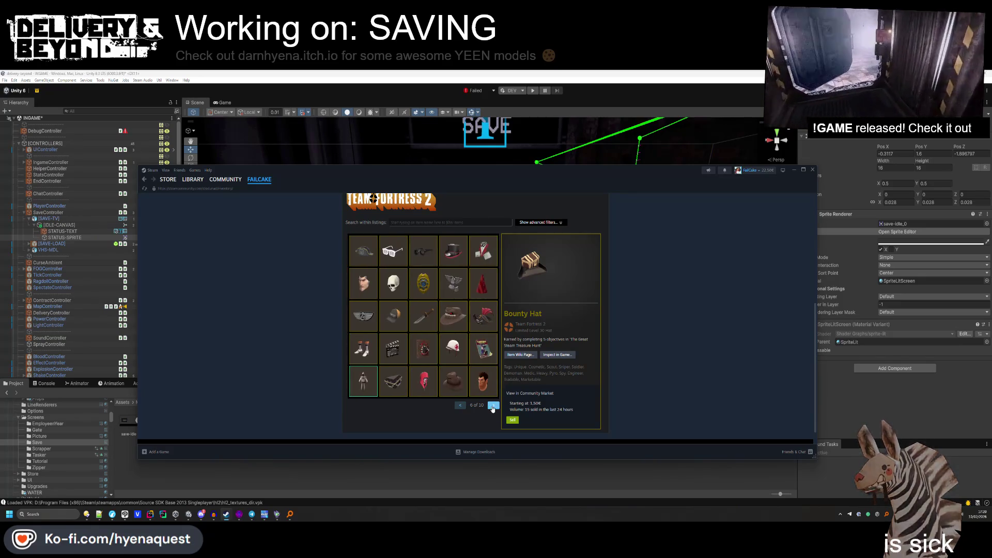
pyautogui.click(464, 406)
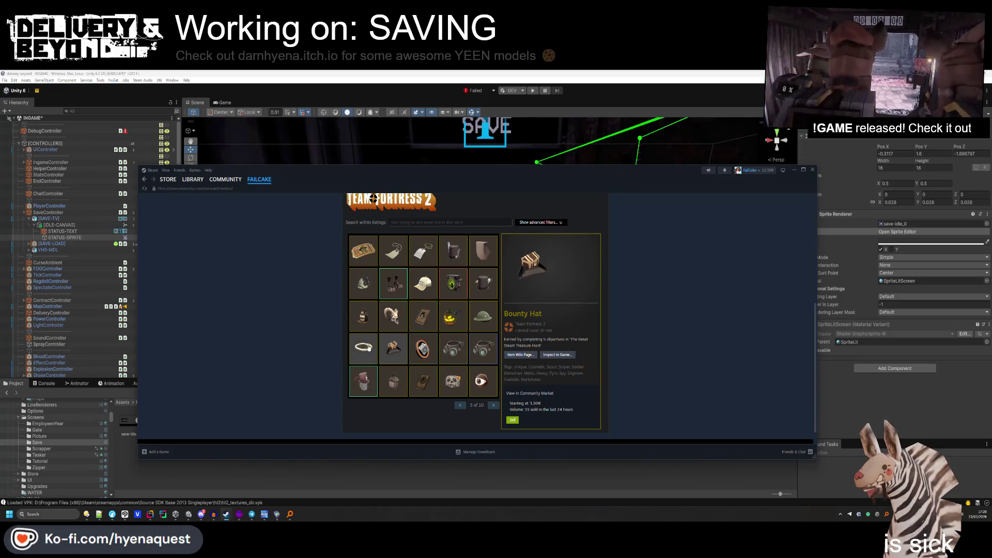
pyautogui.click(494, 405)
pyautogui.click(493, 406)
pyautogui.click(494, 405)
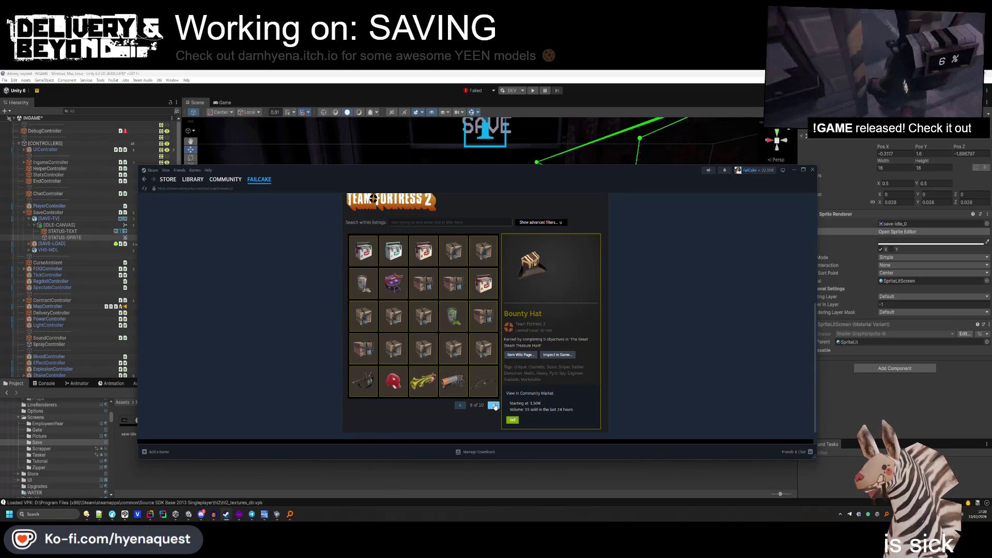
pyautogui.click(494, 405)
pyautogui.click(495, 405)
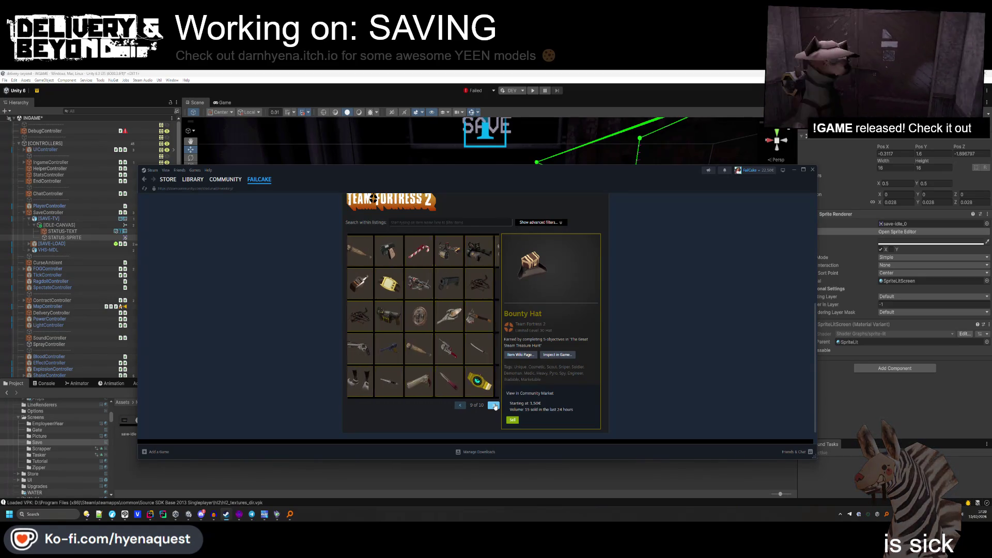
pyautogui.click(459, 405)
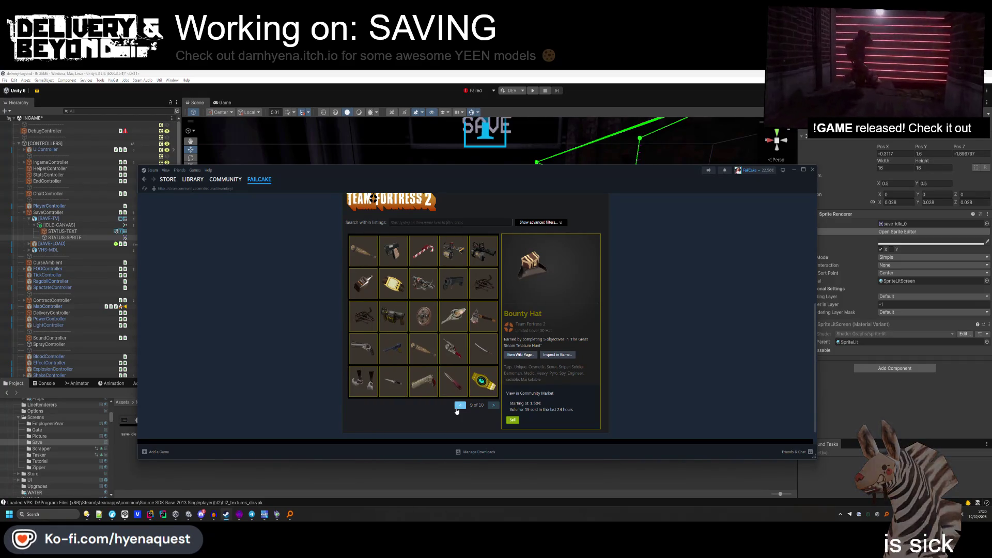
pyautogui.click(458, 406)
pyautogui.click(458, 406)
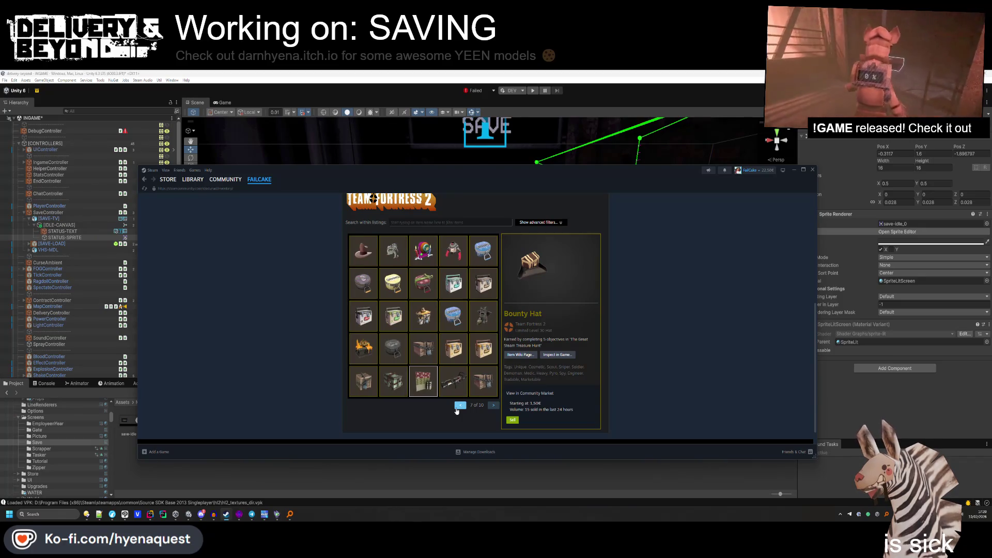
pyautogui.click(458, 406)
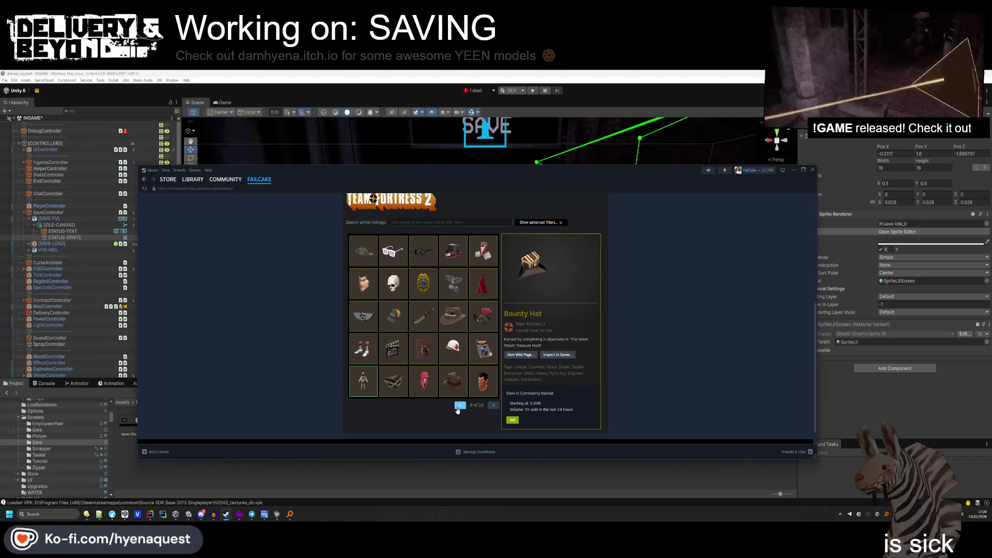
# View details of the World Traveler's Hat, The Ebenezer and The Full Head of Steam.
pyautogui.click(366, 251)
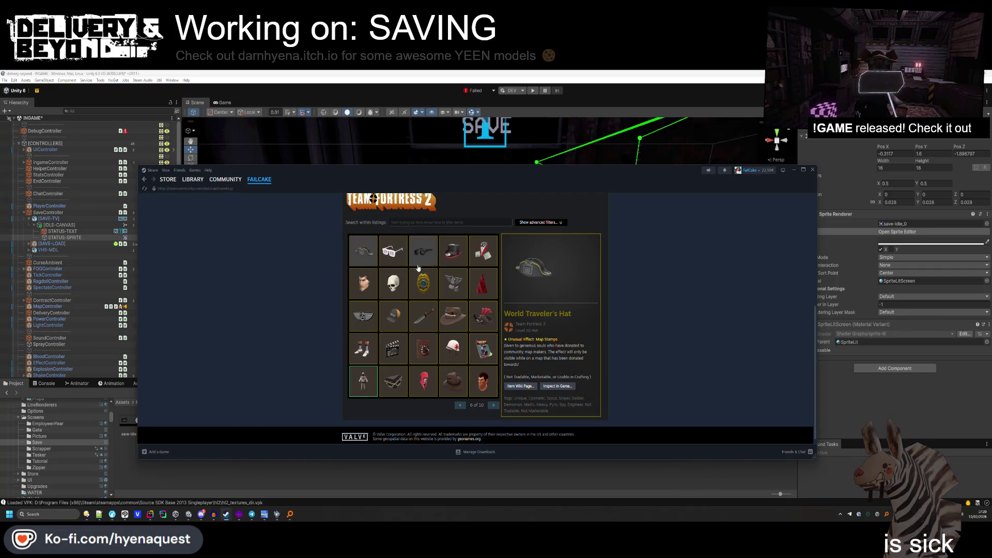
pyautogui.click(454, 251)
pyautogui.click(460, 405)
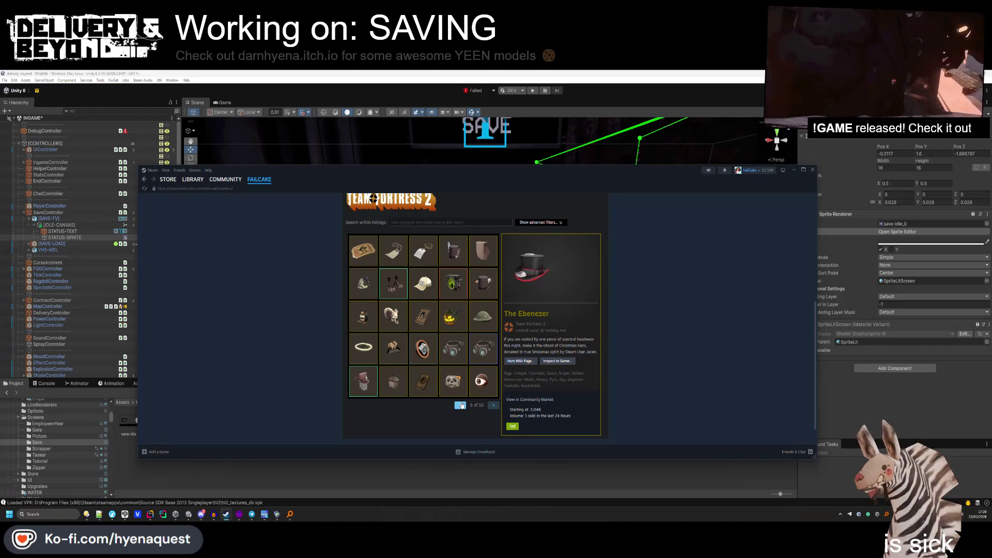
pyautogui.click(478, 285)
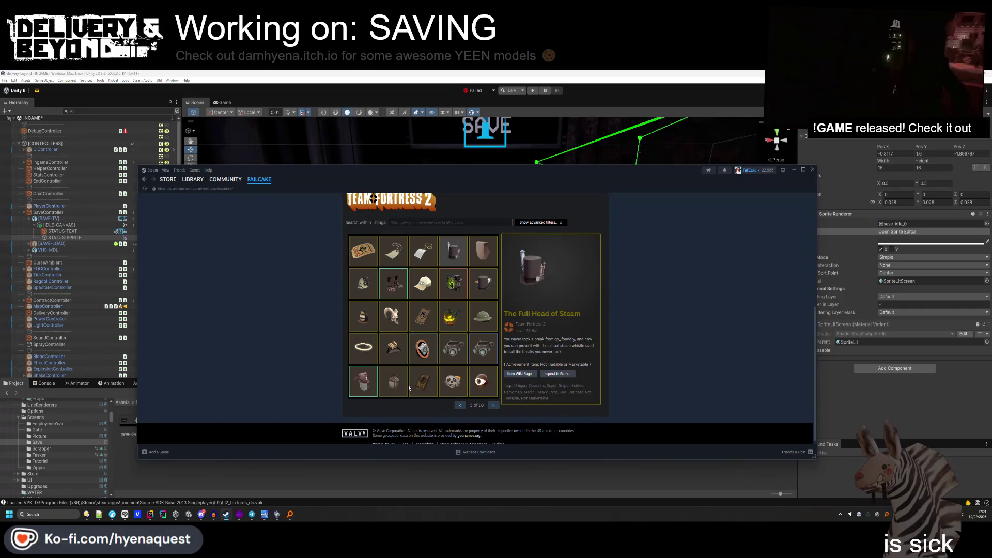
# Go back to page 1, forward to page 5, view the Strange Haunted Shadowman's Shade, then return to Unity.
pyautogui.click(466, 406)
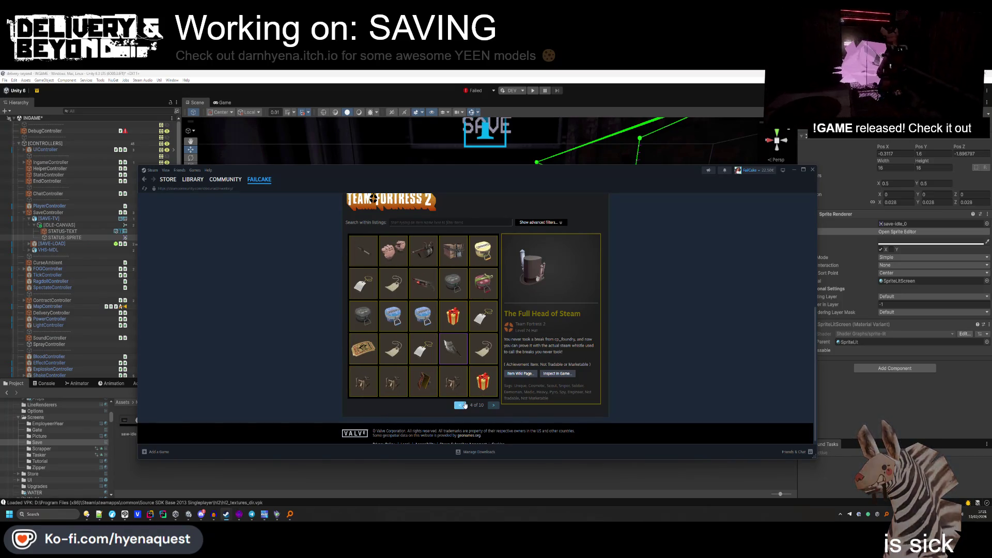
pyautogui.click(465, 405)
pyautogui.click(465, 406)
pyautogui.click(465, 405)
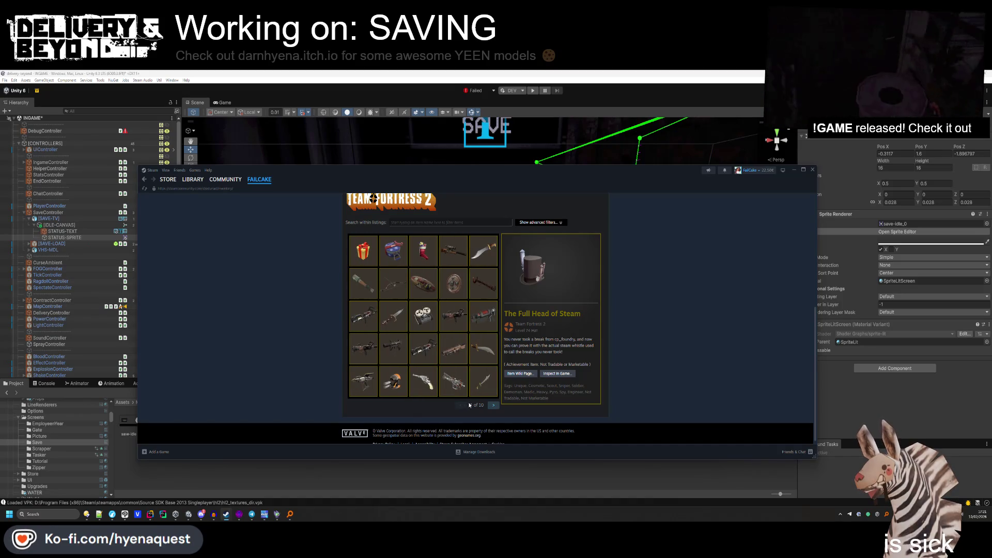
pyautogui.click(495, 407)
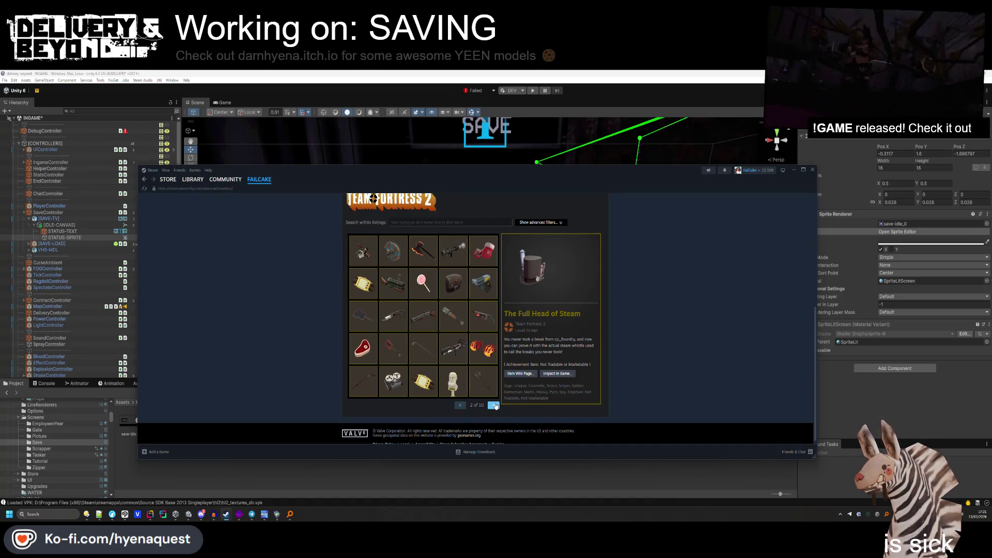
pyautogui.click(495, 406)
pyautogui.click(495, 407)
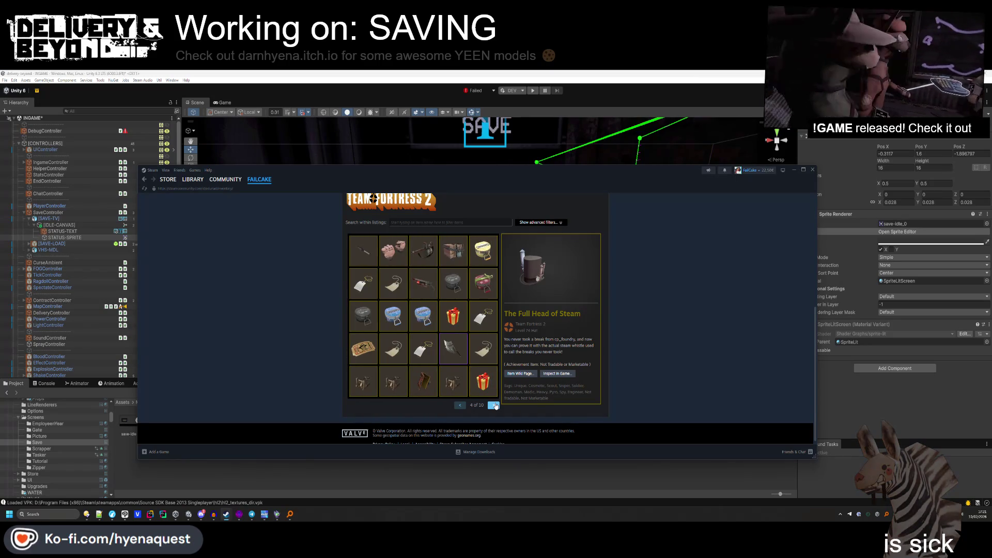
pyautogui.click(495, 406)
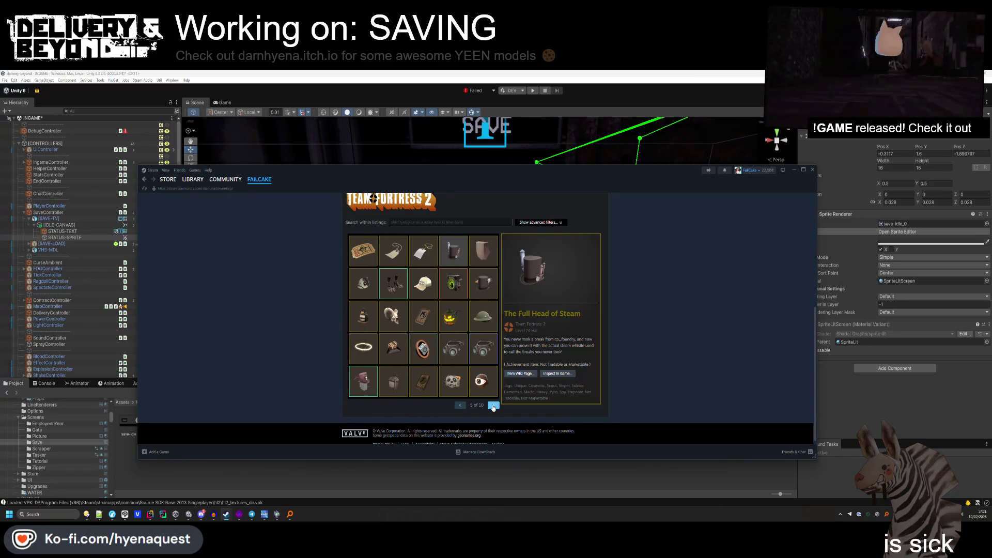
pyautogui.click(370, 381)
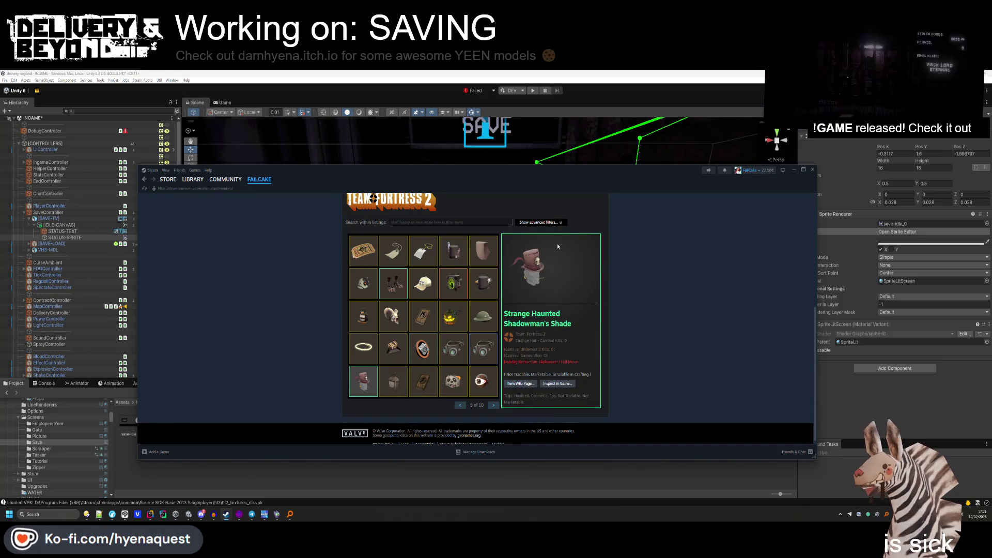
pyautogui.click(61, 231)
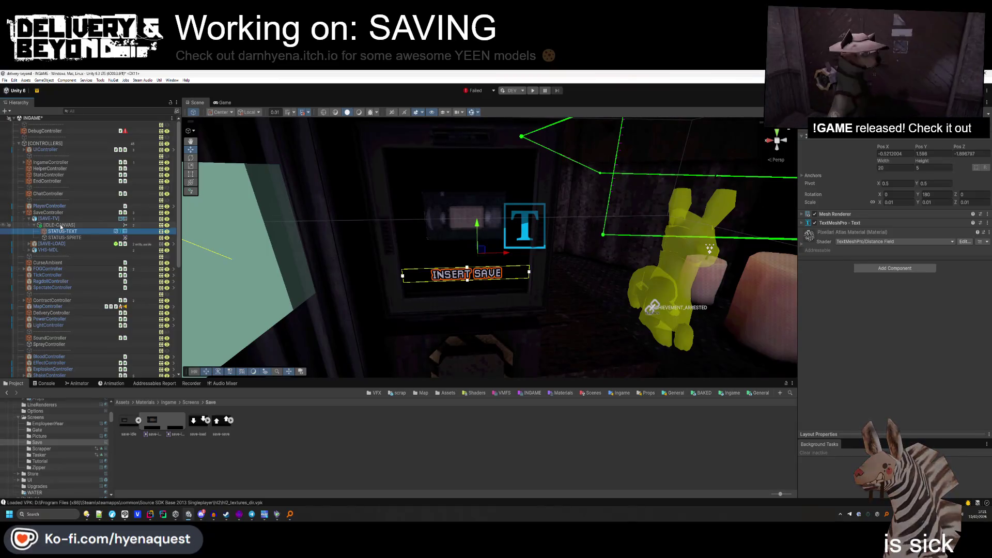
# Create a new Animator Controller named SaveController in the Save folder.
pyautogui.click(61, 225)
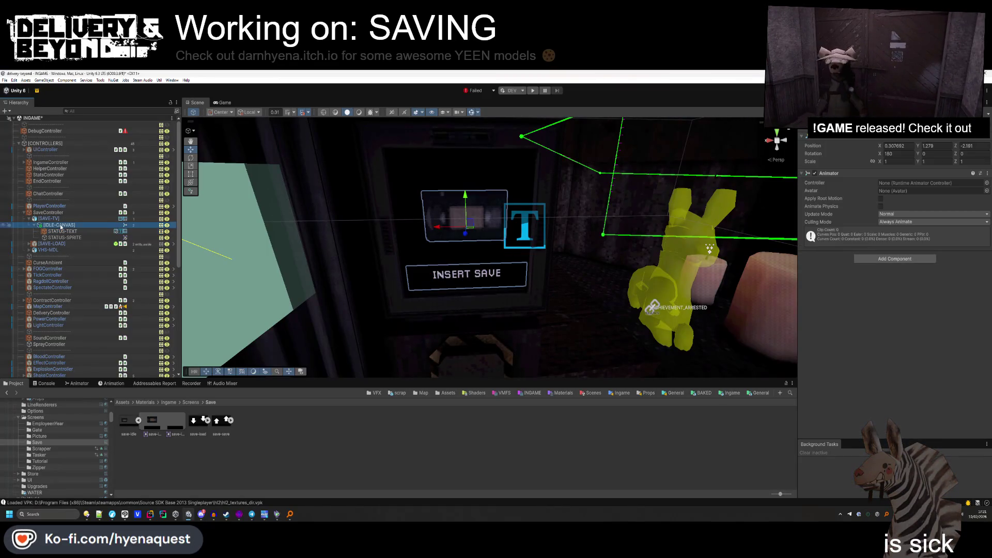
pyautogui.rightClick(261, 439)
pyautogui.moveTo(323, 199)
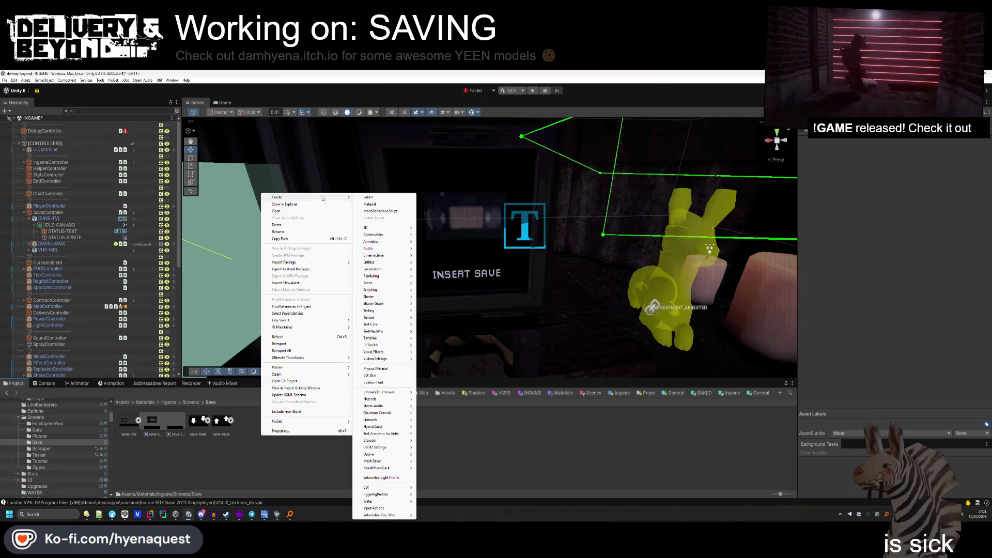
pyautogui.moveTo(381, 242)
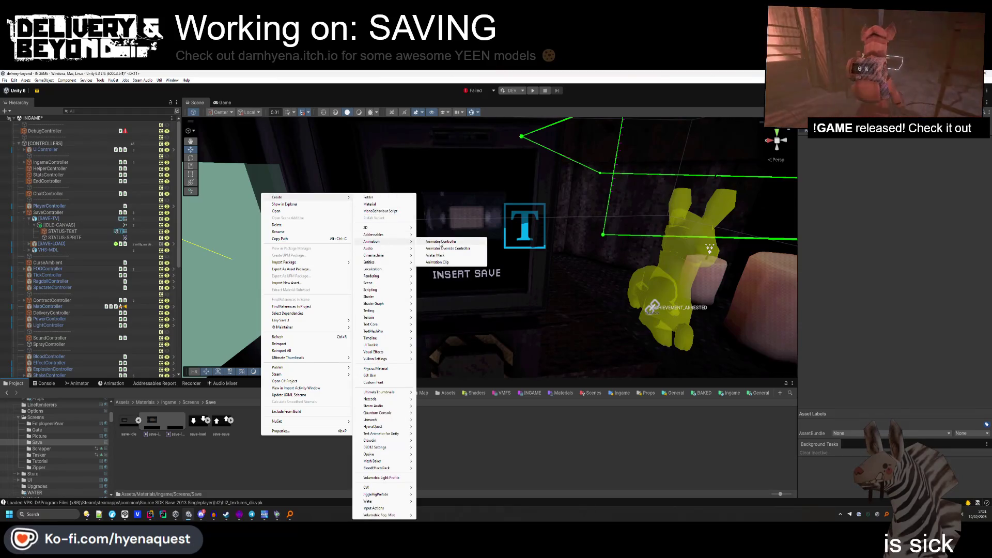
pyautogui.click(440, 242)
pyautogui.write('SaveController')
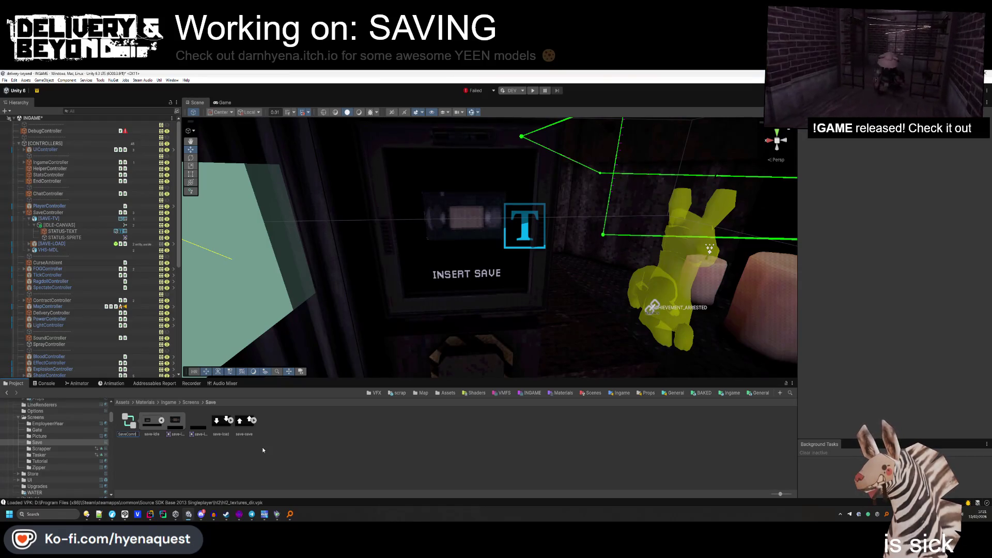
pyautogui.press('Return')
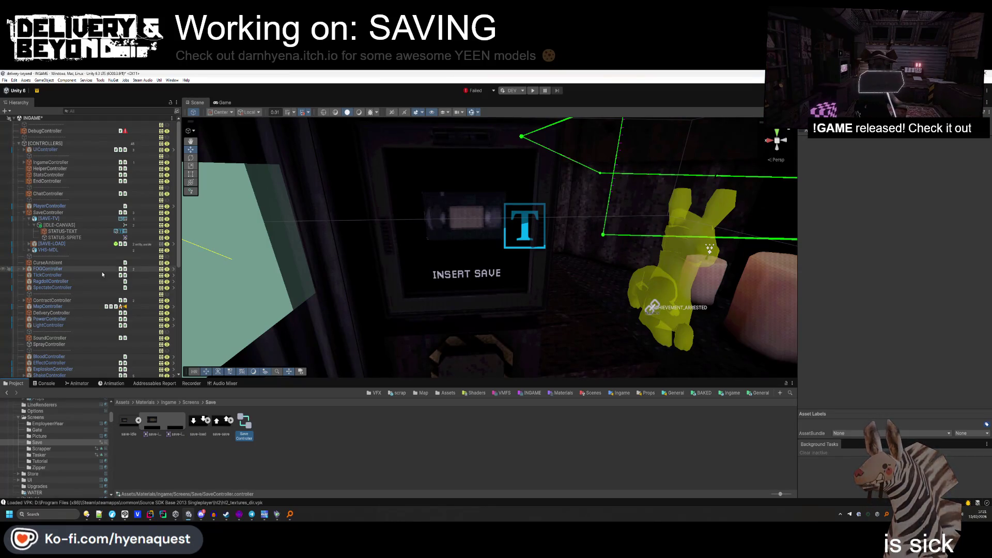
# Assign SaveController to [IDLE-CANVAS]'s Animator and open its state graph.
pyautogui.click(59, 225)
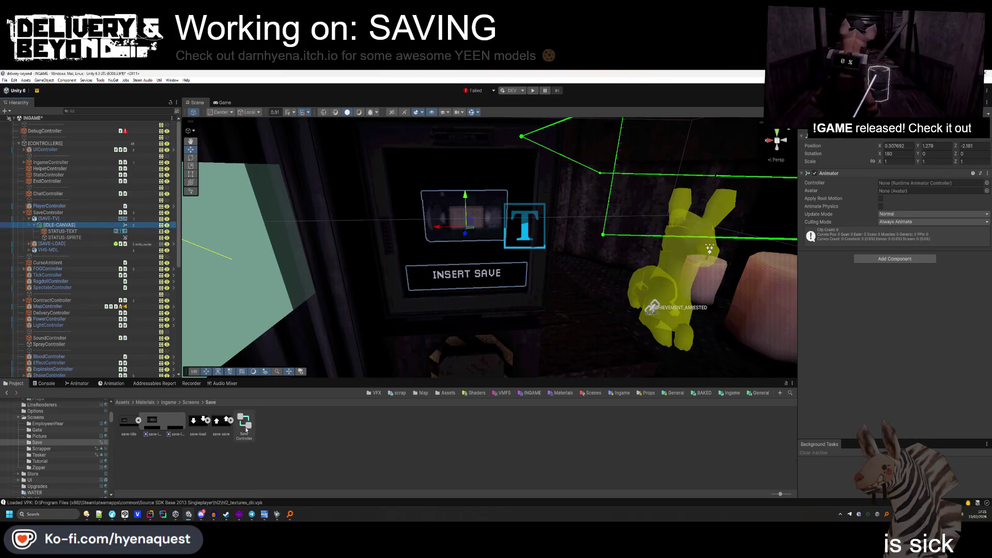
pyautogui.click(335, 323)
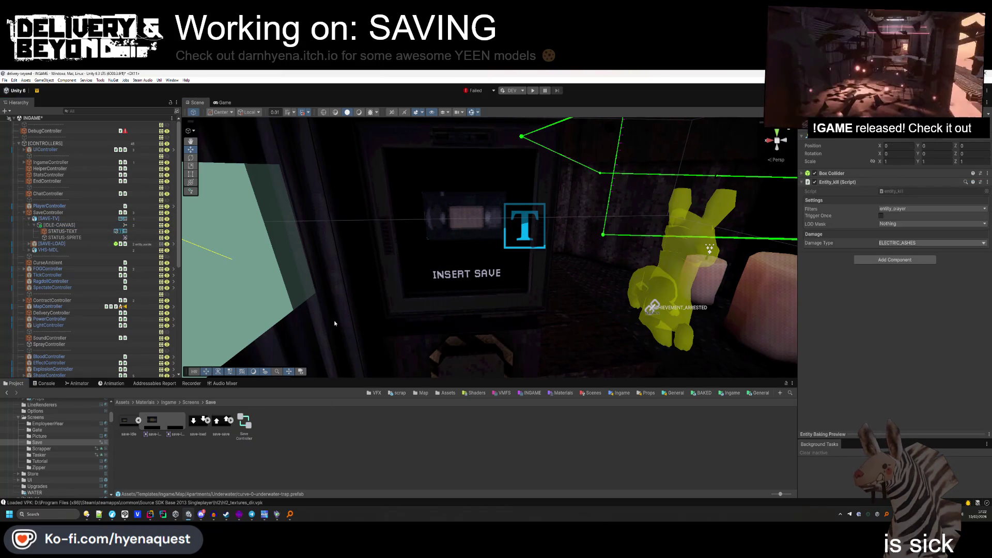
pyautogui.click(59, 225)
pyautogui.click(251, 427)
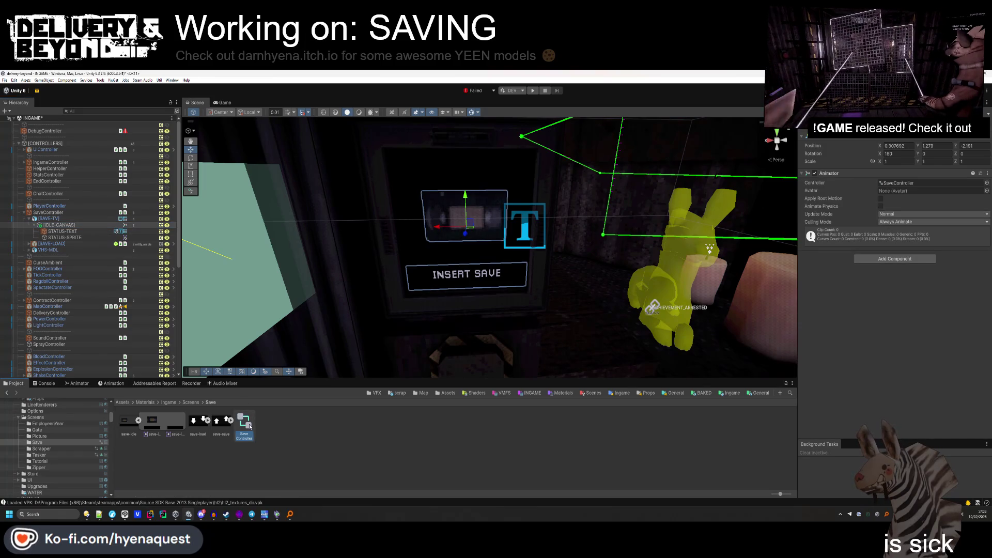
pyautogui.click(81, 383)
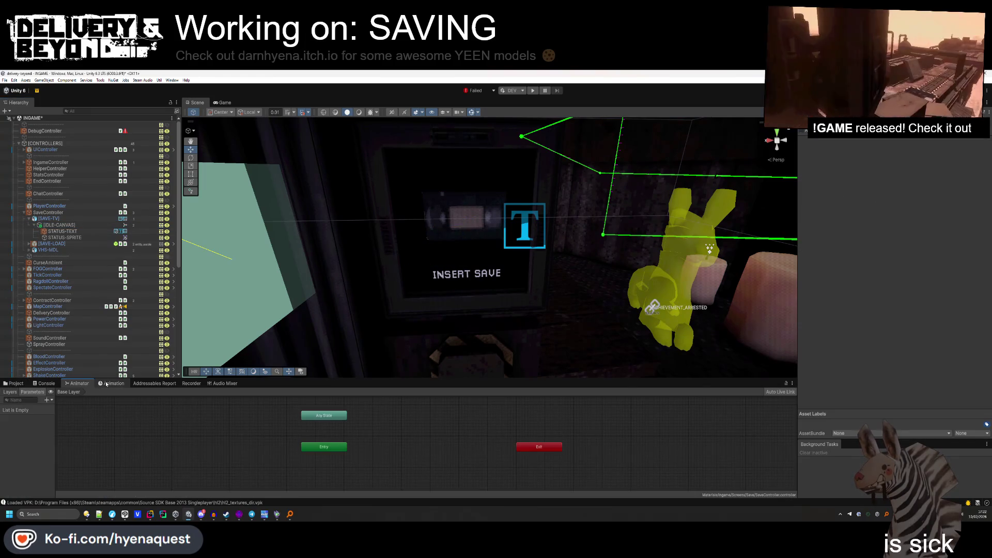
# Add an integer STATUS parameter and move the Exit state next to Entry.
pyautogui.click(49, 401)
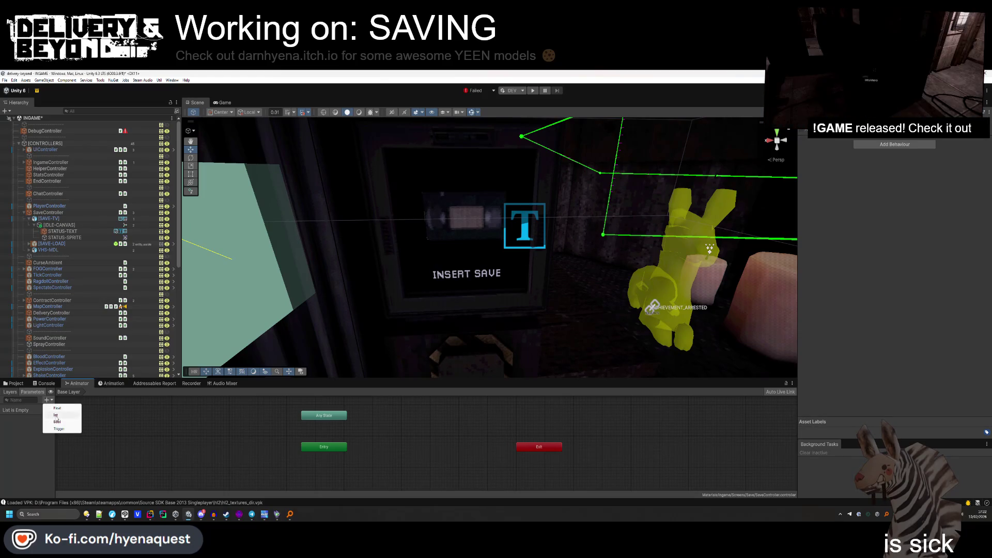
pyautogui.click(57, 415)
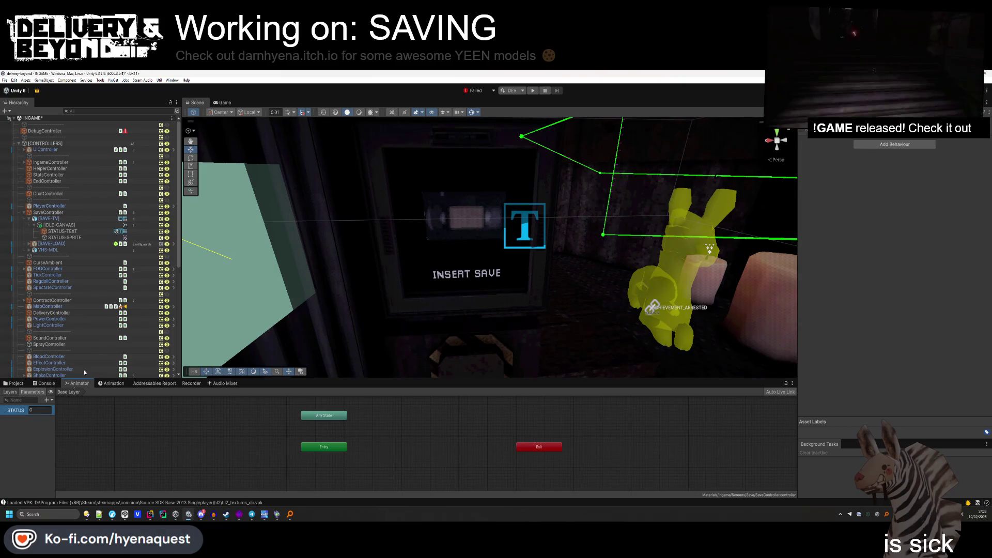
pyautogui.moveTo(559, 453)
pyautogui.mouseDown()
pyautogui.moveTo(324, 439)
pyautogui.moveTo(337, 422)
pyautogui.mouseUp()
# Create an empty state named IDLE beside Entry, then pick IDLE-CANVAS for animation editing.
pyautogui.rightClick(361, 445)
pyautogui.moveTo(393, 448)
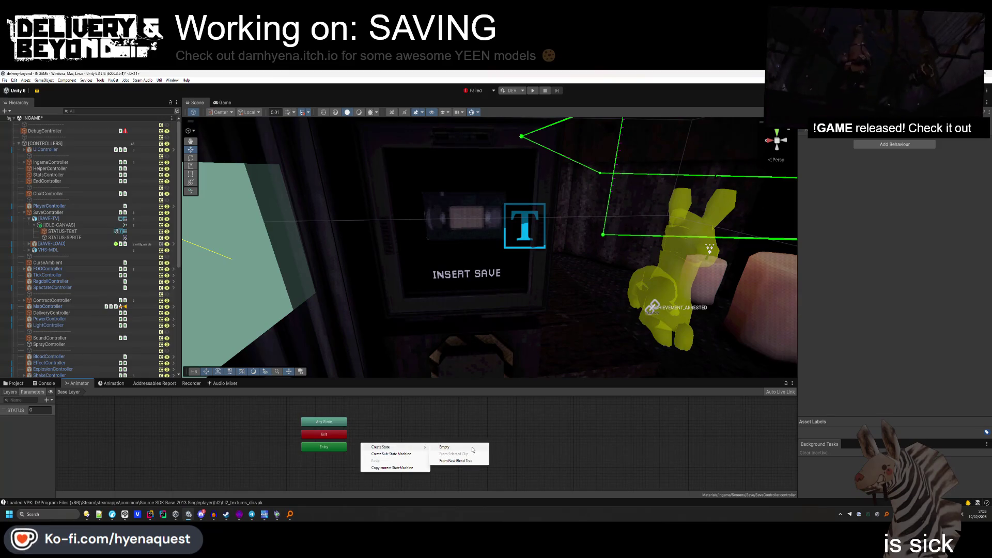
pyautogui.click(455, 447)
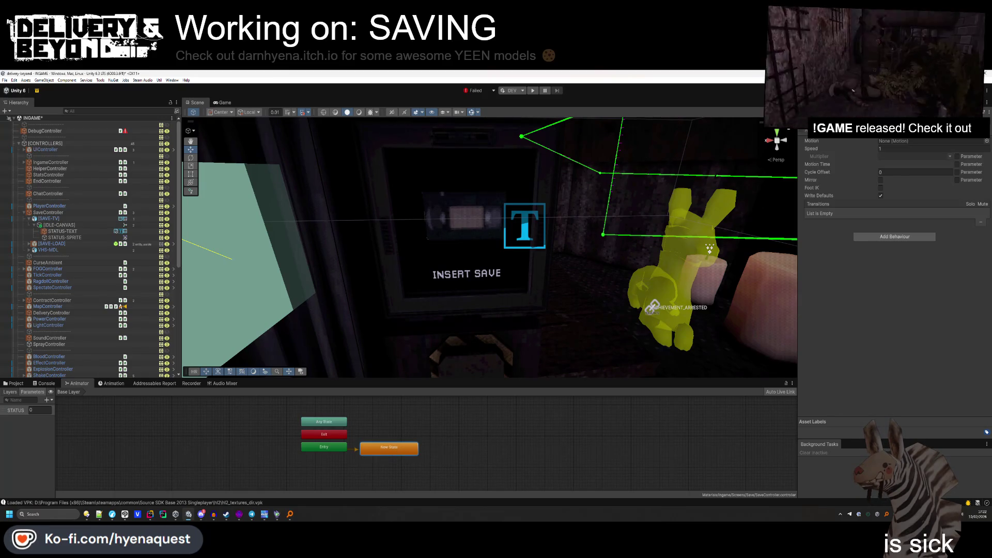
pyautogui.write('IDLE')
pyautogui.press('Return')
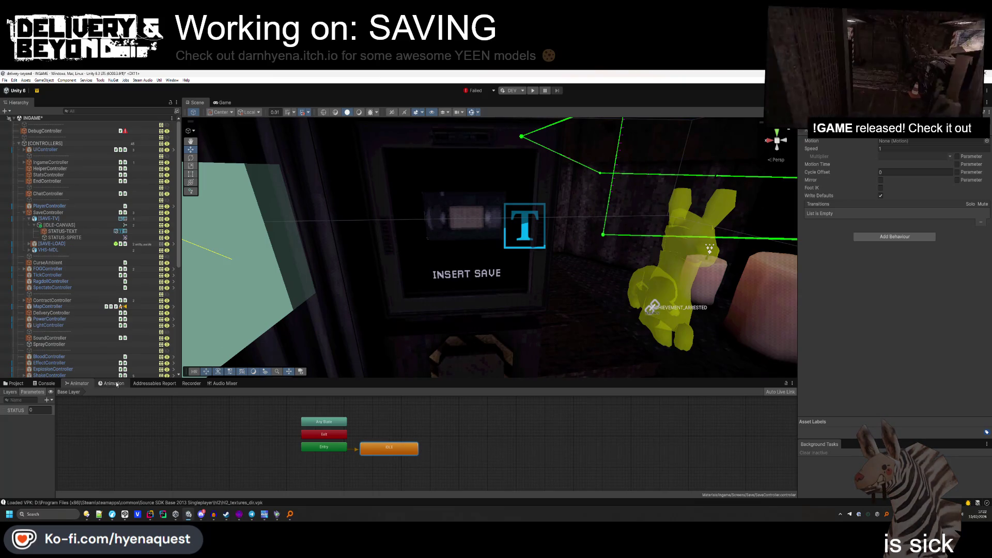
pyautogui.click(114, 383)
pyautogui.click(73, 226)
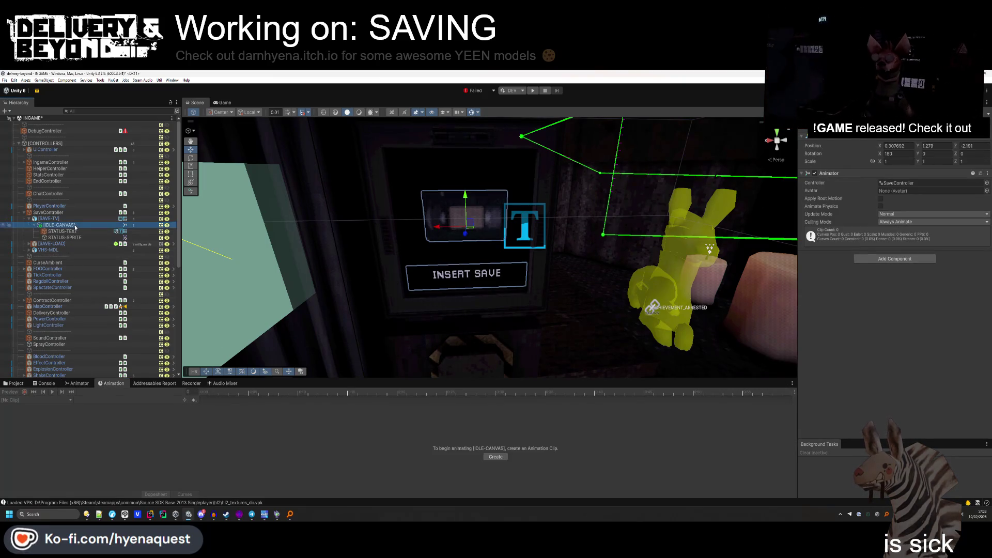
# Create a new animation clip saved as IDLE.
pyautogui.click(496, 457)
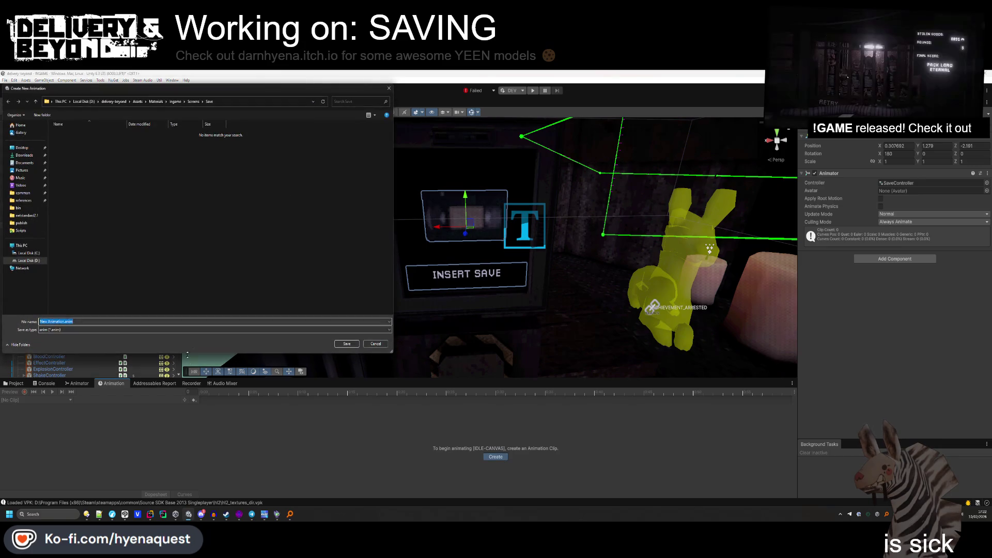
pyautogui.write('IDLE')
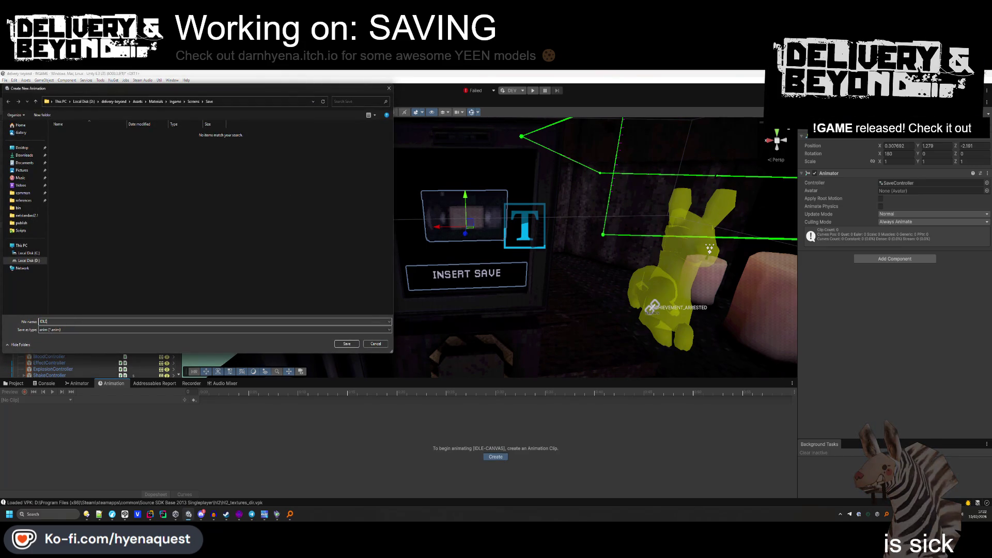
pyautogui.press('Return')
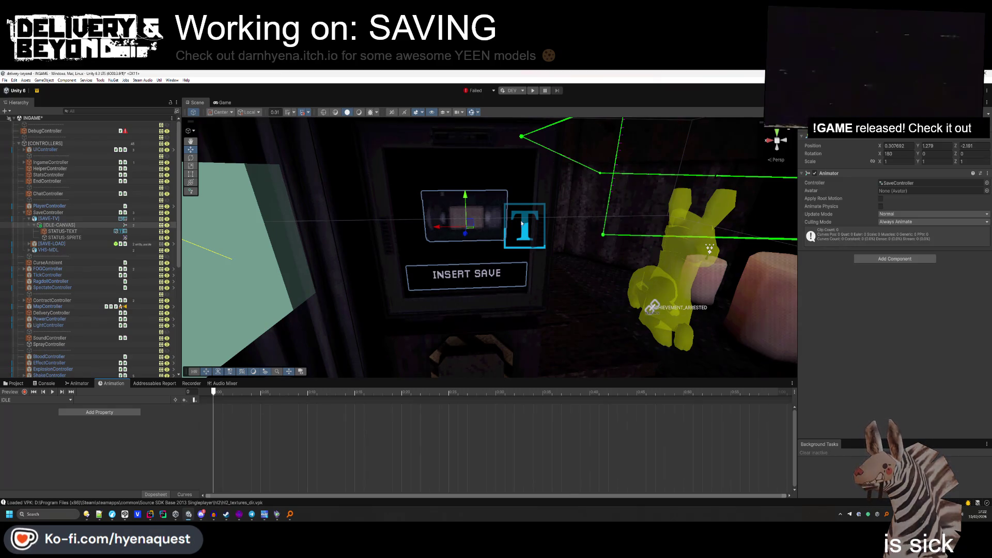
# Enable recording on STATUS-SPRITE's sprite property and dock the timeline below the Scene view.
pyautogui.click(24, 392)
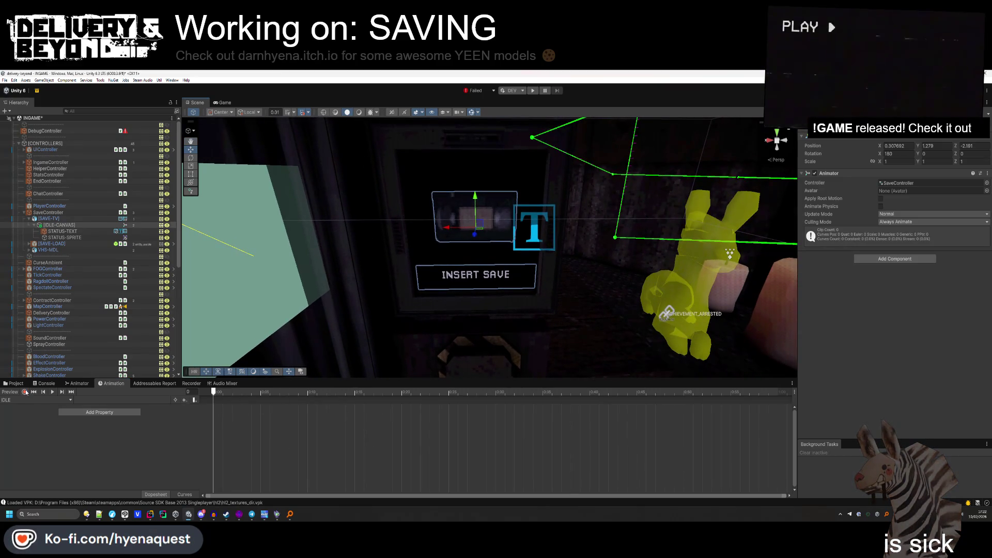
pyautogui.click(74, 239)
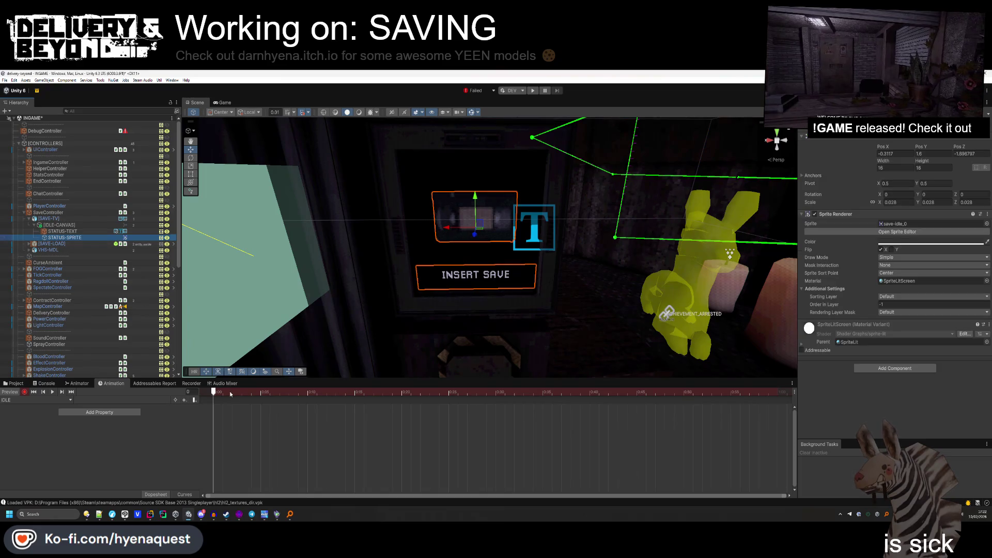
pyautogui.click(903, 224)
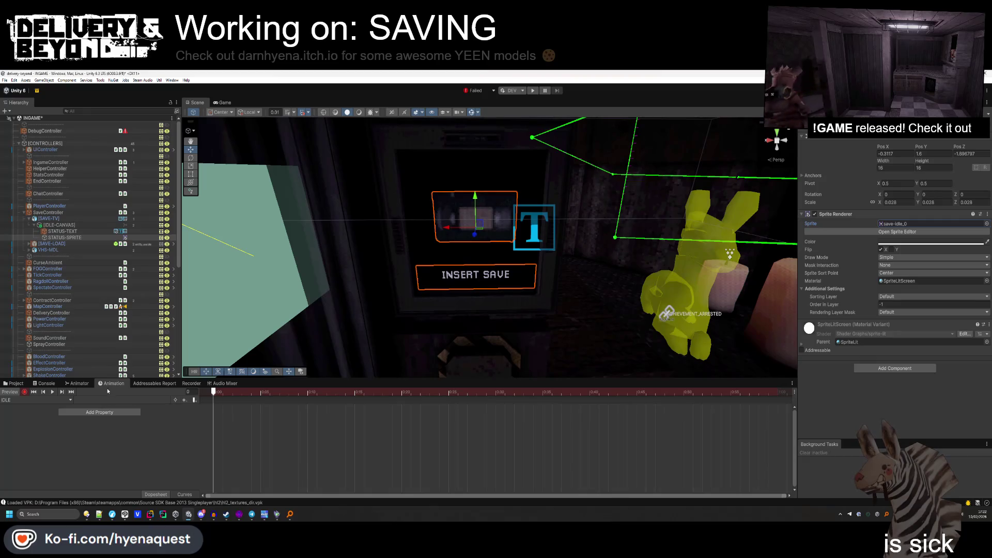
pyautogui.moveTo(107, 389); pyautogui.dragTo(290, 334)
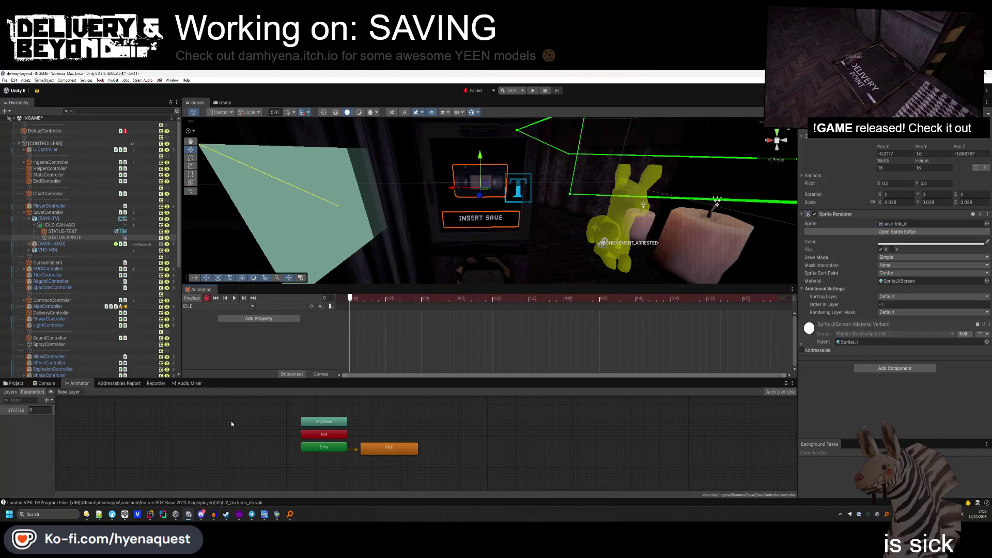
# Key the save-idle sprite at the start and at a later frame of the IDLE clip.
pyautogui.click(14, 383)
pyautogui.moveTo(177, 422); pyautogui.dragTo(258, 331)
pyautogui.moveTo(192, 428)
pyautogui.mouseDown()
pyautogui.moveTo(393, 352)
pyautogui.moveTo(585, 321)
pyautogui.mouseUp()
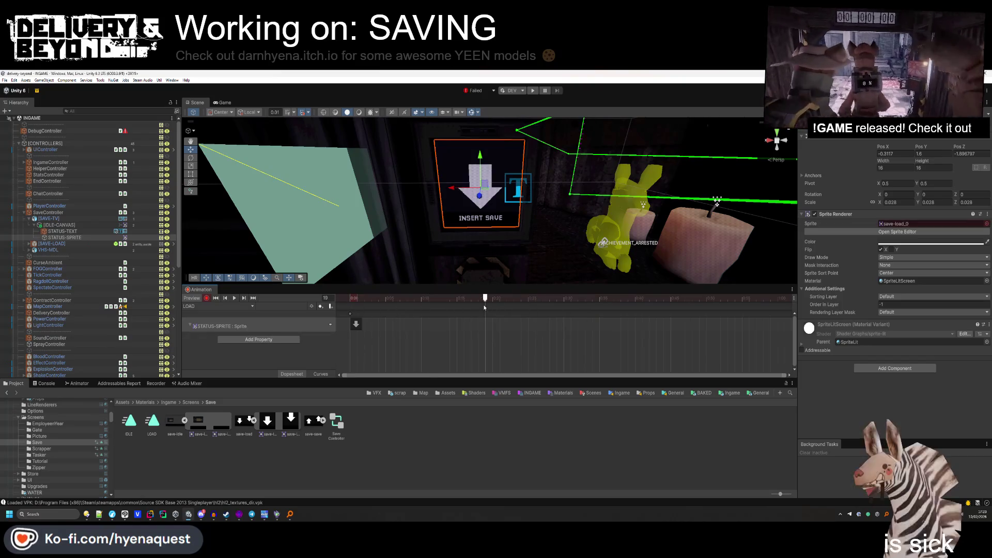
# Key save-load sprites at frame 20 and a later frame, preview, and rewind to frame 0.
pyautogui.moveTo(485, 307); pyautogui.dragTo(492, 307)
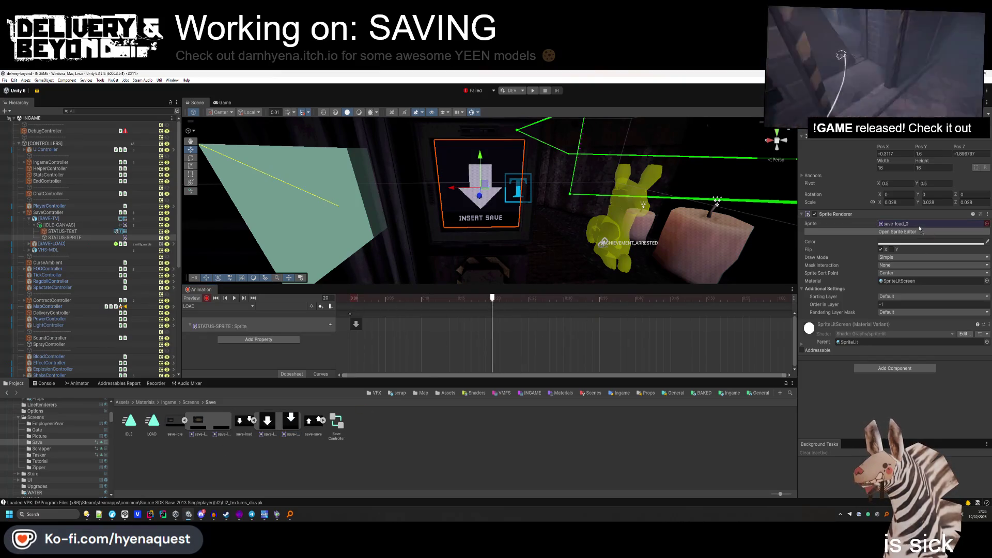
pyautogui.moveTo(920, 228); pyautogui.dragTo(920, 225)
pyautogui.click(607, 298)
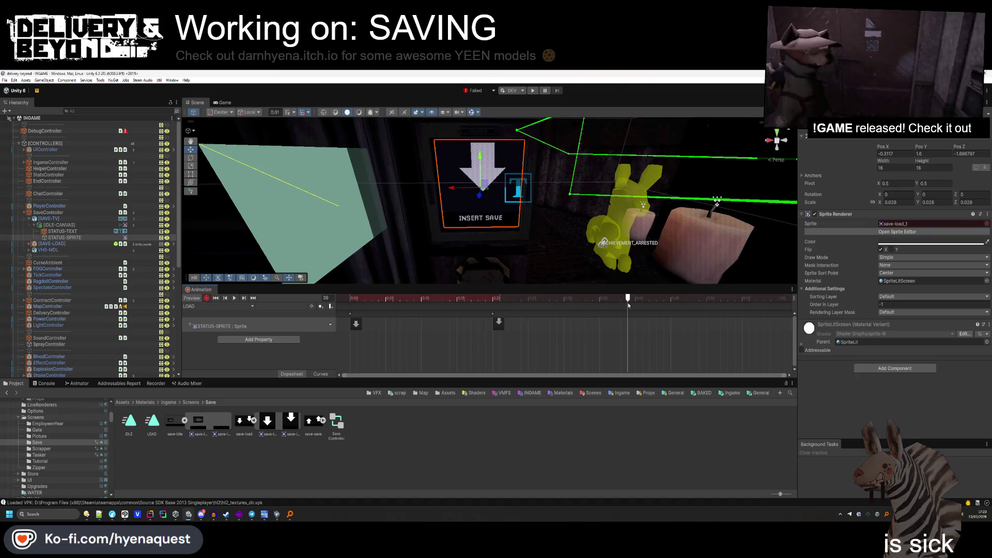
pyautogui.moveTo(267, 421)
pyautogui.mouseDown()
pyautogui.moveTo(584, 325)
pyautogui.moveTo(632, 326)
pyautogui.mouseUp()
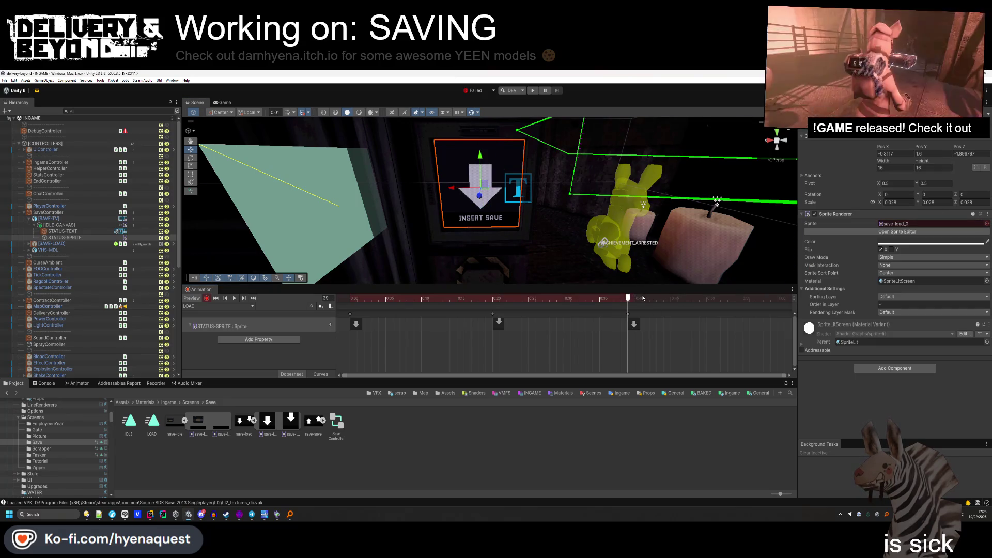
pyautogui.press('space')
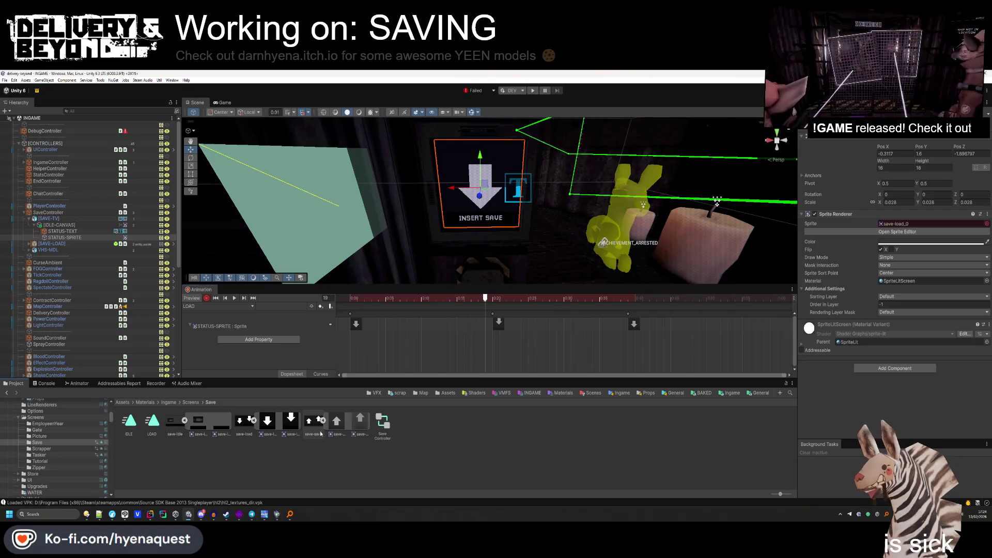
pyautogui.moveTo(374, 298); pyautogui.dragTo(343, 309)
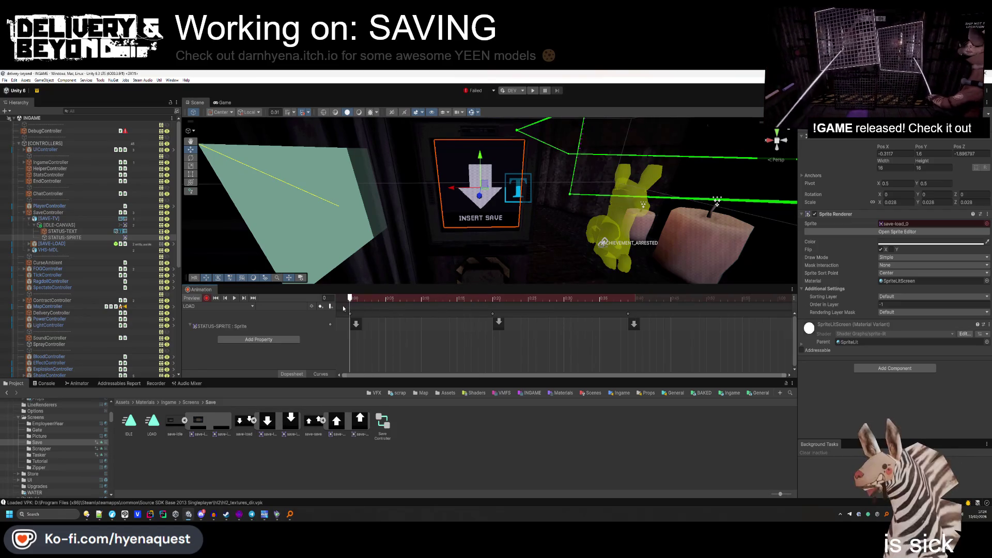
# Create another new animation clip named SAVE.
pyautogui.click(235, 306)
pyautogui.click(223, 330)
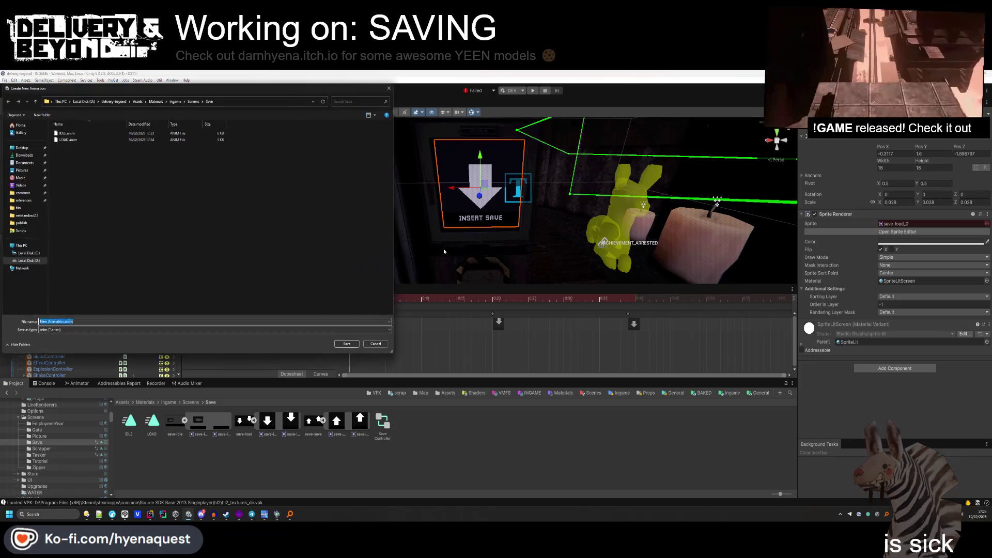
pyautogui.write('SAVE')
pyautogui.press('Return')
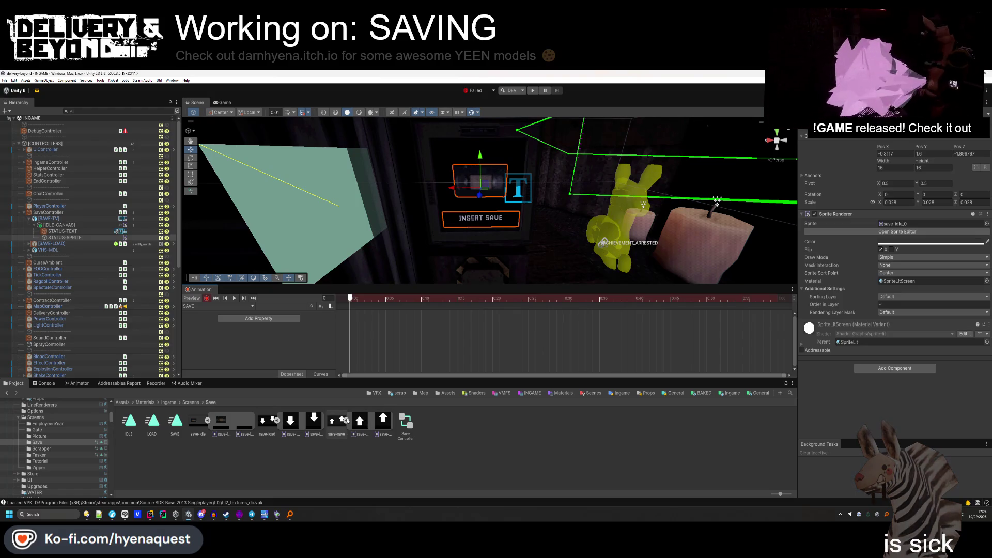
# Key save-save_0, then save-save_1, then save-save_0 again at frame 27, and stop the preview.
pyautogui.click(346, 420)
pyautogui.click(346, 421)
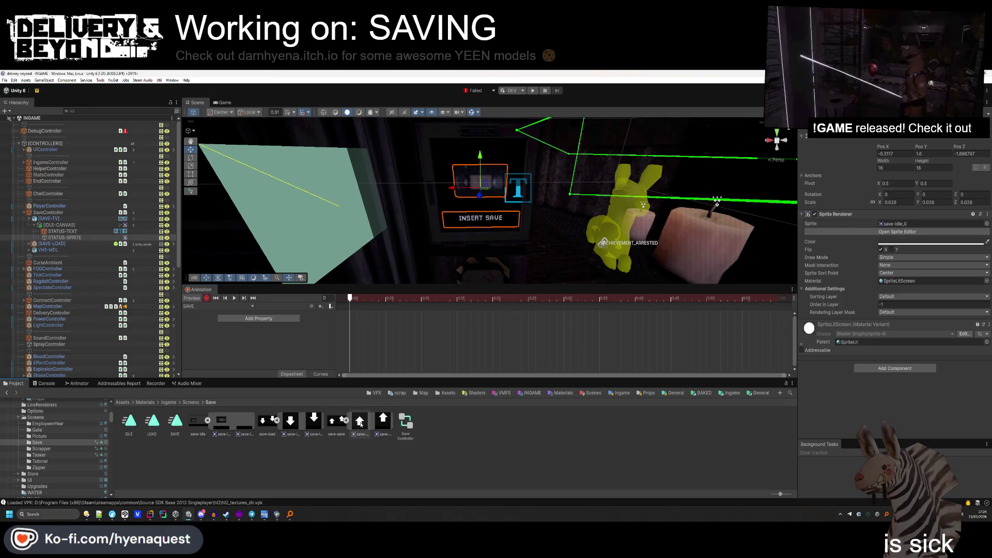
pyautogui.moveTo(363, 431); pyautogui.dragTo(920, 224)
pyautogui.moveTo(383, 420); pyautogui.dragTo(920, 224)
pyautogui.moveTo(457, 300); pyautogui.dragTo(548, 299)
pyautogui.moveTo(360, 423)
pyautogui.mouseDown()
pyautogui.moveTo(620, 320)
pyautogui.moveTo(920, 224)
pyautogui.mouseUp()
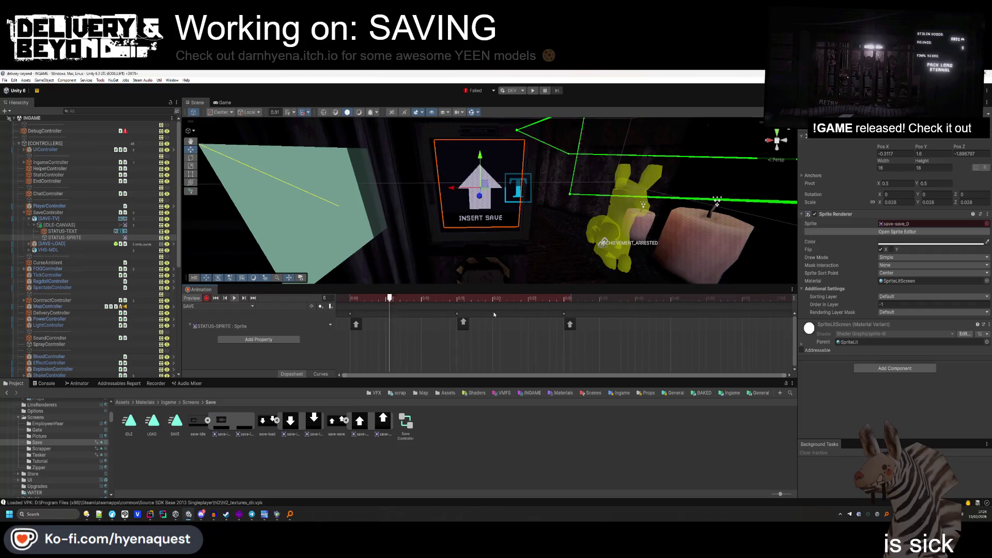
pyautogui.click(297, 358)
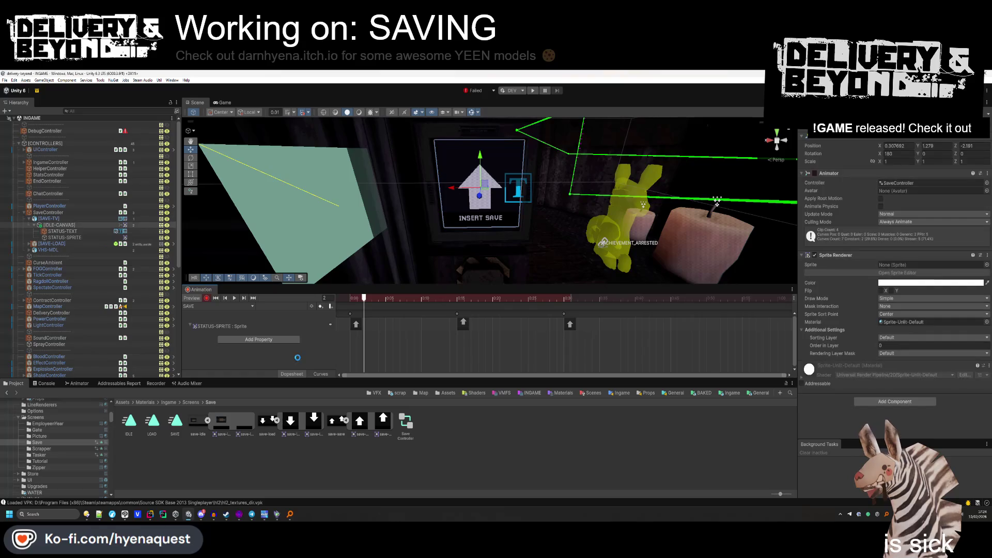
pyautogui.click(125, 515)
# Move the BG layer below IDLE and hide the SAVE layer group.
pyautogui.click(723, 368)
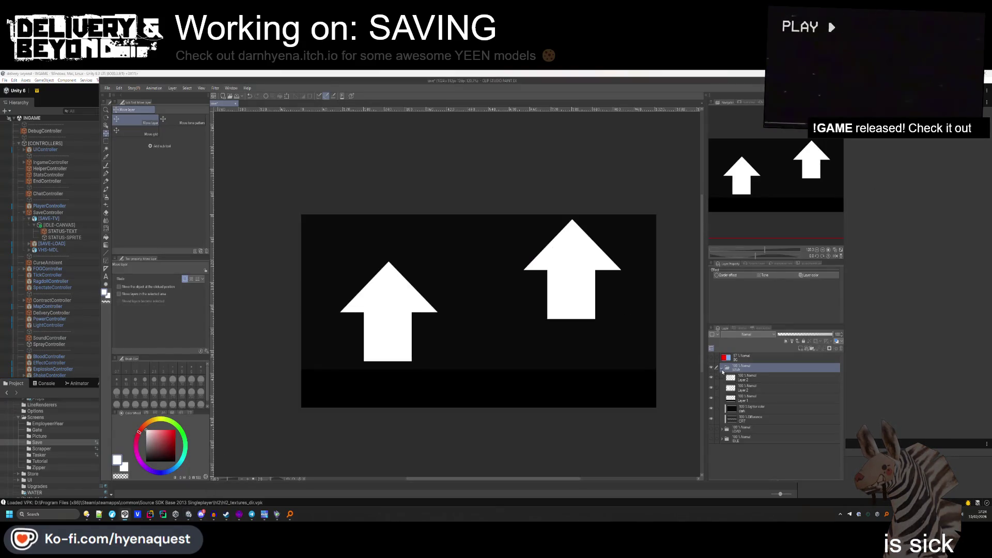
pyautogui.click(711, 409)
pyautogui.click(711, 409)
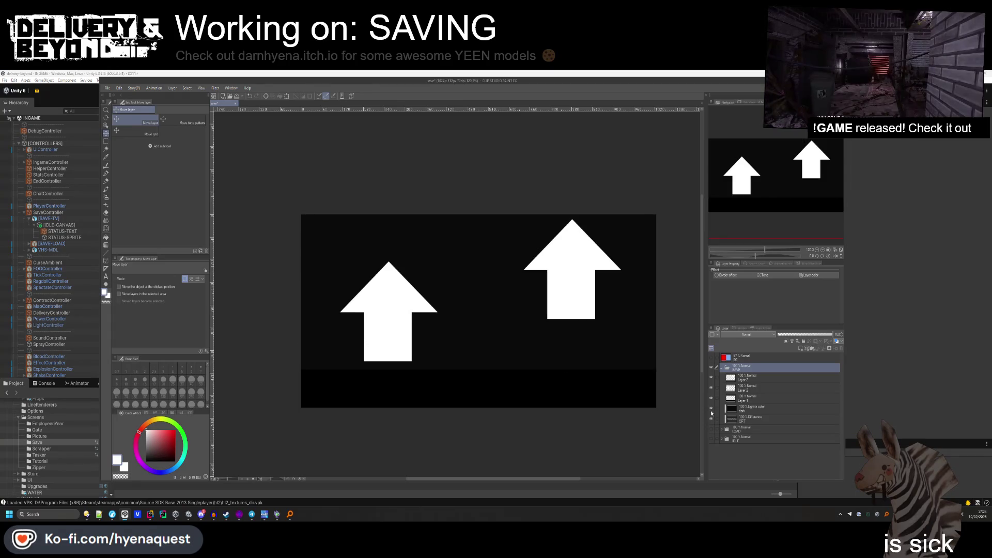
pyautogui.click(723, 369)
pyautogui.moveTo(746, 358)
pyautogui.mouseDown()
pyautogui.moveTo(750, 411)
pyautogui.moveTo(735, 394)
pyautogui.mouseUp()
pyautogui.click(712, 360)
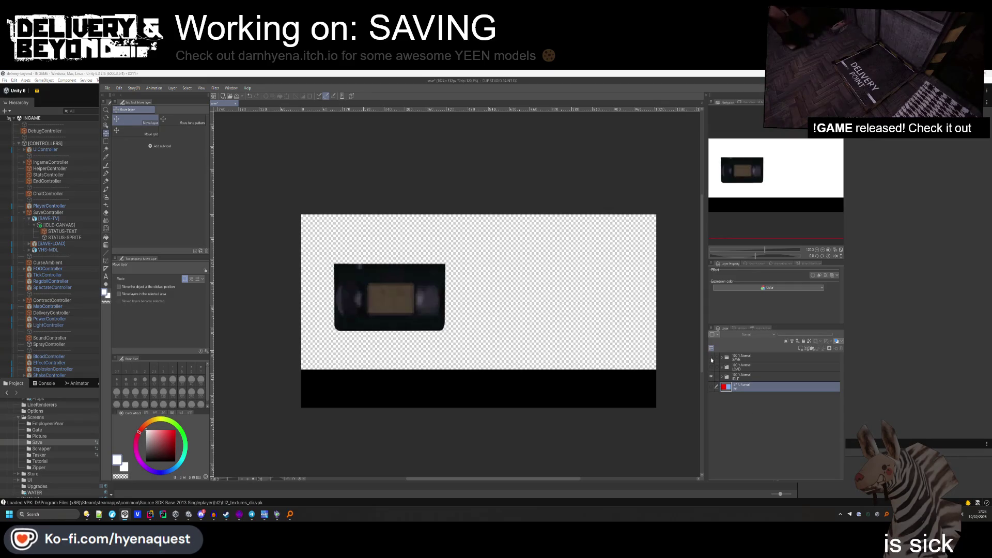
# Hide the IDLE folder's VHS image and show the LOAD folder's white arrows.
pyautogui.click(722, 378)
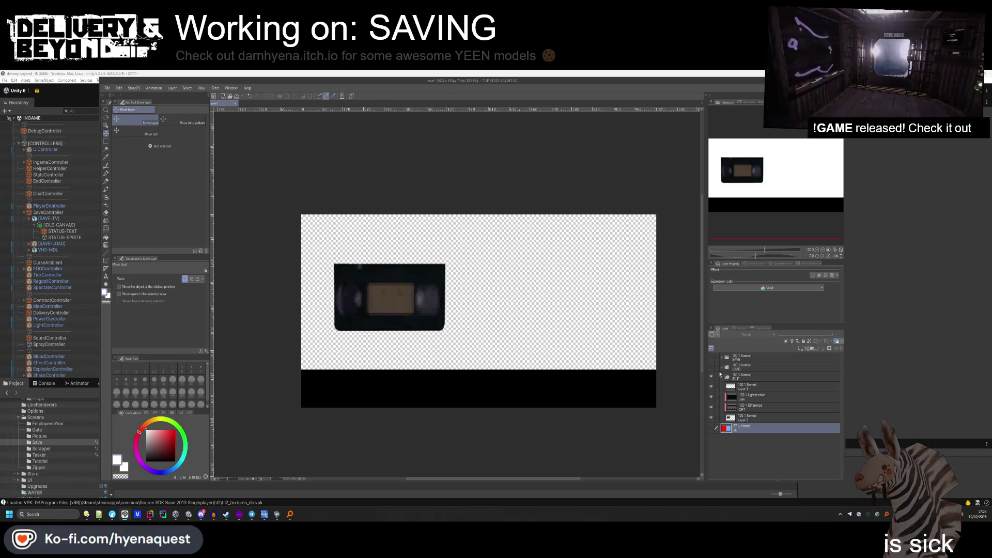
pyautogui.click(721, 367)
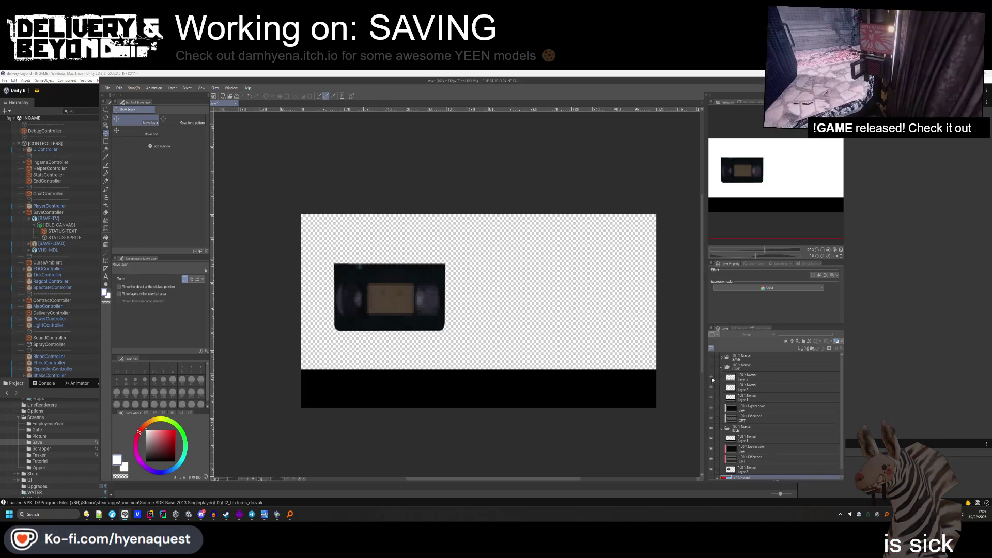
pyautogui.click(739, 378)
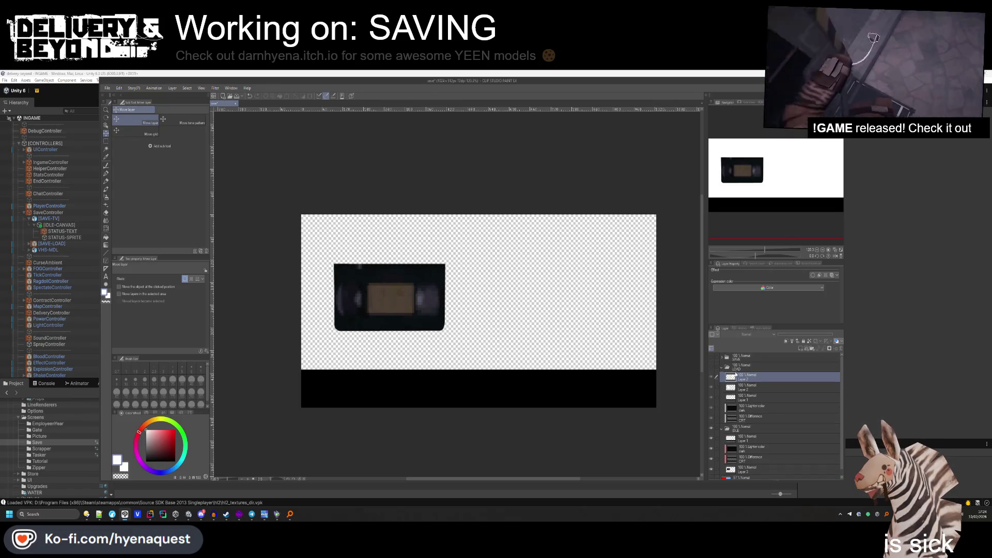
pyautogui.click(744, 367)
pyautogui.scroll(-1, 737, 423)
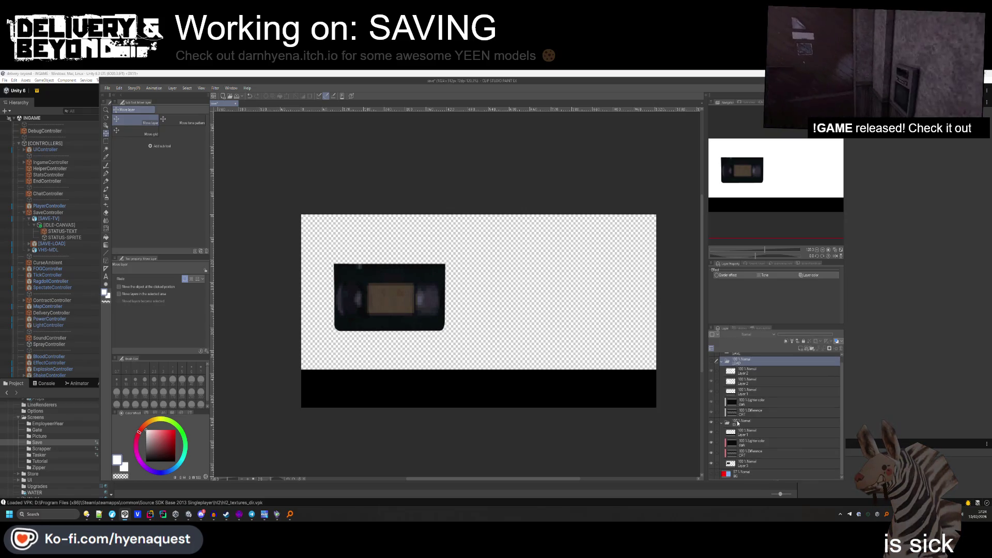
pyautogui.scroll(1, 724, 376)
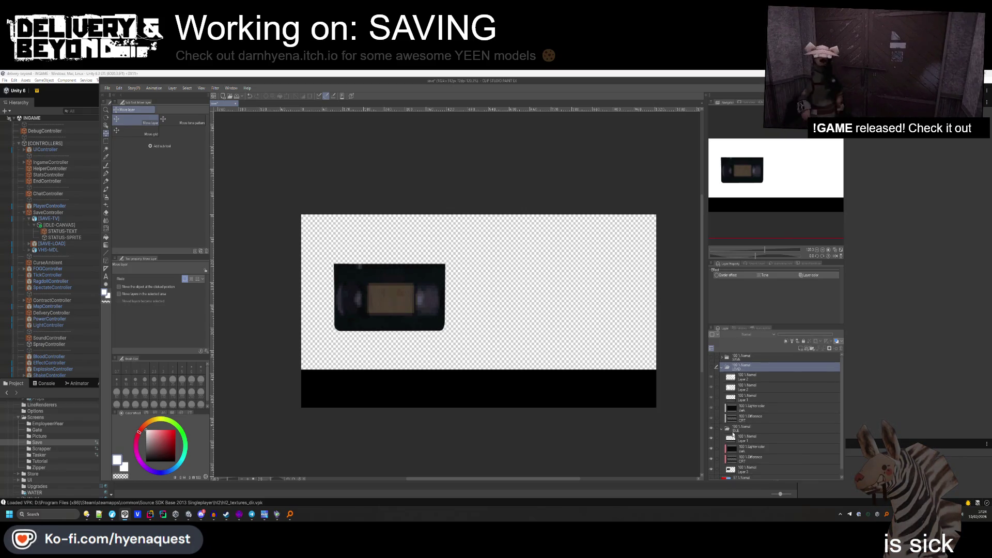
pyautogui.click(733, 430)
pyautogui.scroll(1, 744, 336)
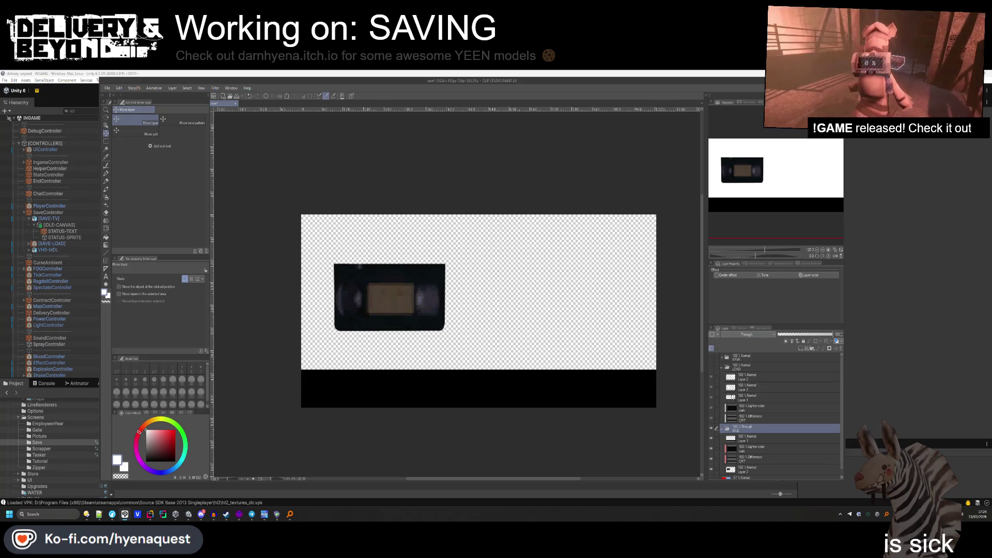
pyautogui.click(712, 428)
pyautogui.click(734, 368)
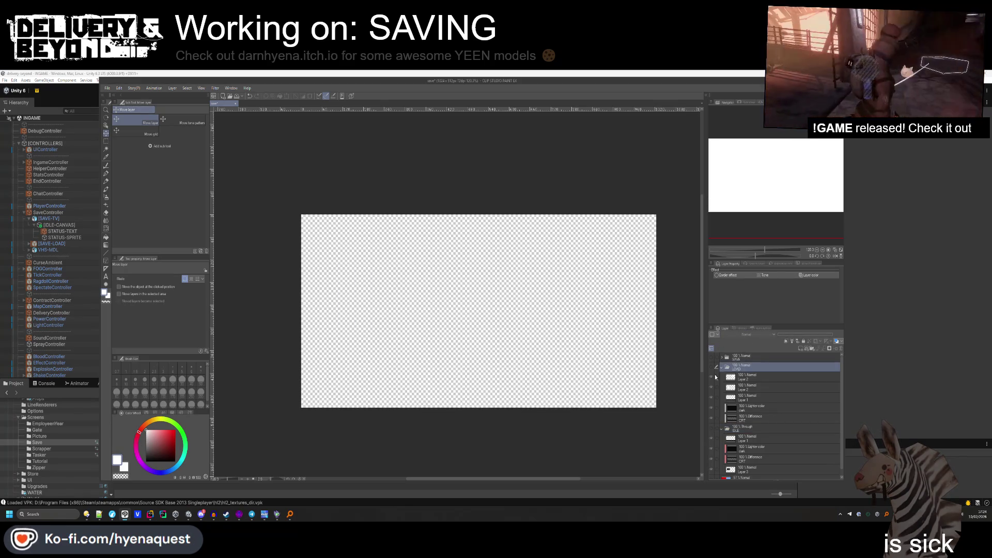
pyautogui.click(712, 367)
# Toggle the Layer 2 arrows' visibility and inspect the IDLE folder's Lighter color and CRT Difference layers.
pyautogui.scroll(1, 741, 336)
pyautogui.click(754, 377)
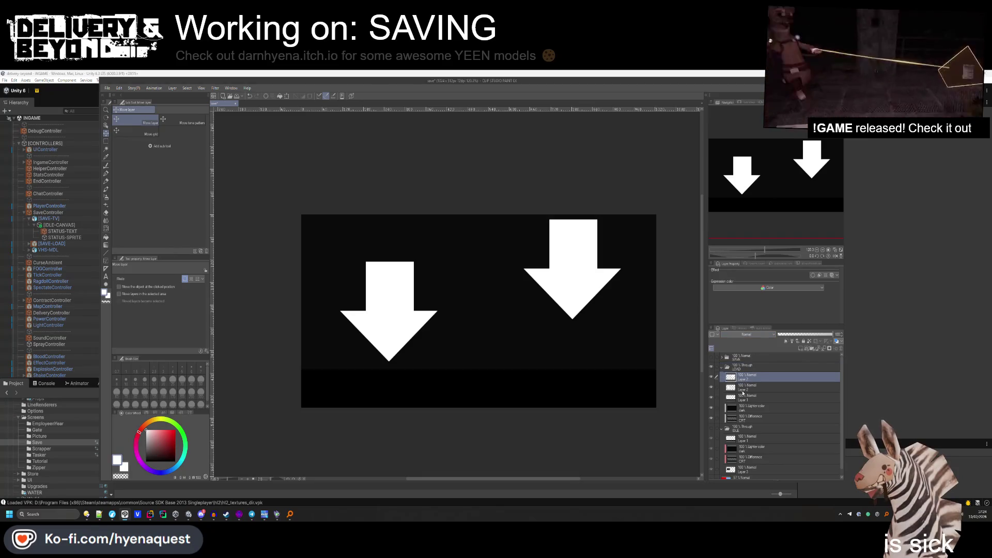
pyautogui.moveTo(711, 377); pyautogui.dragTo(714, 392)
pyautogui.click(712, 387)
pyautogui.click(712, 377)
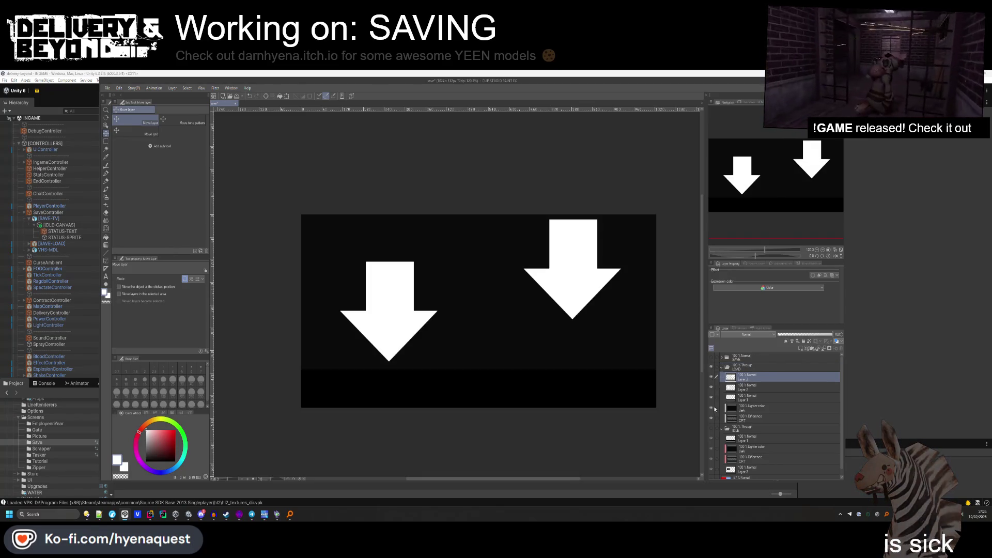
pyautogui.click(711, 408)
pyautogui.click(711, 409)
pyautogui.click(754, 417)
pyautogui.click(755, 409)
pyautogui.click(755, 449)
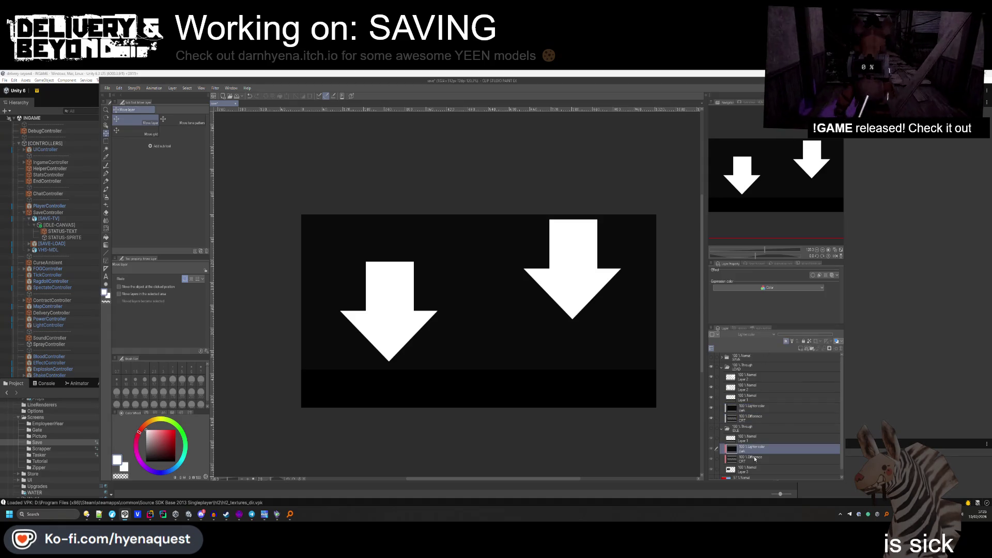
pyautogui.click(758, 460)
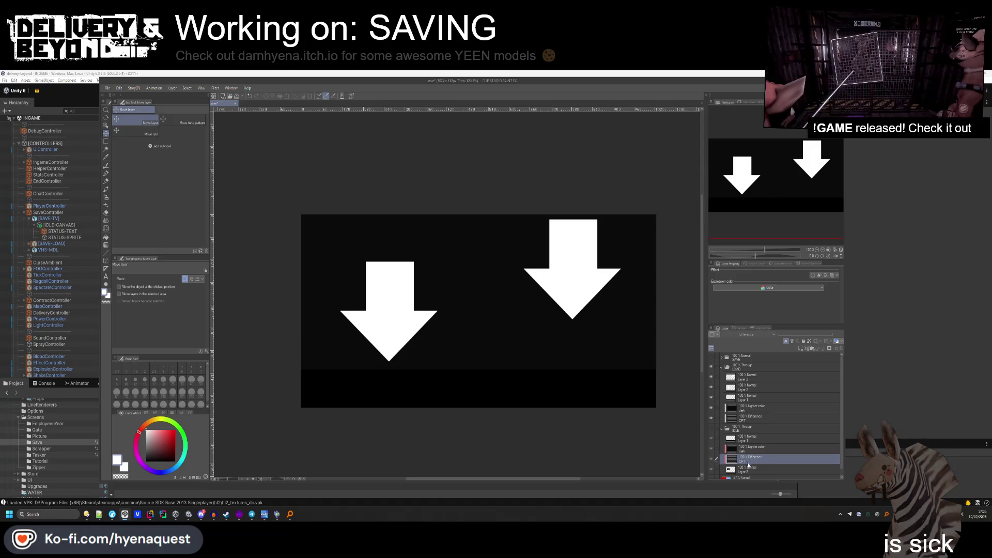
# Select the top Layer 2 in LOAD and drag its right arrow onto the left arrow.
pyautogui.click(749, 377)
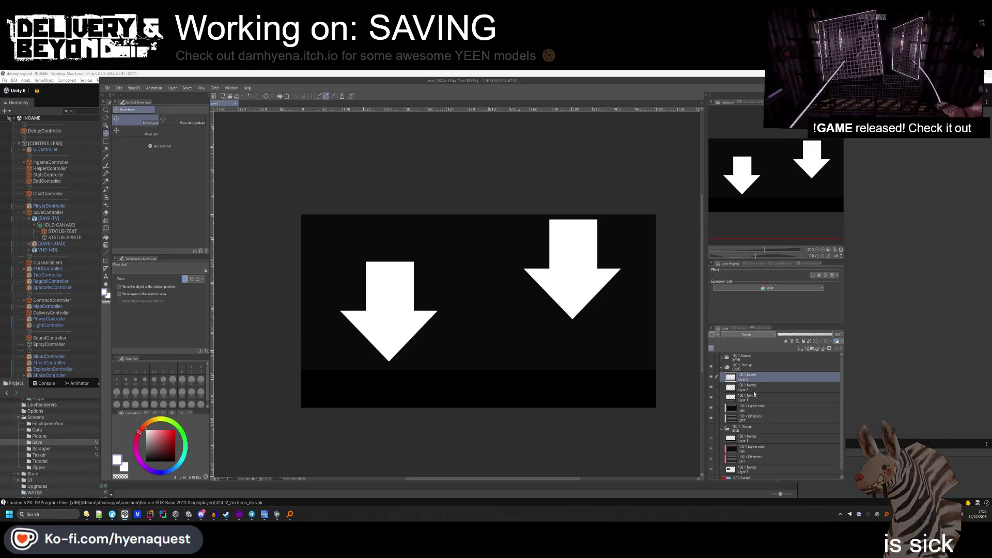
pyautogui.keyDown('ctrl'); pyautogui.click(753, 389); pyautogui.keyUp('ctrl')
pyautogui.keyDown('ctrl'); pyautogui.click(746, 389); pyautogui.keyUp('ctrl')
pyautogui.moveTo(521, 300); pyautogui.dragTo(340, 300)
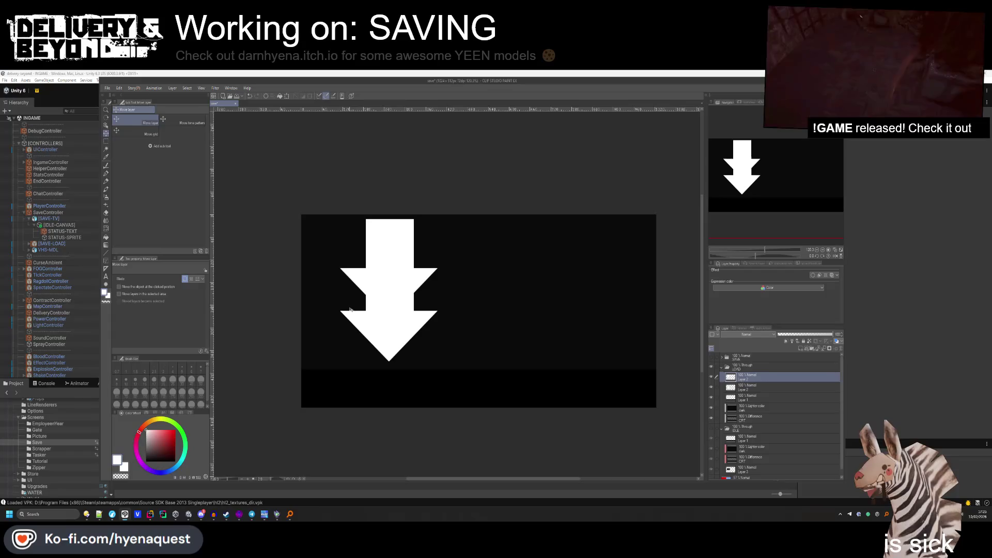
pyautogui.scroll(-1, 712, 465)
# Show the red-and-blue BG layer, collapse IDLE, and select BG with the Auto Select tool (W).
pyautogui.click(712, 474)
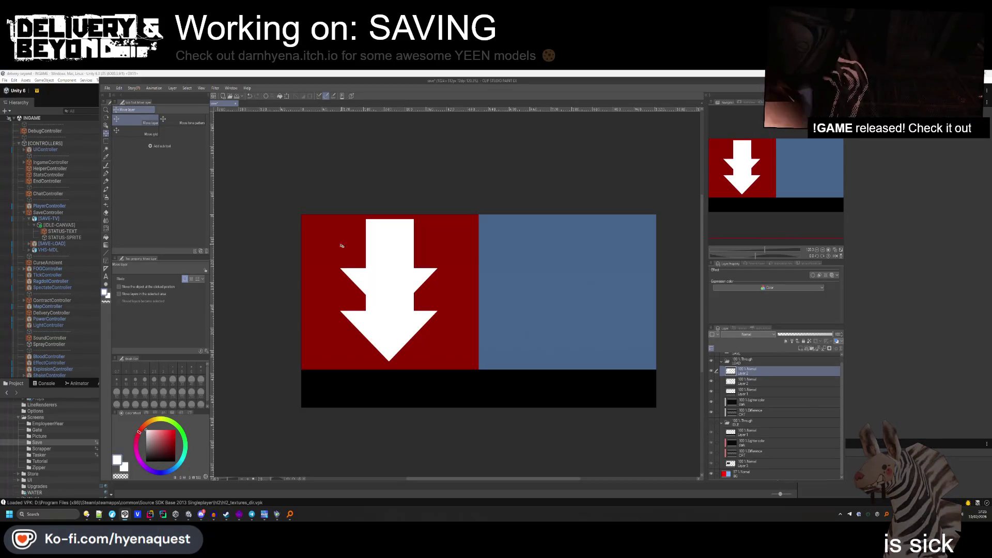
pyautogui.scroll(3, 367, 268)
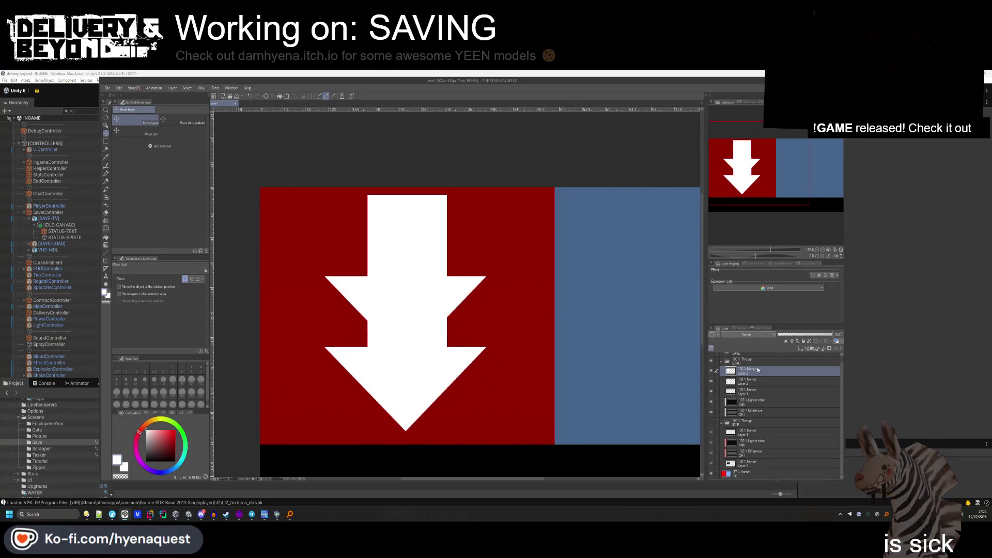
pyautogui.click(720, 424)
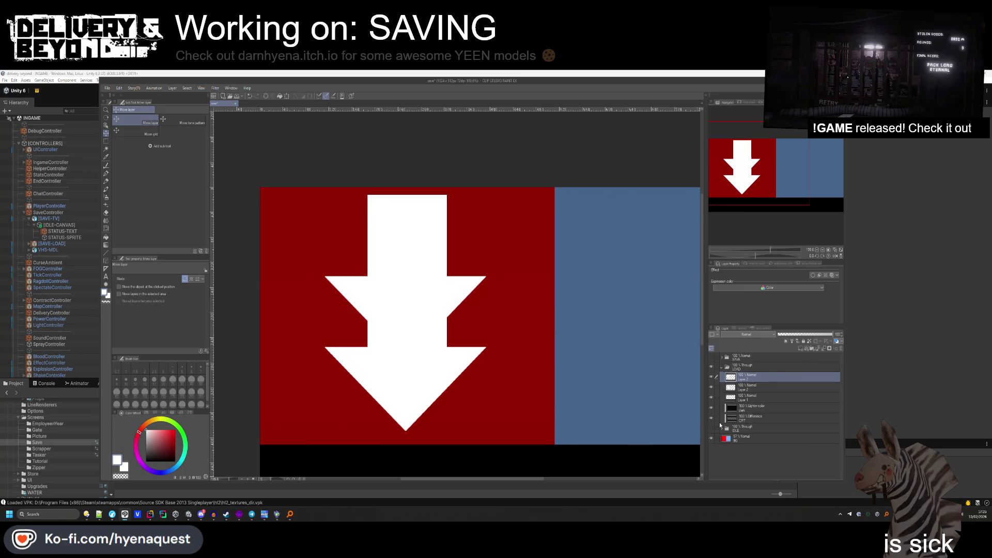
pyautogui.click(737, 438)
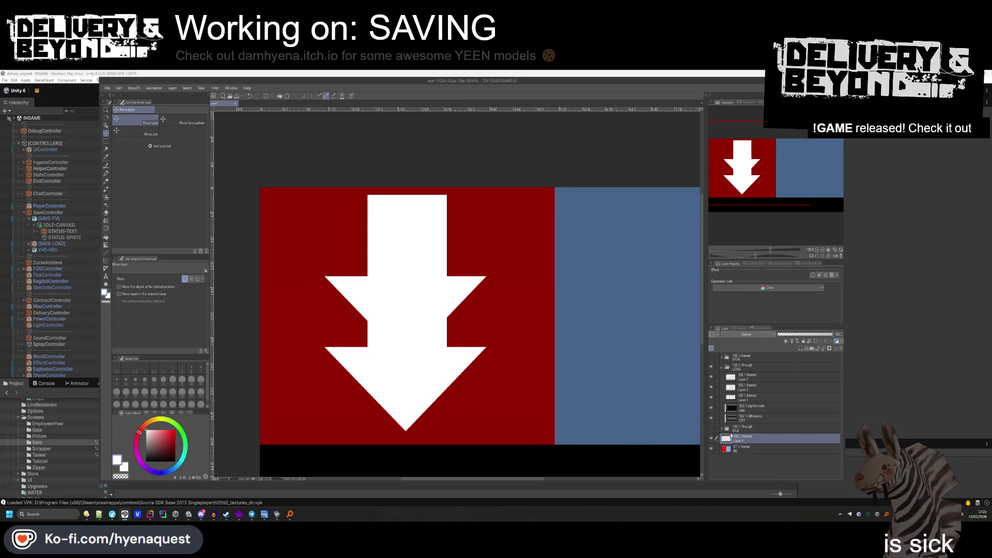
pyautogui.press('w')
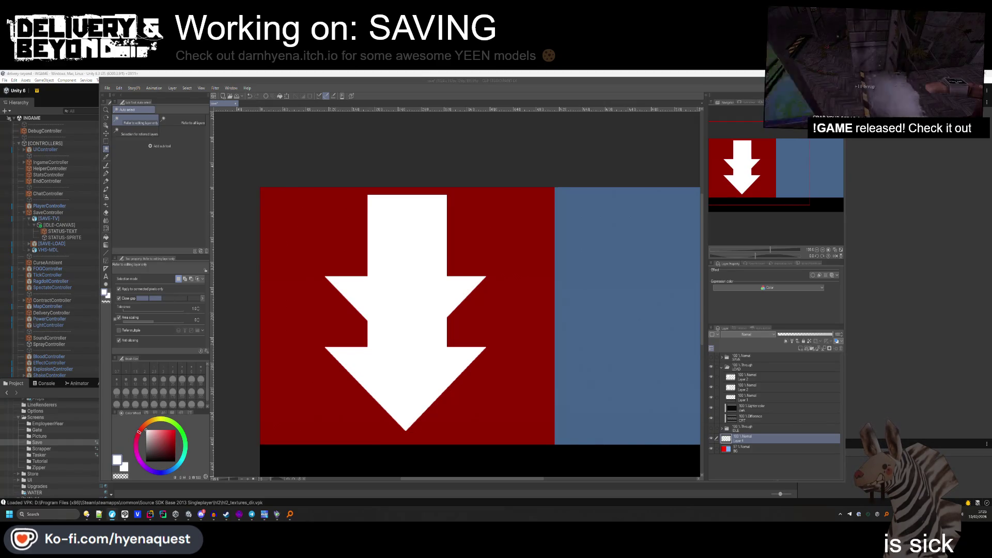
# Fill a thin rectangular strip along the red panel's top edge with green.
pyautogui.click(138, 181)
pyautogui.press('m')
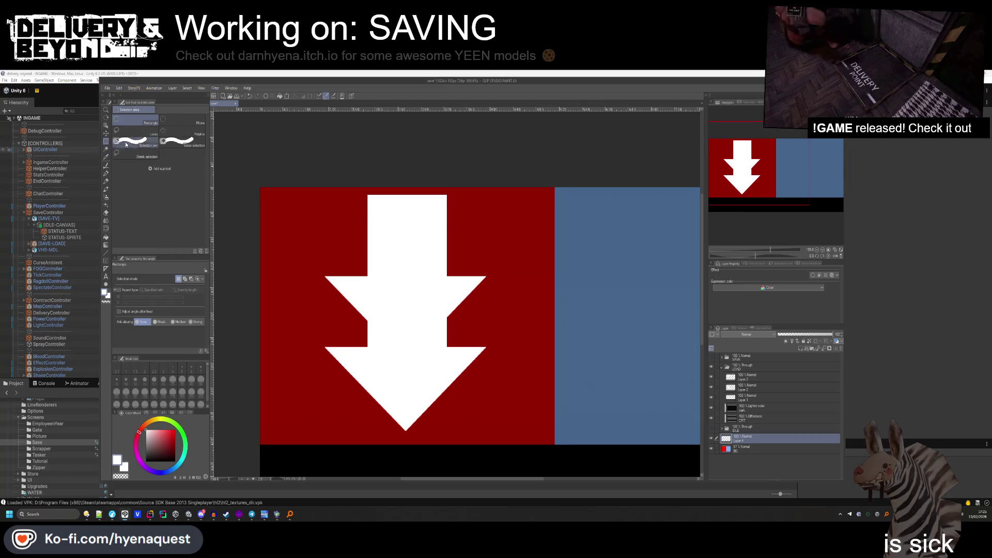
pyautogui.scroll(2, 465, 331)
pyautogui.moveTo(371, 209); pyautogui.dragTo(399, 205)
pyautogui.scroll(3, 399, 205)
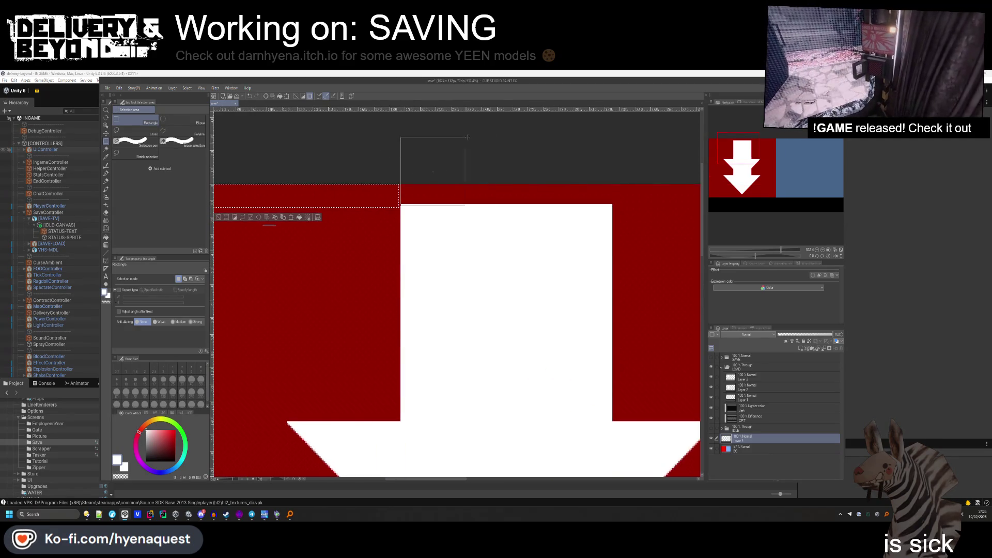
pyautogui.hscroll(-5, 328, 215)
pyautogui.scroll(4, 606, 226)
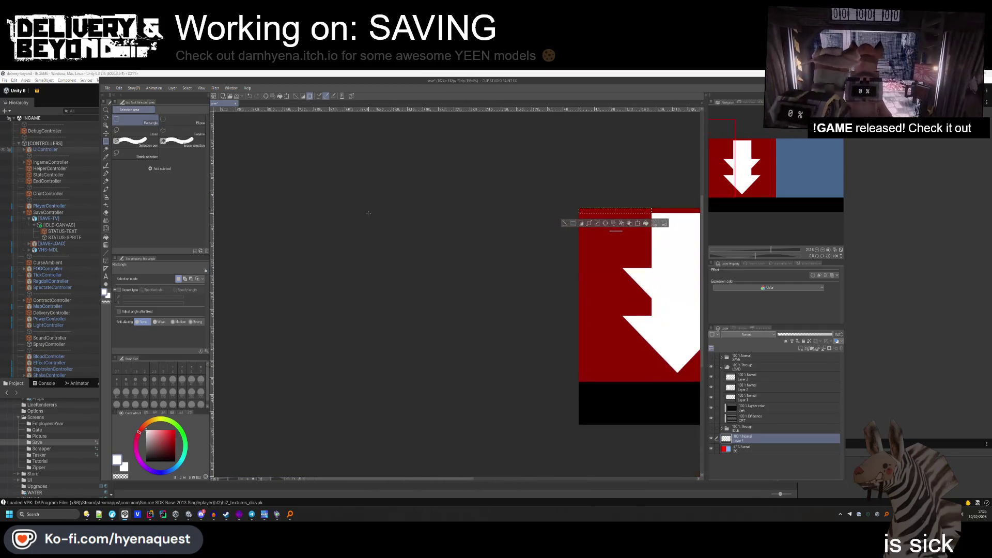
pyautogui.scroll(-3, 606, 226)
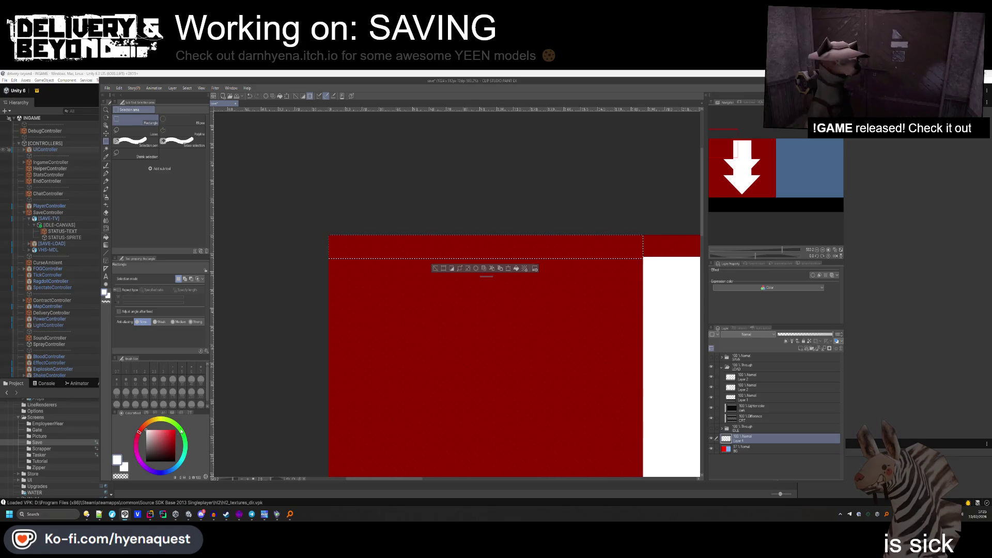
pyautogui.click(177, 429)
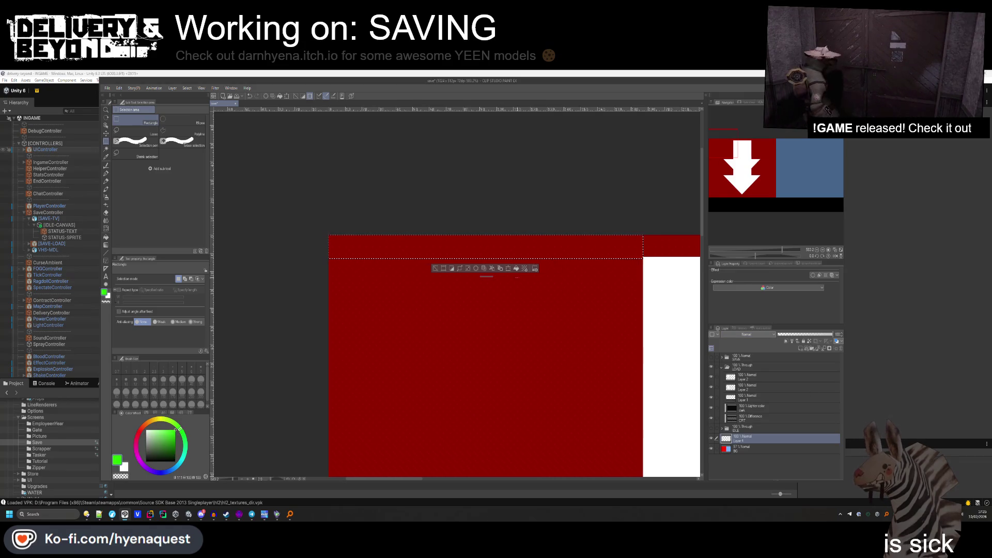
pyautogui.click(516, 269)
pyautogui.press('k')
# Copy the green bar to the right side of the arrow using Move Layer.
pyautogui.hotkey('ctrl', 'd')
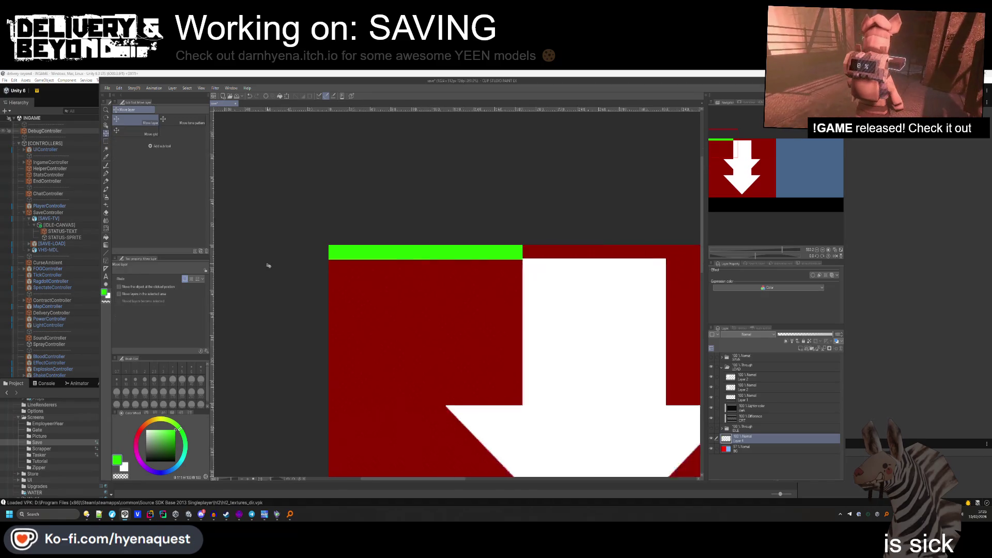
pyautogui.scroll(-3, 310, 268)
pyautogui.moveTo(355, 272); pyautogui.dragTo(600, 290)
pyautogui.scroll(-2, 600, 289)
pyautogui.scroll(2, 632, 254)
pyautogui.scroll(2, 381, 282)
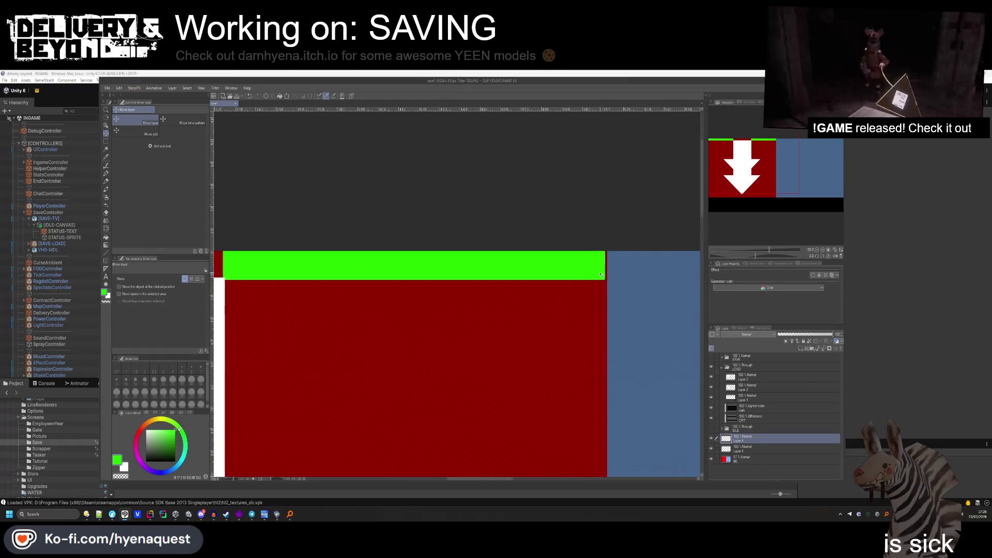
pyautogui.scroll(2, 381, 282)
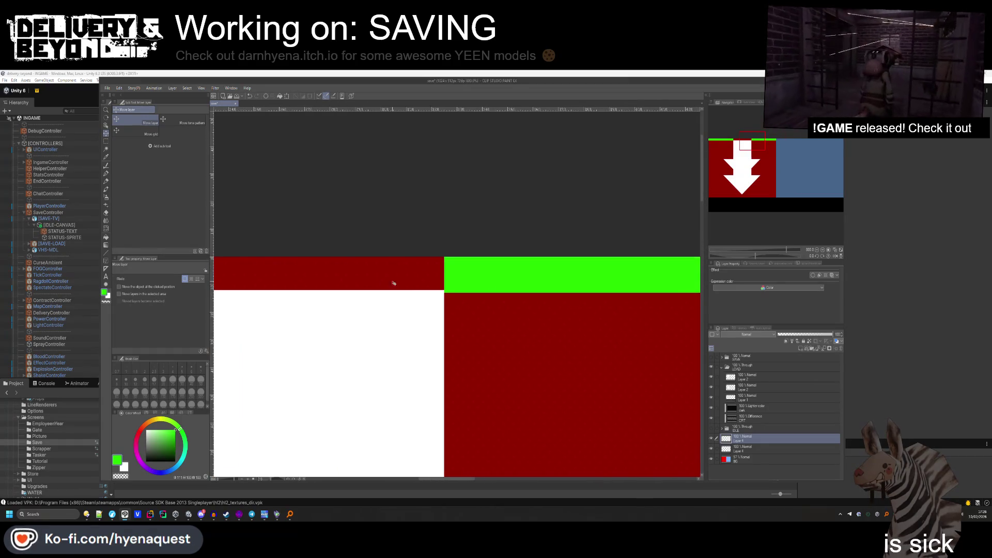
pyautogui.scroll(-2, 392, 284)
pyautogui.scroll(2, 392, 292)
pyautogui.scroll(-5, 392, 293)
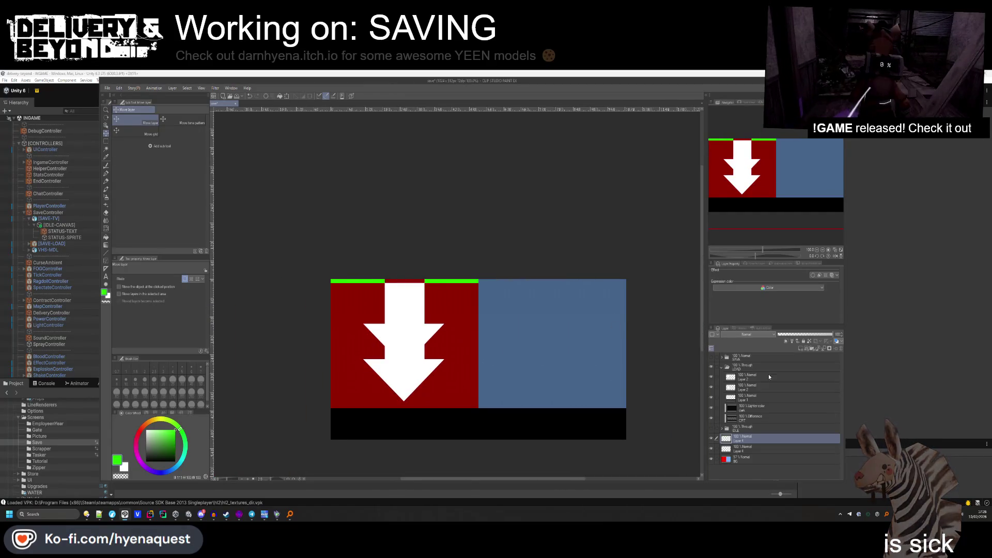
pyautogui.rightClick(746, 446)
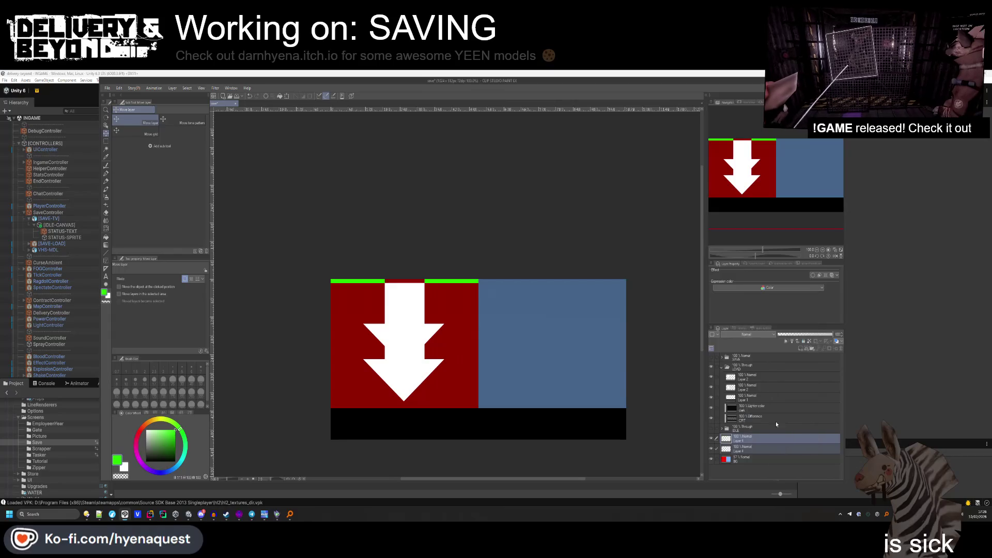
# Delete the extra Layer 4 and place a green bar copy across the blue area's top.
pyautogui.click(770, 421)
pyautogui.moveTo(372, 306); pyautogui.dragTo(514, 320)
pyautogui.scroll(8, 627, 263)
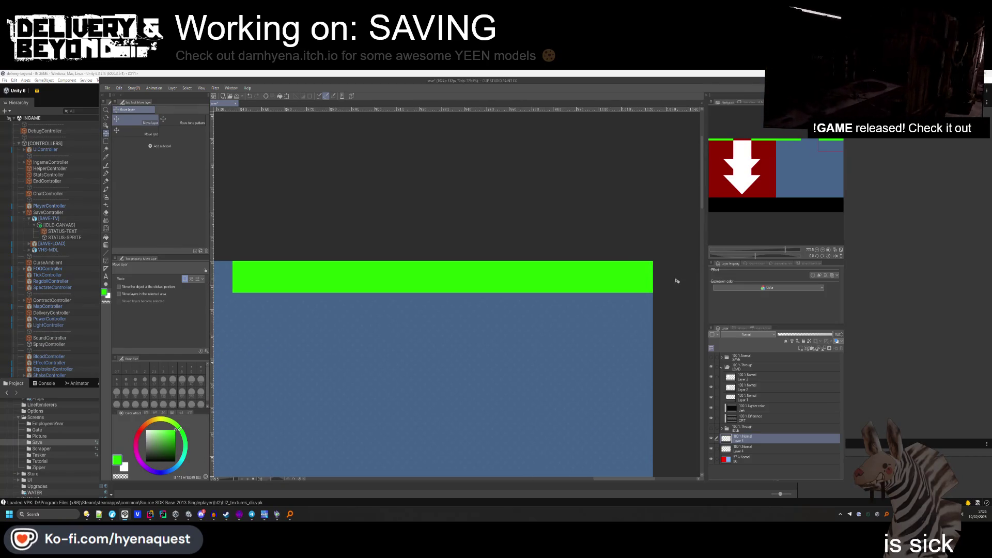
pyautogui.scroll(-5, 667, 279)
pyautogui.scroll(2, 407, 292)
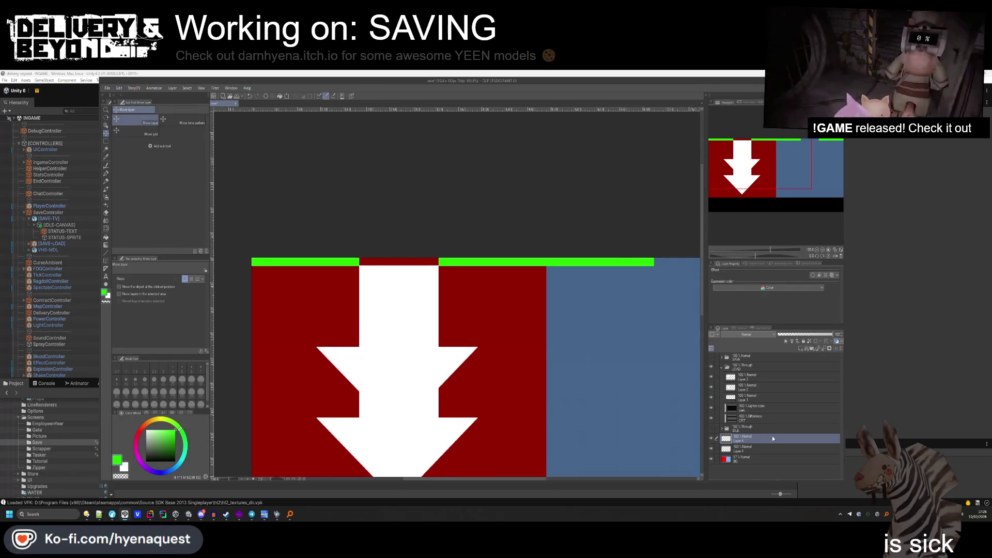
# Move the Layer 2 white arrow down onto the blue area and save the document.
pyautogui.click(757, 388)
pyautogui.moveTo(444, 362)
pyautogui.mouseDown()
pyautogui.moveTo(694, 404)
pyautogui.moveTo(660, 420)
pyautogui.moveTo(620, 420)
pyautogui.moveTo(629, 341)
pyautogui.moveTo(626, 349)
pyautogui.mouseUp()
pyautogui.moveTo(634, 299)
pyautogui.mouseDown()
pyautogui.moveTo(636, 413)
pyautogui.moveTo(620, 394)
pyautogui.mouseUp()
pyautogui.scroll(-3, 636, 412)
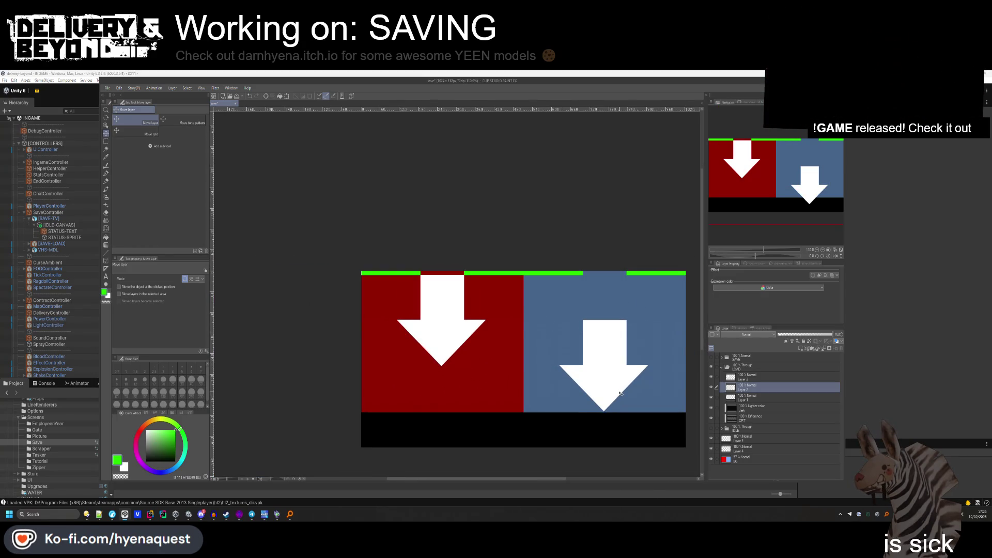
pyautogui.hotkey('ctrl', 's')
# Collapse the LOAD folder and compare SAVE and LOAD artwork, leaving SAVE visible and expanded.
pyautogui.click(744, 367)
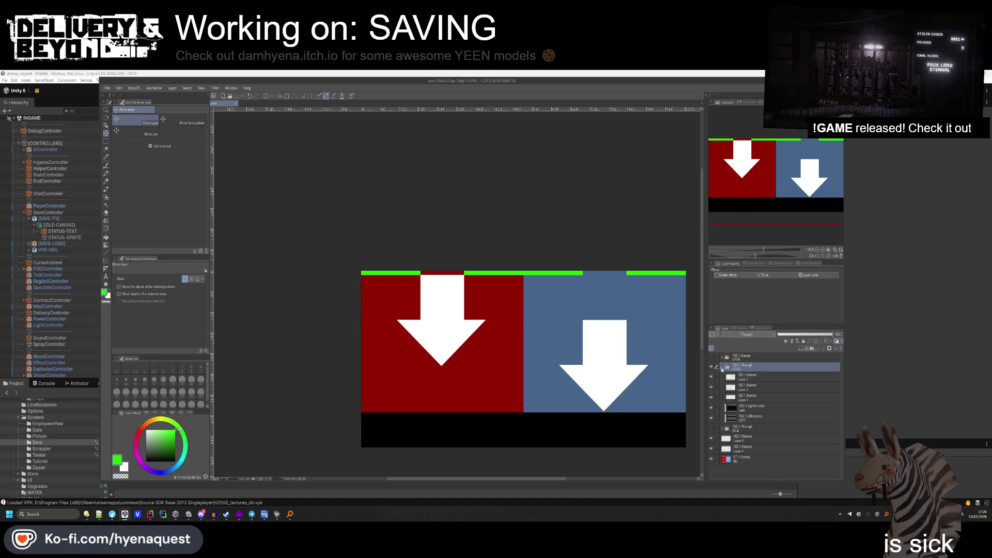
pyautogui.click(722, 367)
pyautogui.click(712, 367)
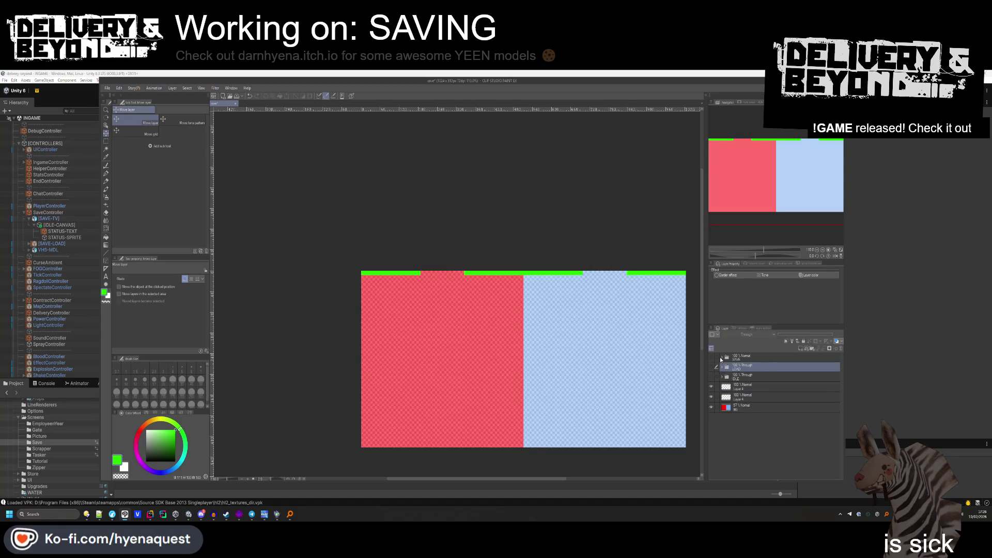
pyautogui.click(712, 356)
pyautogui.click(722, 357)
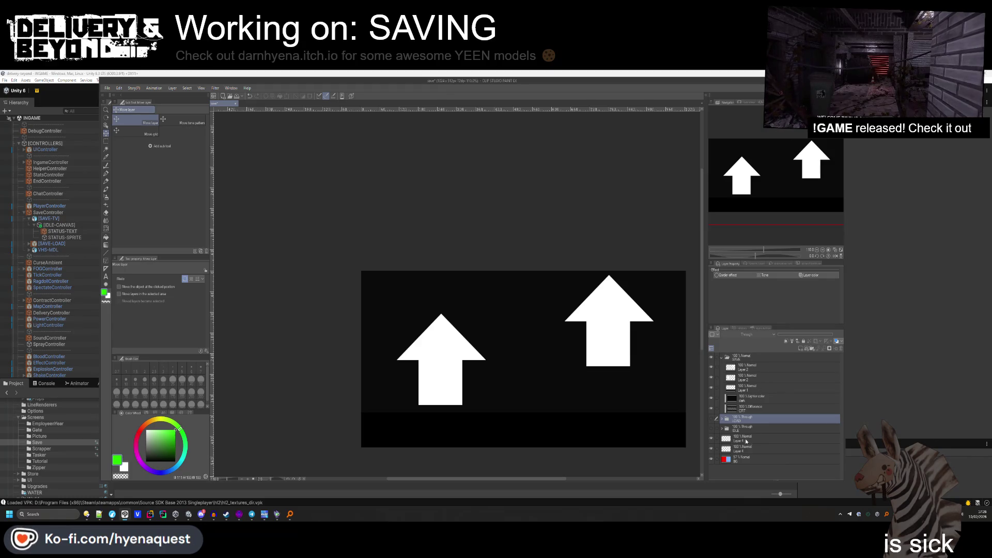
pyautogui.click(711, 419)
pyautogui.click(711, 356)
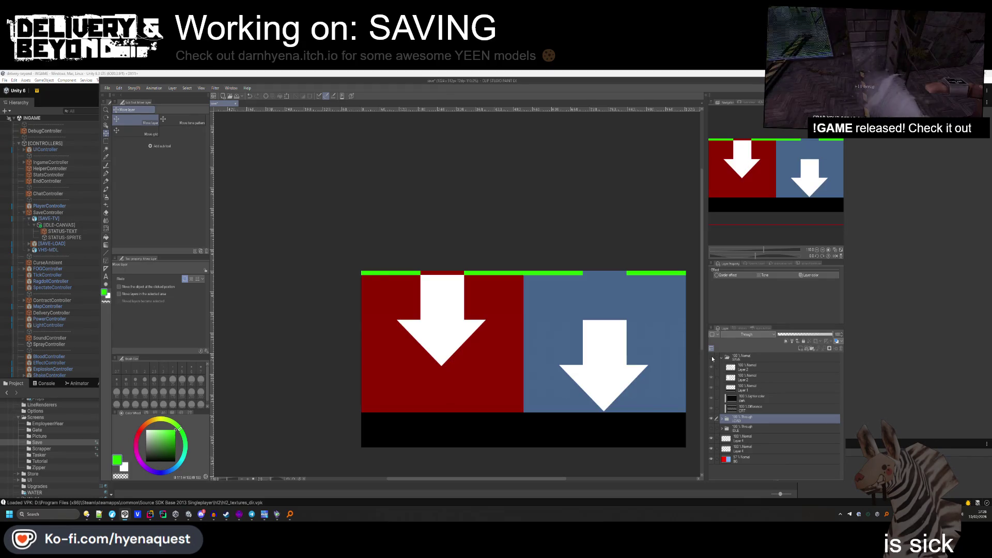
pyautogui.click(712, 357)
pyautogui.click(712, 419)
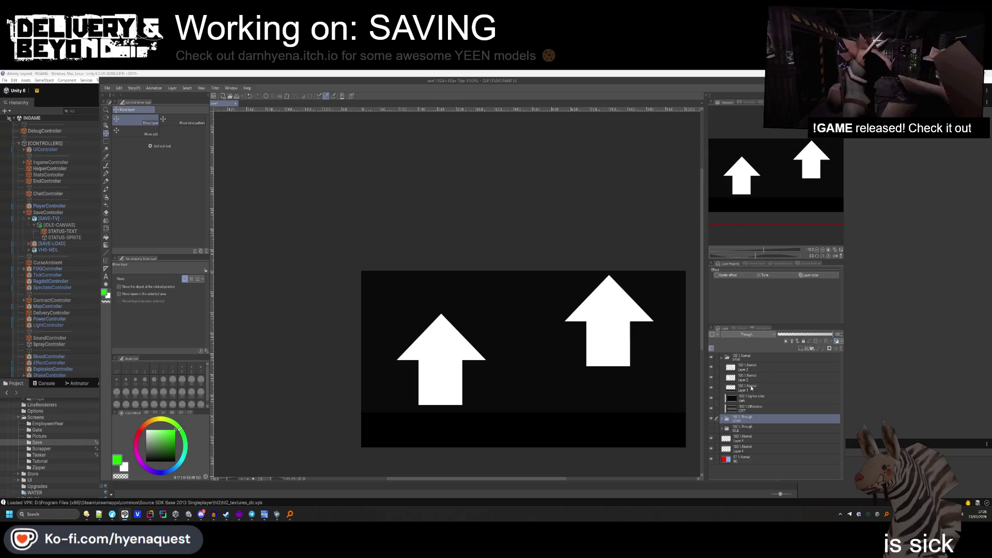
# Move both SAVE Layer 2 arrows beneath CRT, hide the background and LOAD, and collapse SAVE.
pyautogui.click(747, 367)
pyautogui.keyDown('shift'); pyautogui.click(747, 377); pyautogui.keyUp('shift')
pyautogui.moveTo(746, 377); pyautogui.dragTo(752, 414)
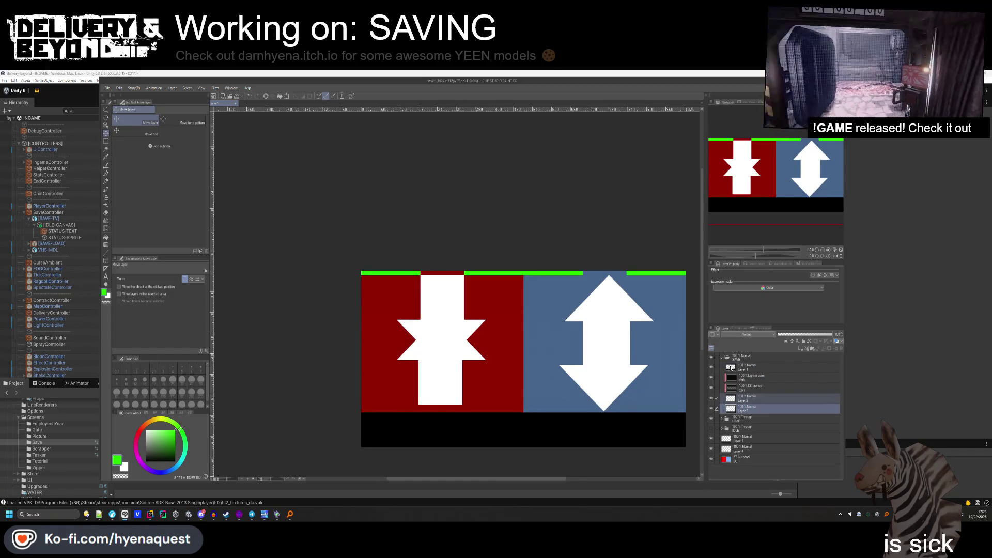
pyautogui.click(735, 397)
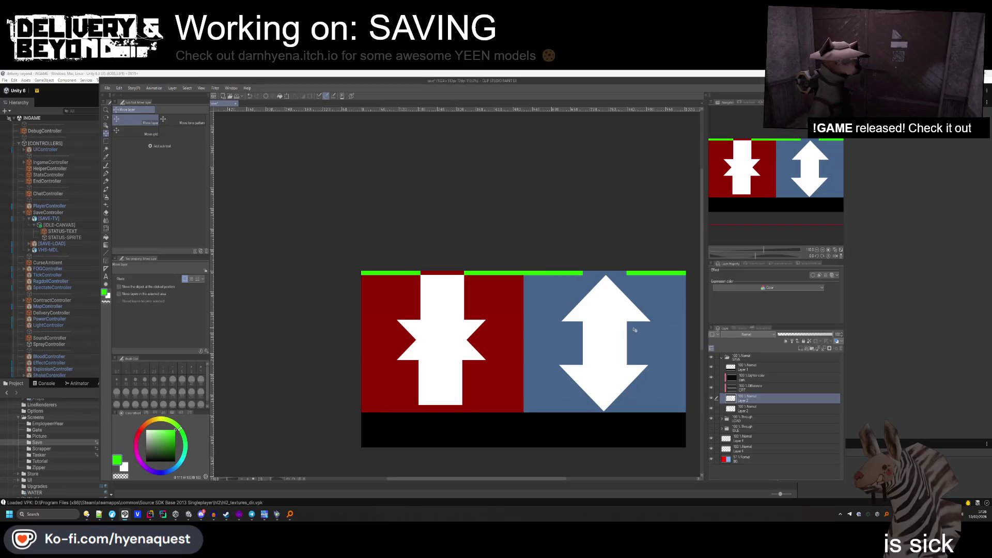
pyautogui.click(767, 408)
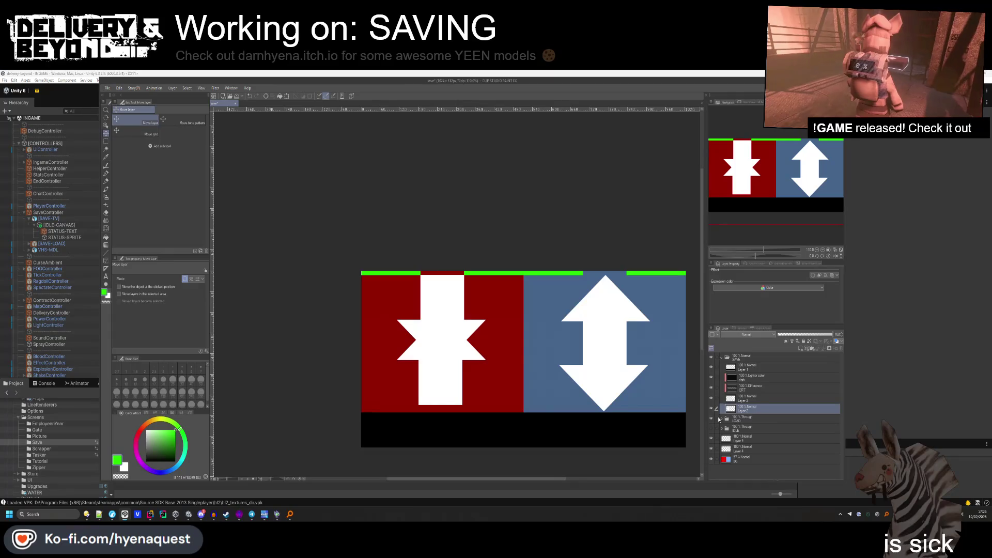
pyautogui.click(711, 460)
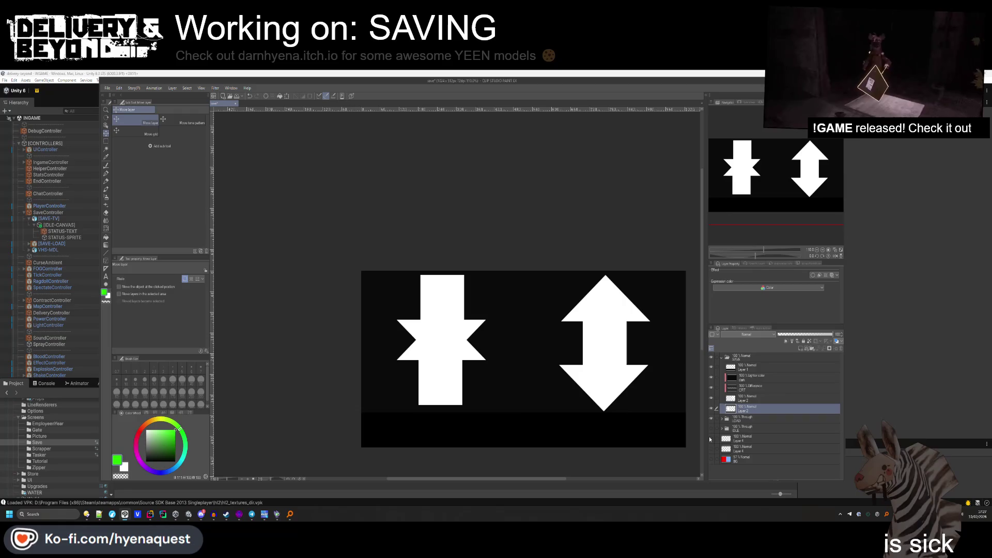
pyautogui.click(722, 357)
pyautogui.click(711, 367)
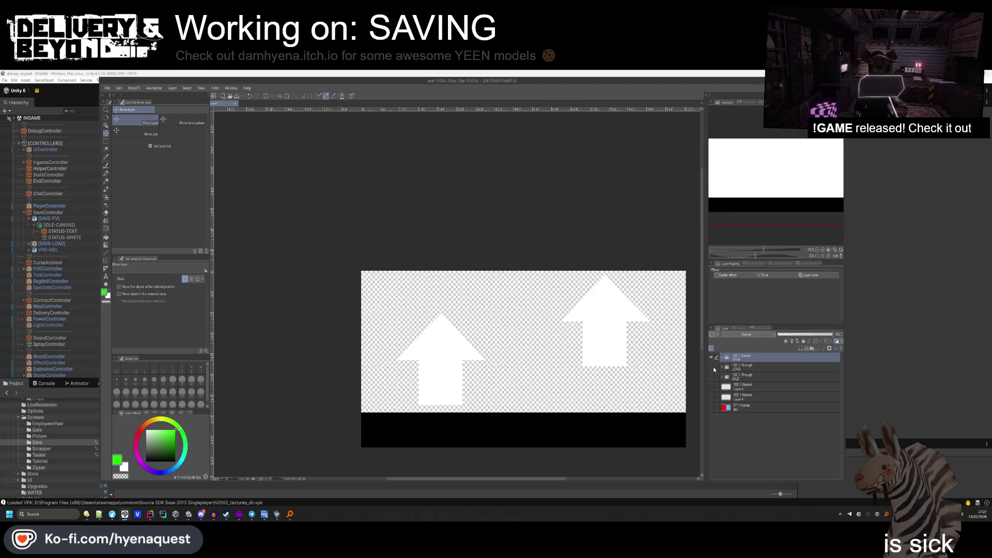
# Start a PNG export and browse to Assets/Materials/Ingame/Screens/Save in the delivery-beyond project.
pyautogui.click(107, 88)
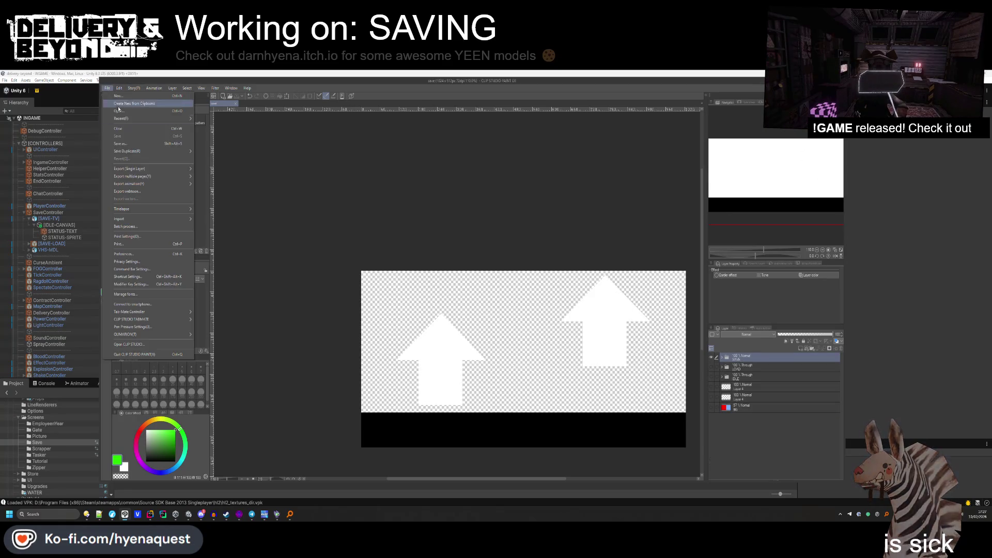
pyautogui.moveTo(137, 168)
pyautogui.click(220, 186)
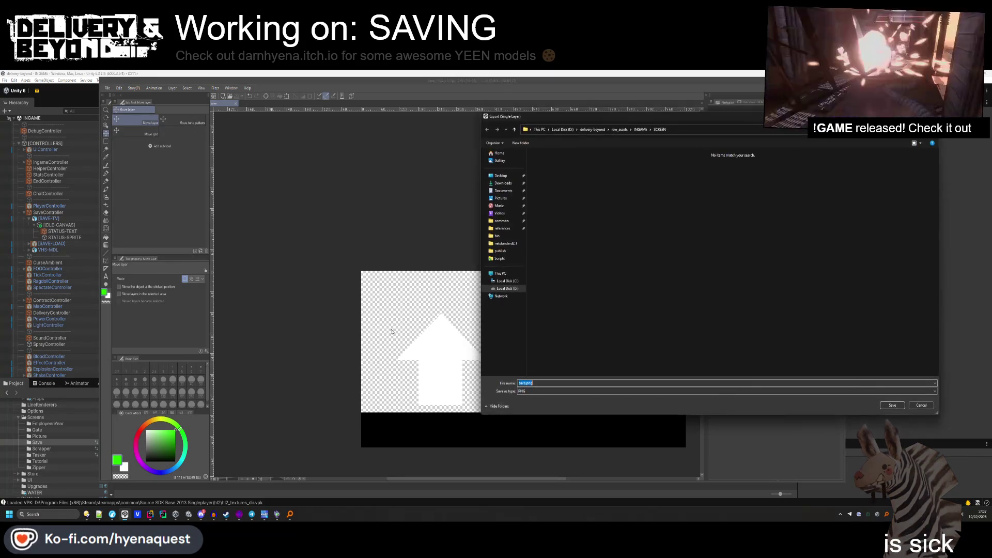
pyautogui.press('BackSpace')
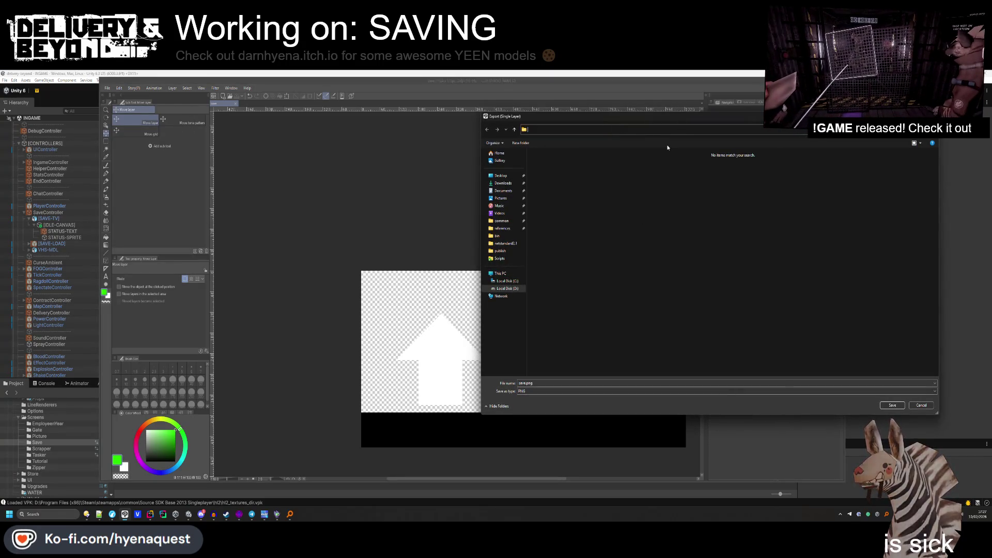
pyautogui.click(589, 130)
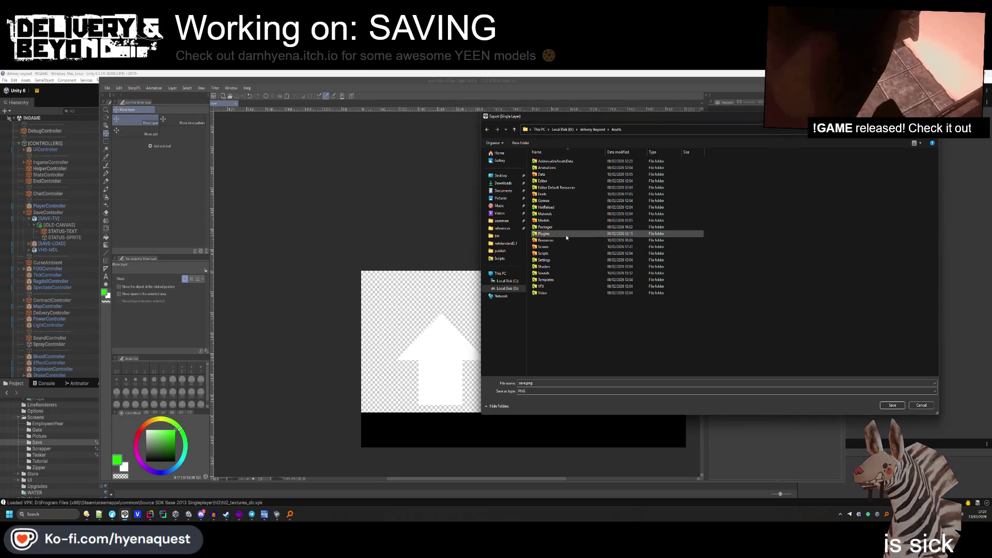
pyautogui.doubleClick(543, 187)
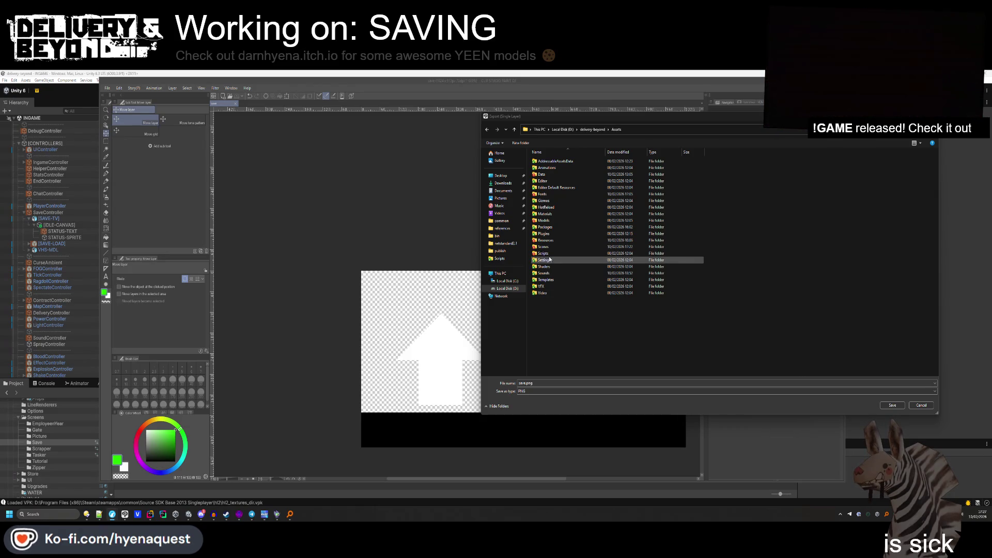
pyautogui.doubleClick(546, 214)
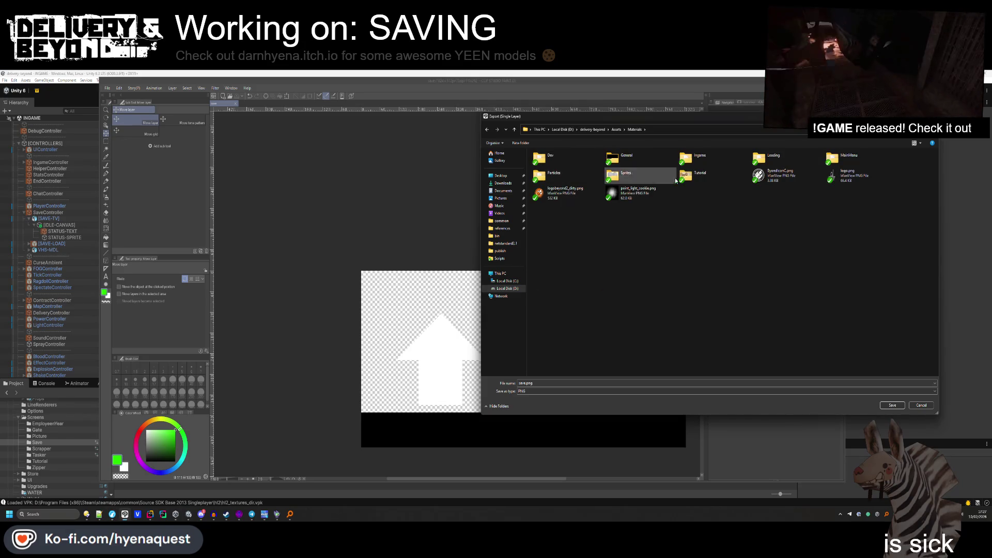
pyautogui.doubleClick(626, 158)
pyautogui.hotkey('alt', 'Left')
pyautogui.doubleClick(694, 158)
pyautogui.click(638, 176)
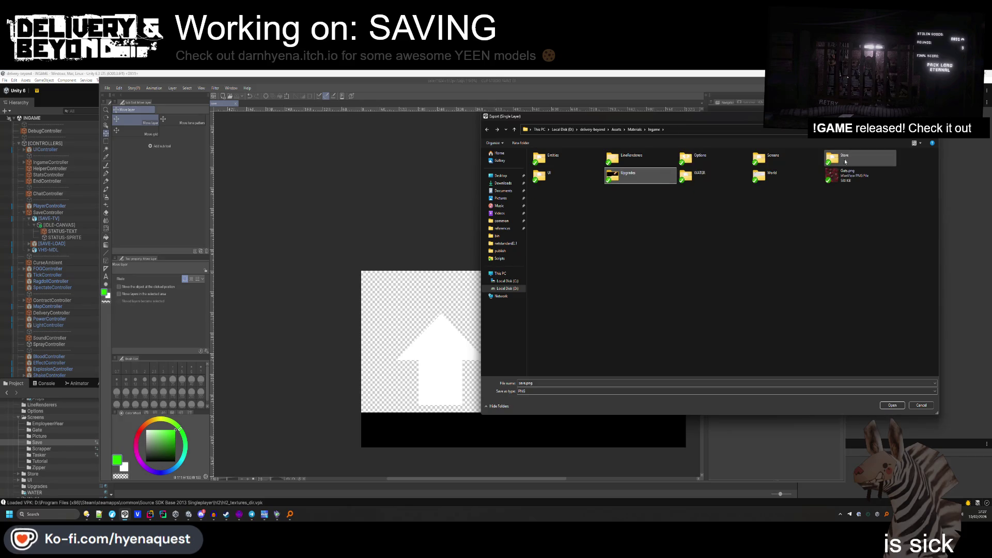
pyautogui.doubleClick(770, 158)
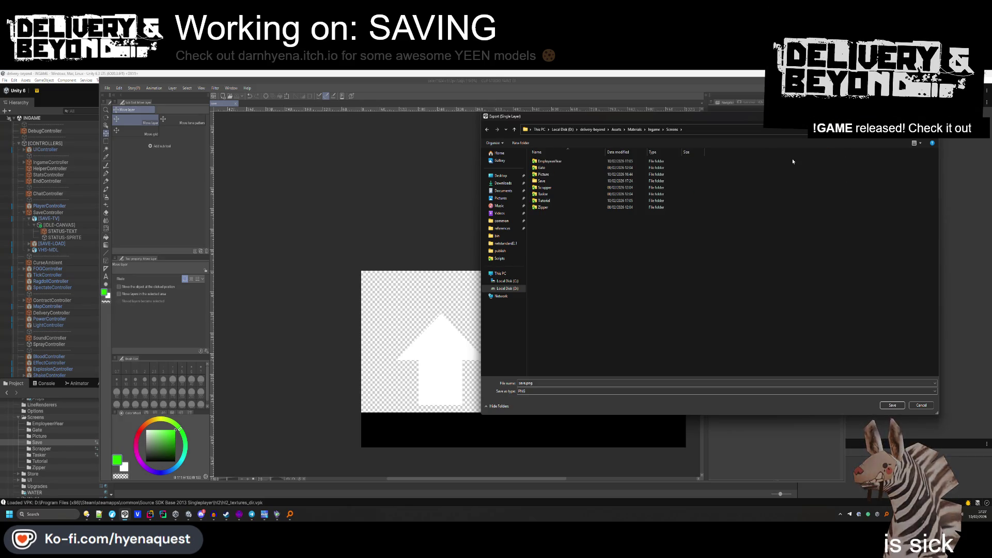
pyautogui.doubleClick(556, 181)
pyautogui.click(718, 130)
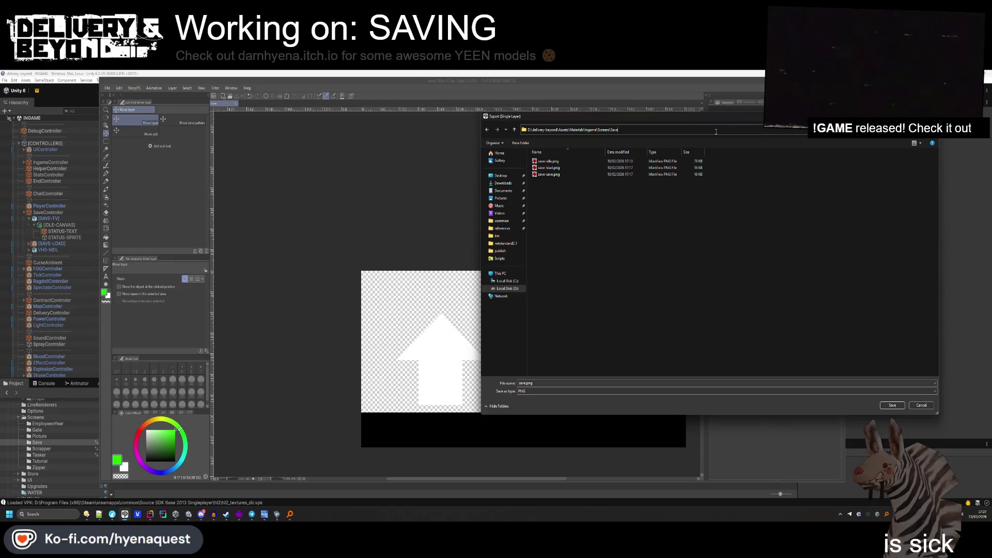
pyautogui.click(605, 276)
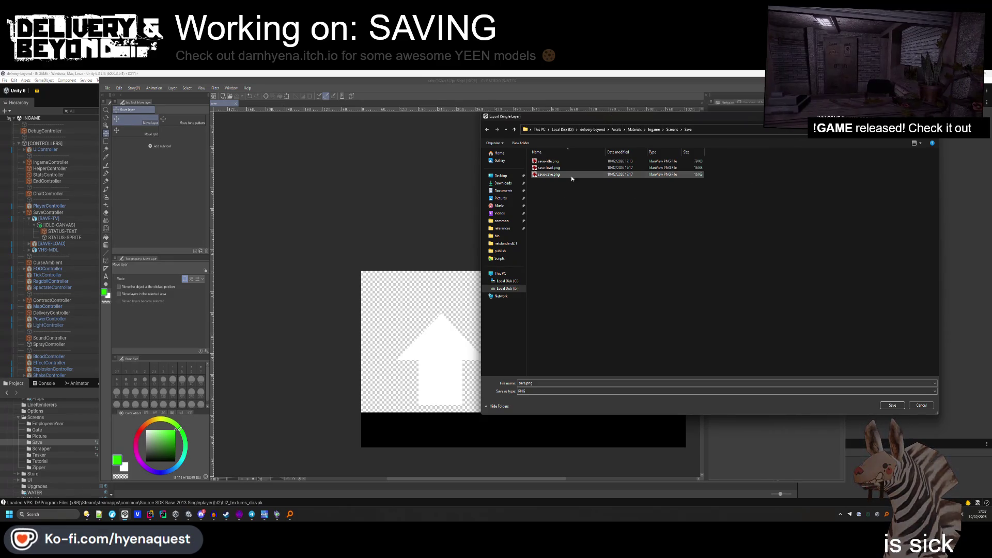
# Export the up-arrow artwork as PNG, overwriting save-save.png.
pyautogui.moveTo(607, 121)
pyautogui.mouseDown()
pyautogui.moveTo(215, 153)
pyautogui.moveTo(294, 145)
pyautogui.mouseUp()
pyautogui.click(235, 199)
pyautogui.click(580, 430)
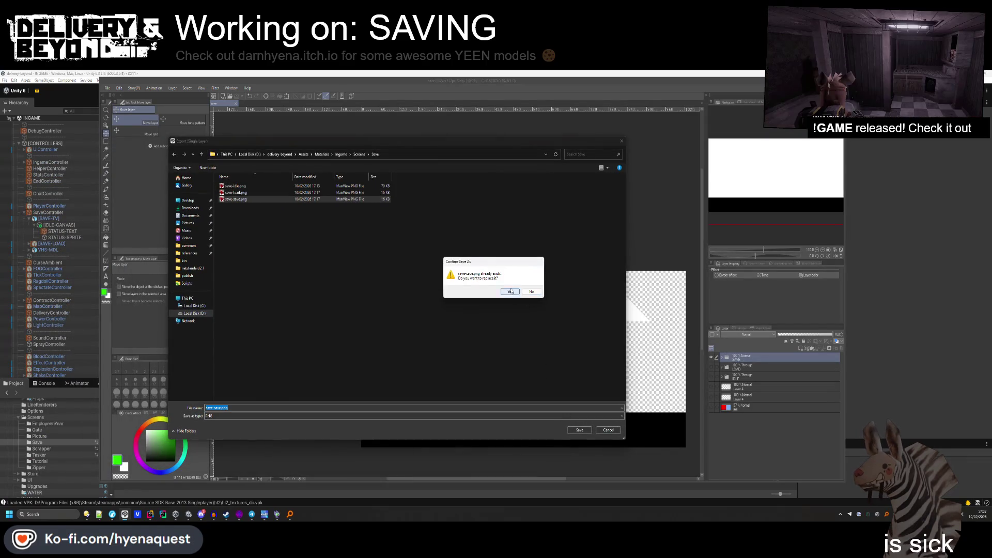
pyautogui.click(511, 291)
pyautogui.click(562, 202)
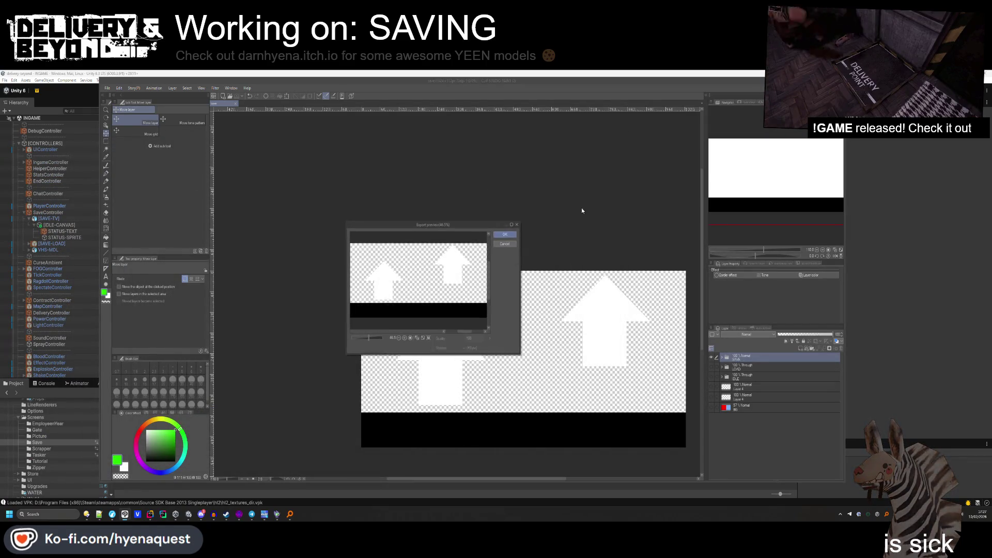
pyautogui.click(500, 234)
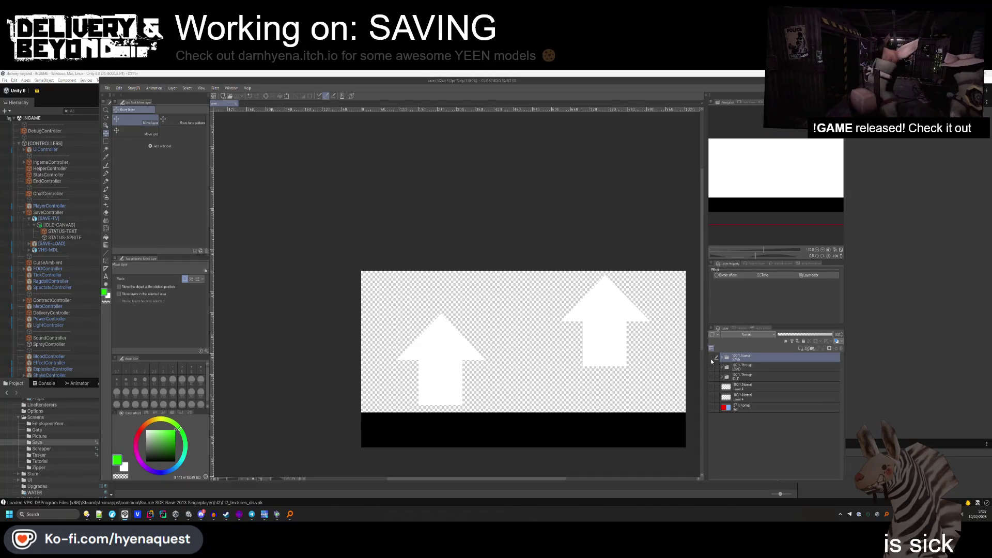
# Show the LOAD artwork and move its Layer 2 and Layer 3 arrows beneath the CRT layer.
pyautogui.click(711, 357)
pyautogui.click(711, 367)
pyautogui.click(722, 366)
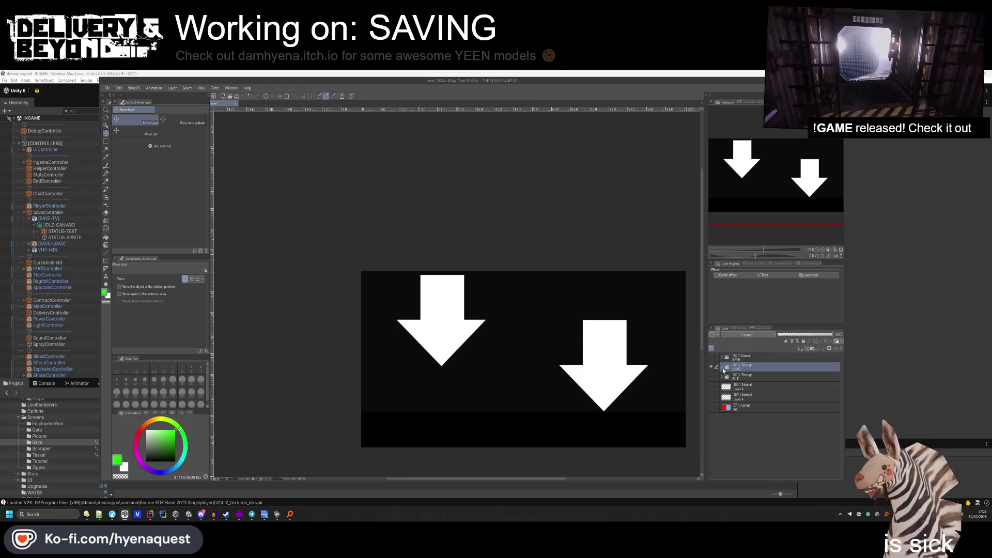
pyautogui.click(744, 377)
pyautogui.keyDown('shift'); pyautogui.click(749, 388); pyautogui.keyUp('shift')
pyautogui.moveTo(749, 388); pyautogui.dragTo(749, 421)
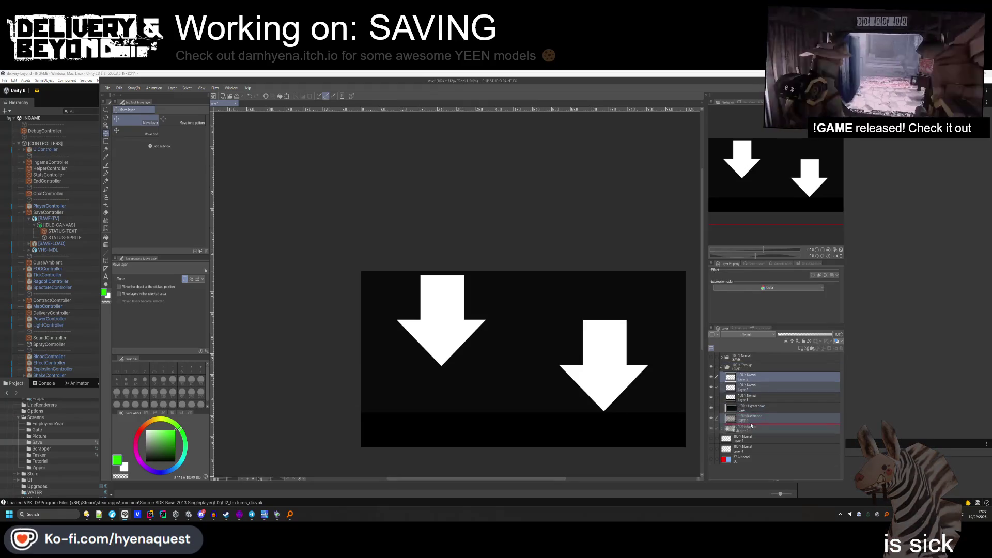
pyautogui.click(747, 367)
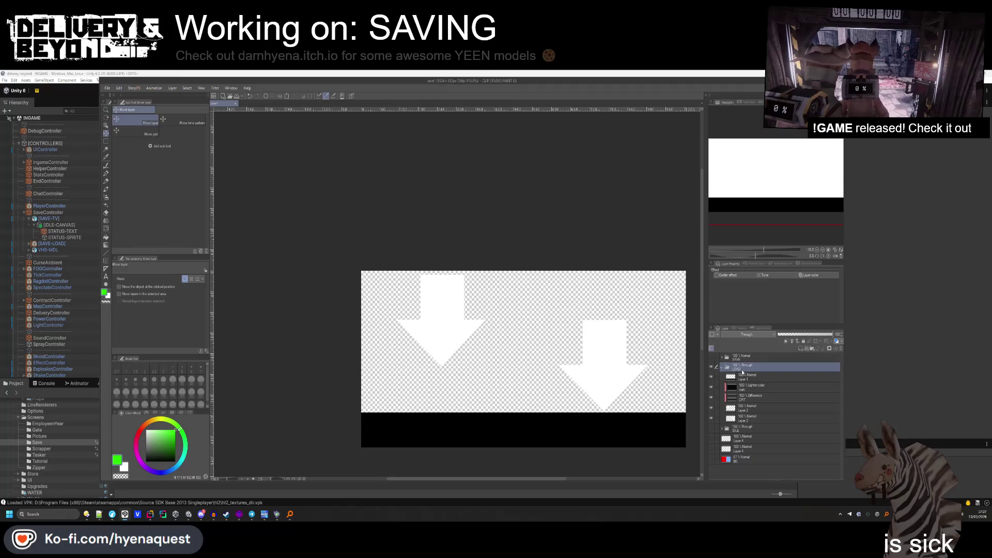
# Export the down-arrow LOAD artwork as PNG, overwriting save-load.png.
pyautogui.click(107, 88)
pyautogui.moveTo(150, 177)
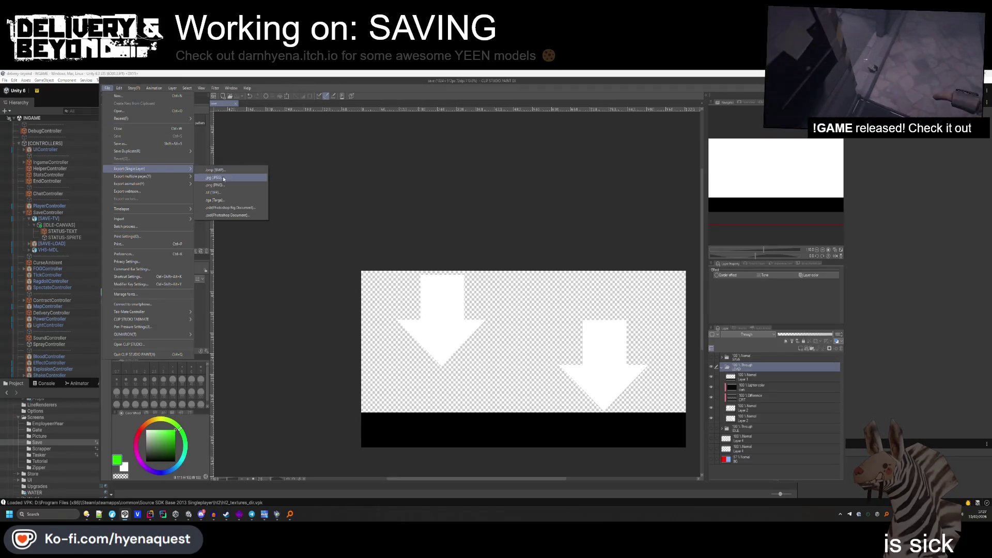
pyautogui.click(223, 185)
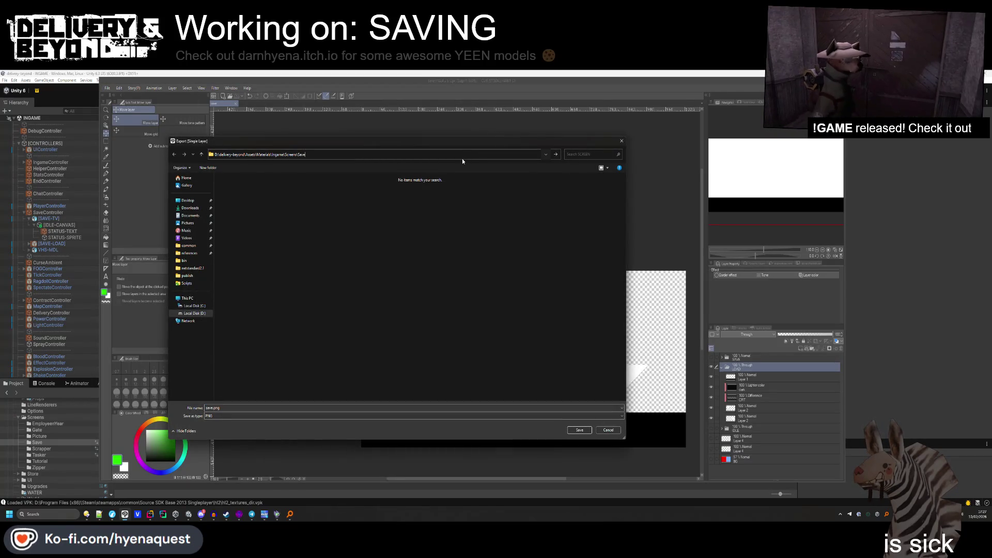
pyautogui.click(271, 192)
pyautogui.click(579, 430)
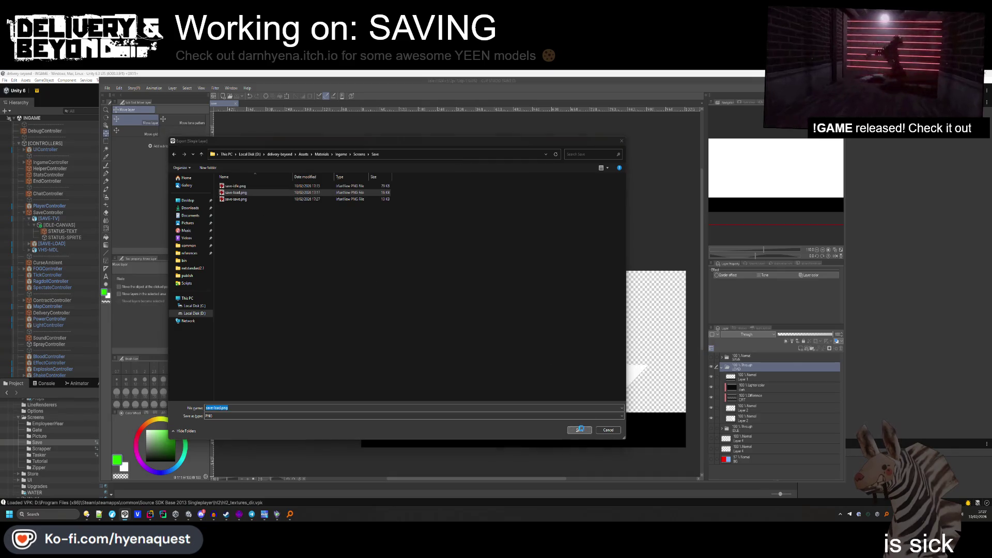
pyautogui.click(497, 292)
pyautogui.click(555, 206)
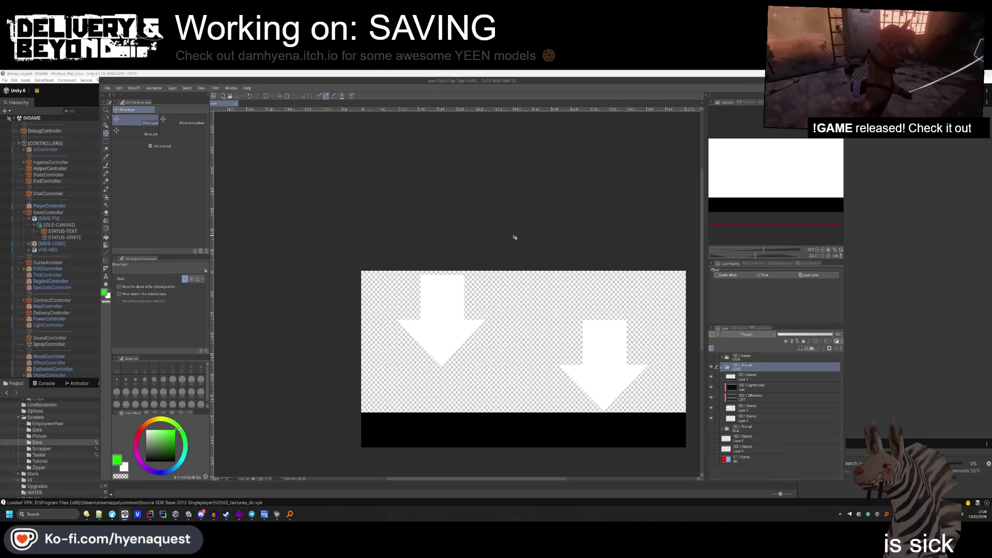
pyautogui.click(917, 337)
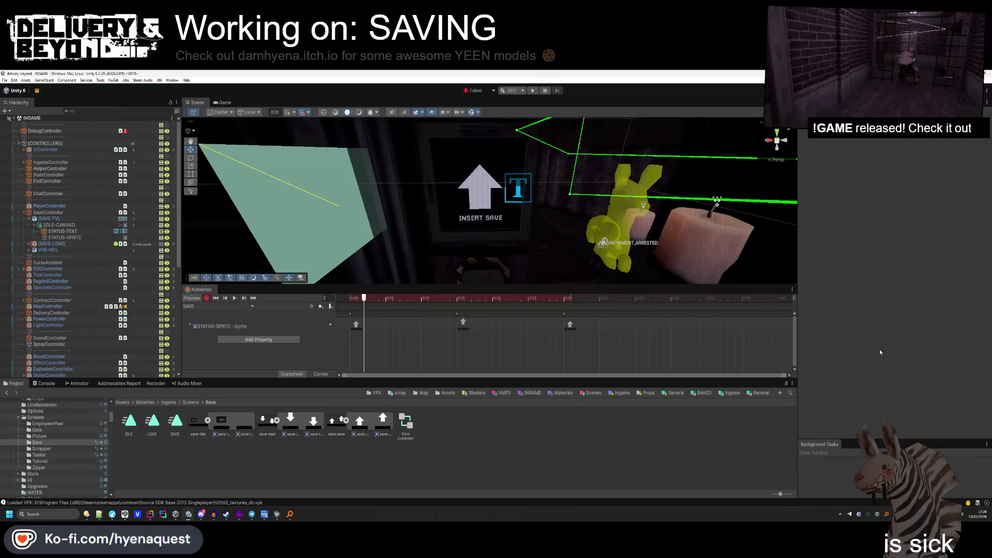
# Refresh the Save assets folder and preview the STATUS-SPRITE animation with the new arrow sprite.
pyautogui.moveTo(542, 242); pyautogui.dragTo(538, 255)
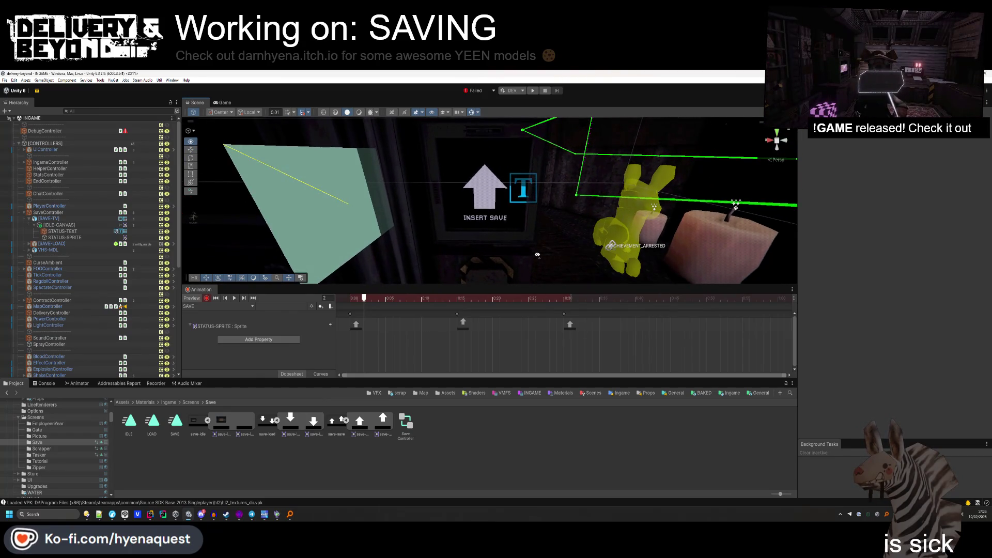
pyautogui.rightClick(446, 439)
pyautogui.click(476, 341)
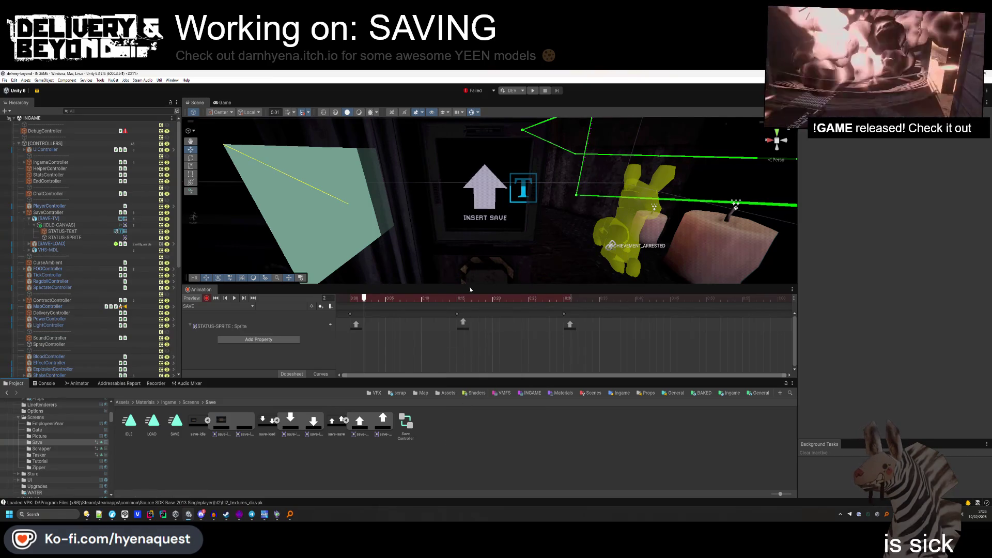
pyautogui.press('space')
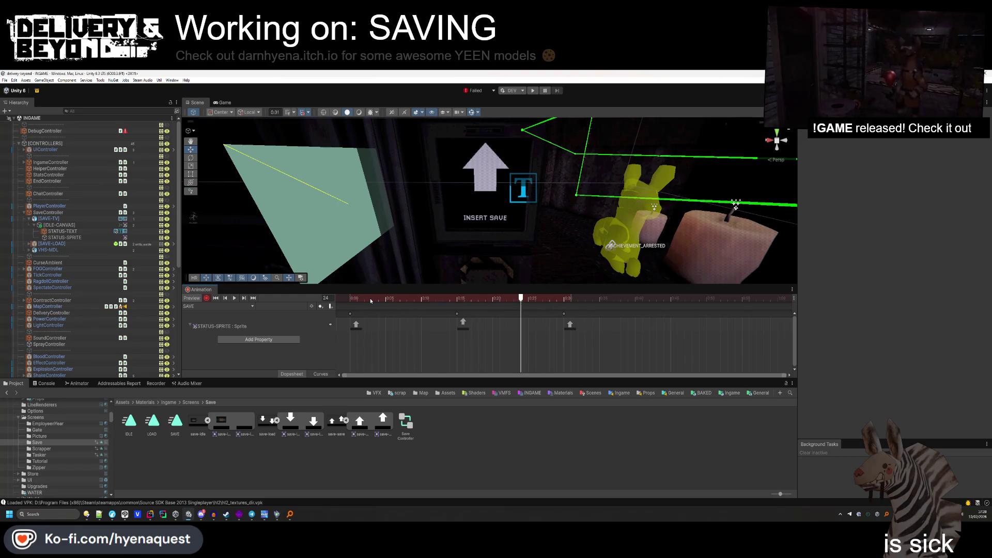
# Select IDLE-CANVAS, turn off keyframe recording, and dock the Animation timeline with the bottom panels.
pyautogui.click(59, 225)
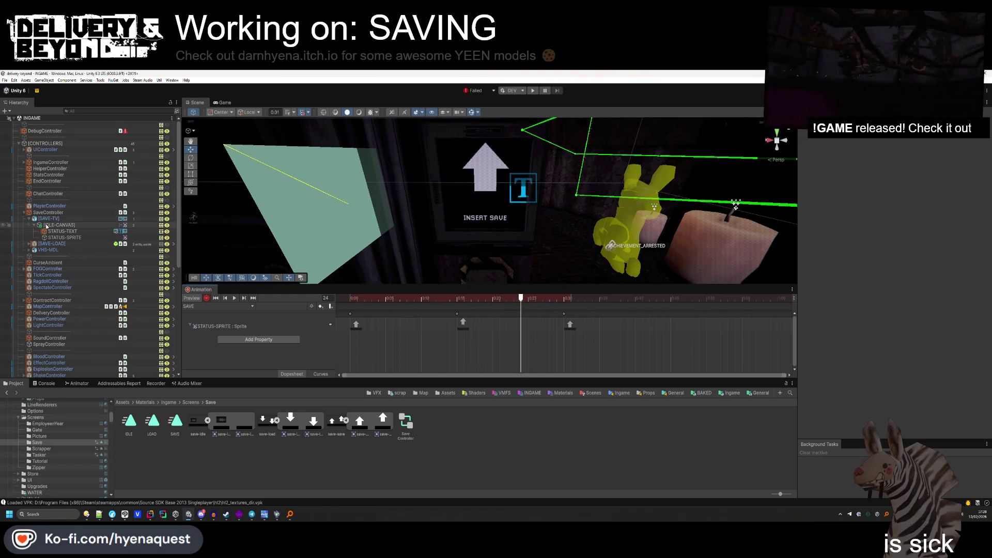
pyautogui.click(206, 298)
pyautogui.moveTo(199, 289)
pyautogui.mouseDown()
pyautogui.moveTo(190, 371)
pyautogui.moveTo(58, 389)
pyautogui.mouseUp()
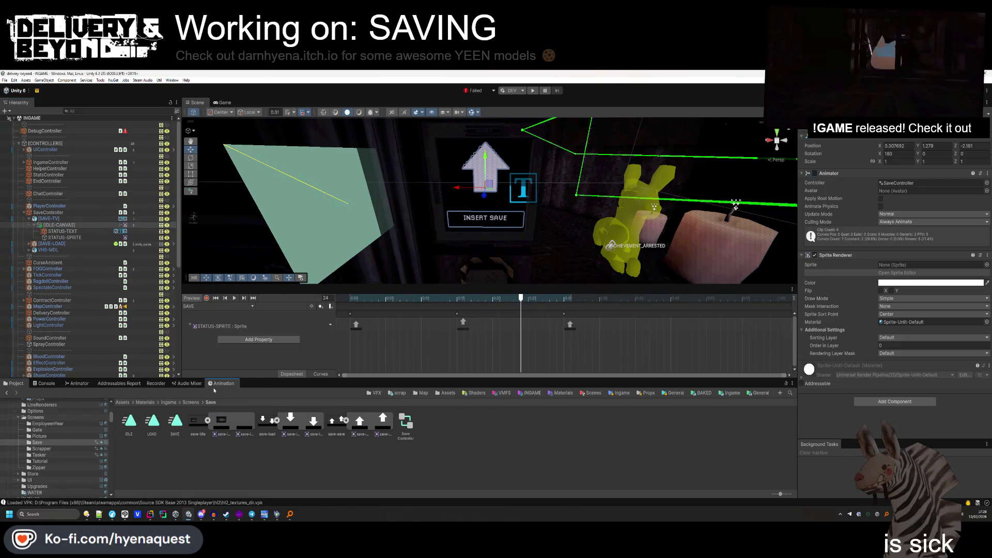
# Show the save controller's state graph and arrange LOAD beside IDLE with SAVE below it.
pyautogui.click(78, 383)
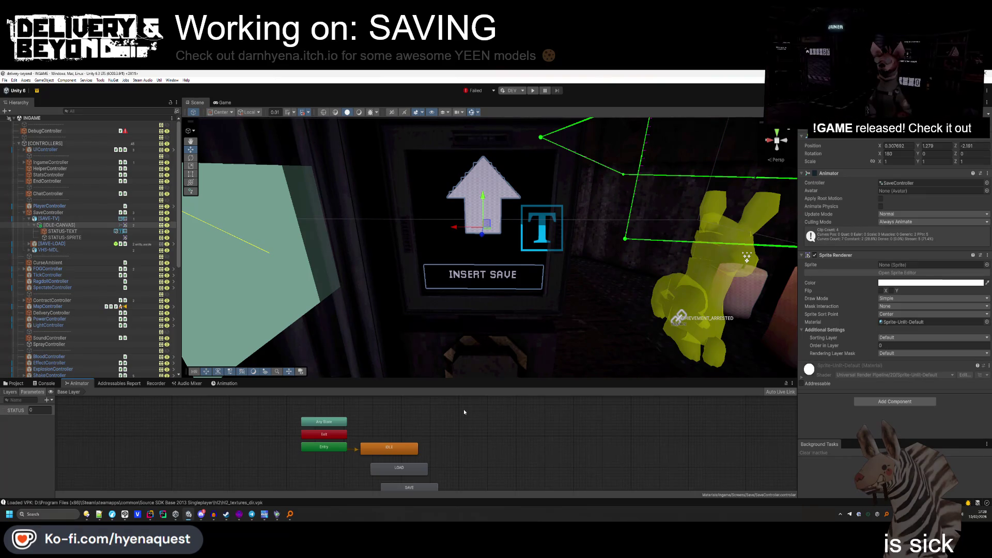
pyautogui.scroll(2, 464, 412)
pyautogui.moveTo(443, 459)
pyautogui.mouseDown()
pyautogui.moveTo(547, 426)
pyautogui.moveTo(493, 412)
pyautogui.mouseUp()
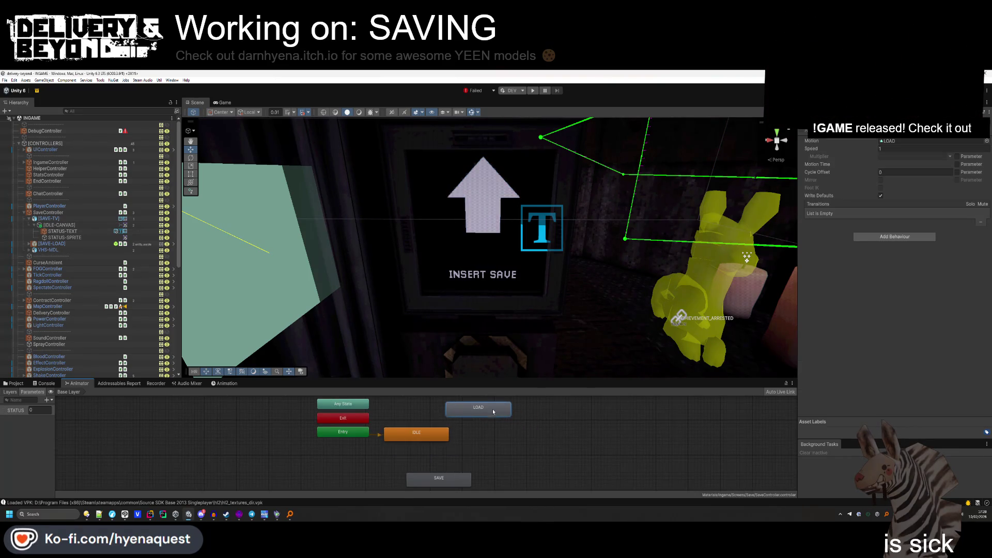
pyautogui.moveTo(460, 483); pyautogui.dragTo(506, 454)
pyautogui.moveTo(491, 414); pyautogui.dragTo(501, 420)
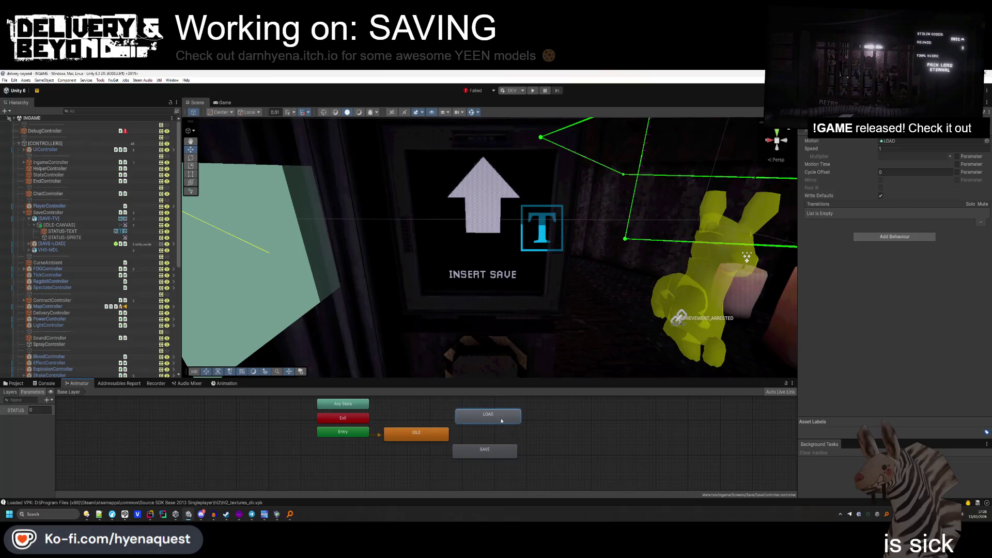
# Create transitions IDLE to LOAD, LOAD to SAVE and SAVE to IDLE.
pyautogui.rightClick(425, 437)
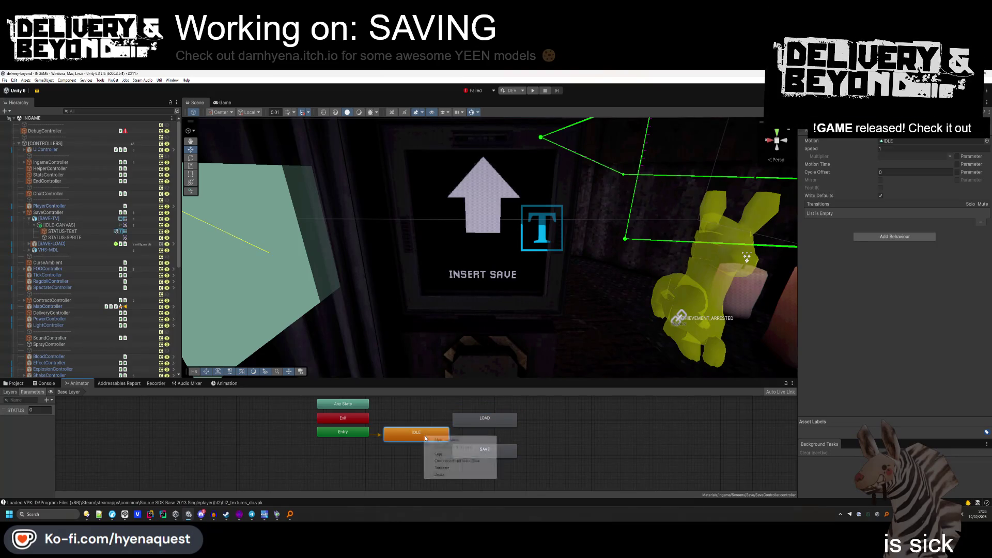
pyautogui.click(447, 440)
pyautogui.moveTo(478, 426); pyautogui.dragTo(474, 412)
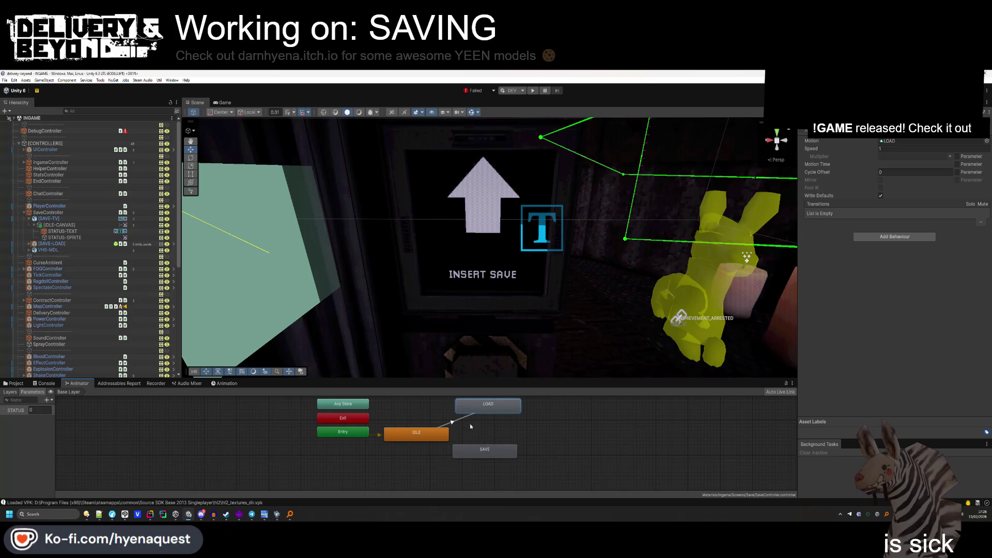
pyautogui.rightClick(488, 410)
pyautogui.click(504, 414)
pyautogui.click(484, 449)
pyautogui.rightClick(483, 447)
pyautogui.click(504, 452)
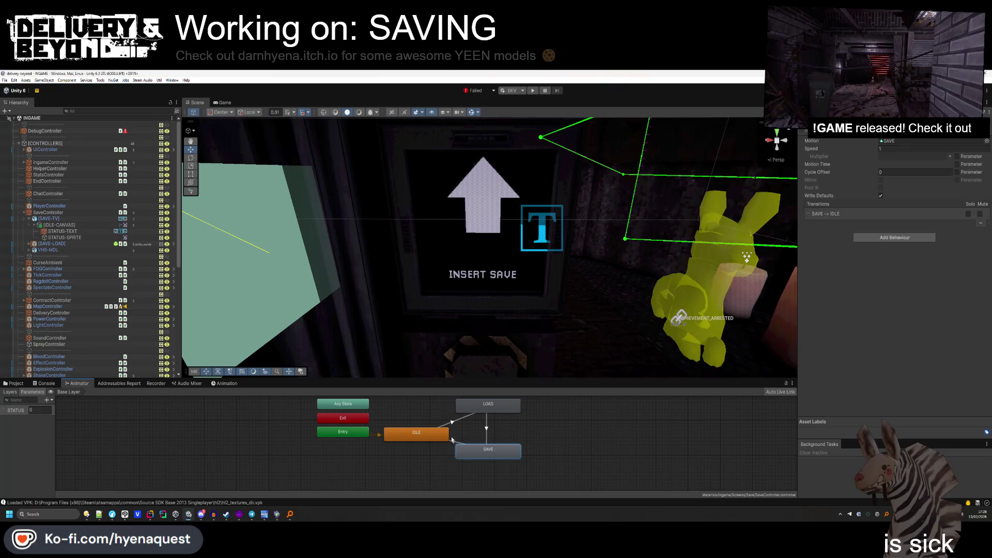
pyautogui.click(441, 437)
# Add the reverse transitions LOAD to IDLE, SAVE to LOAD and IDLE to SAVE.
pyautogui.rightClick(480, 406)
pyautogui.click(491, 410)
pyautogui.click(440, 434)
pyautogui.rightClick(501, 410)
pyautogui.rightClick(492, 449)
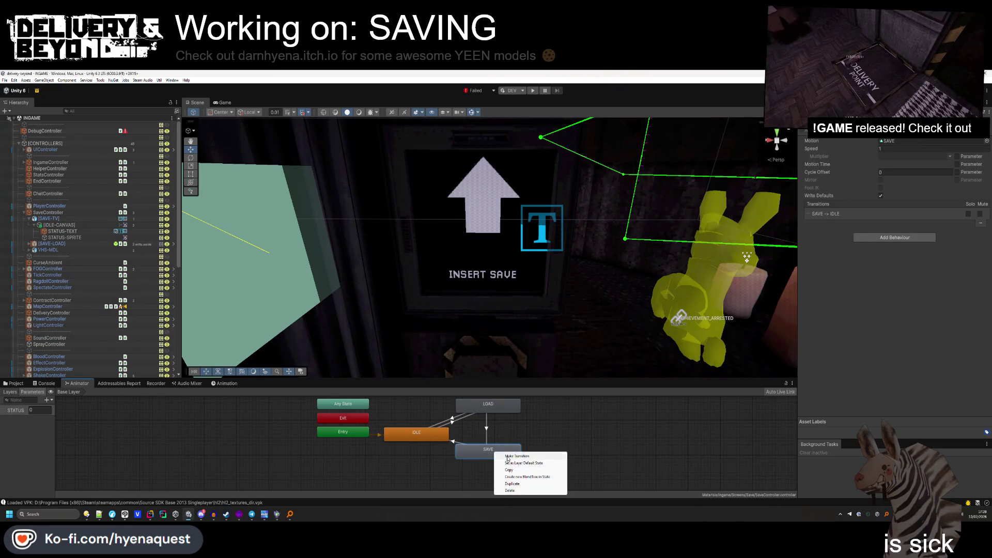
pyautogui.click(504, 455)
pyautogui.click(488, 406)
pyautogui.rightClick(464, 453)
pyautogui.click(488, 454)
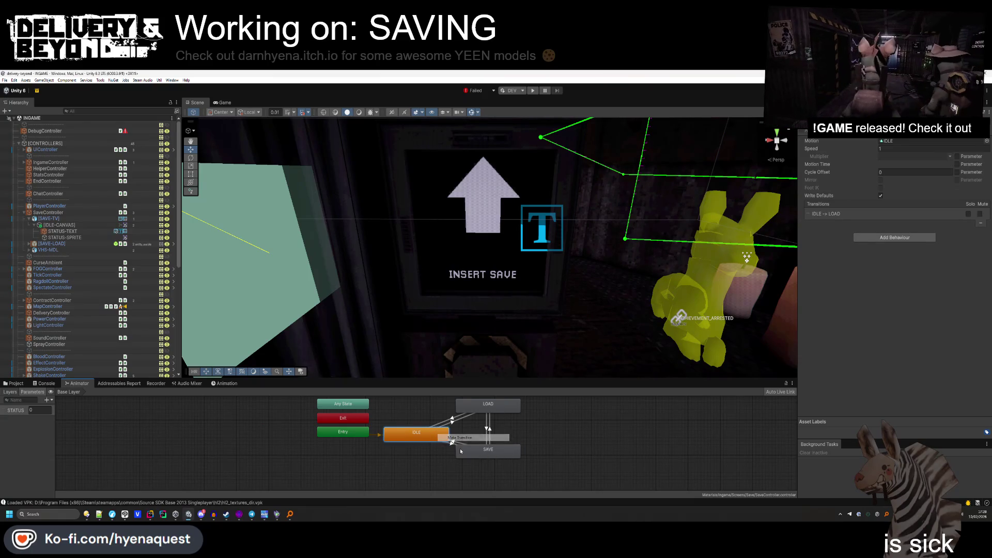
pyautogui.click(439, 434)
# Give LOAD to IDLE and SAVE to IDLE a STATUS Equals condition, with exit time off.
pyautogui.click(452, 419)
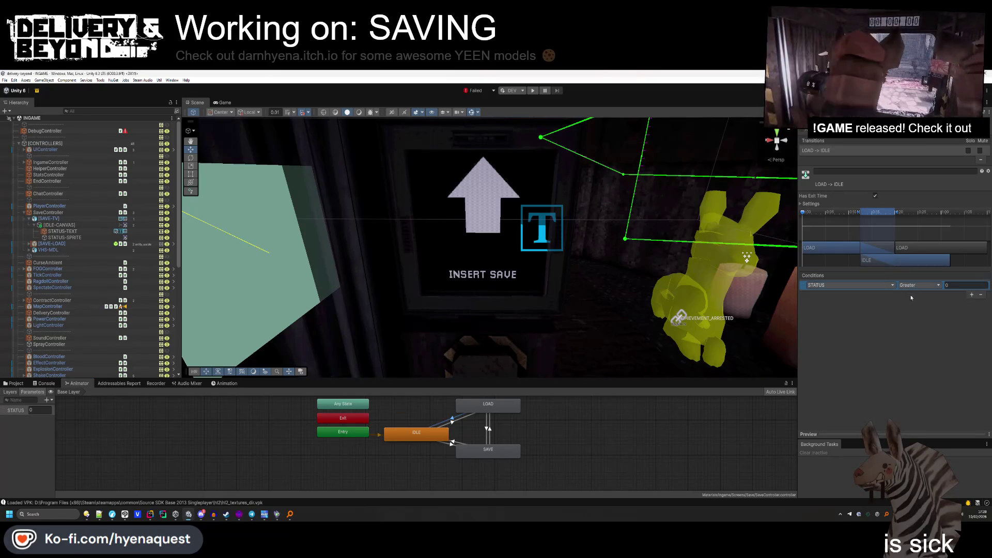
pyautogui.click(915, 285)
pyautogui.click(914, 308)
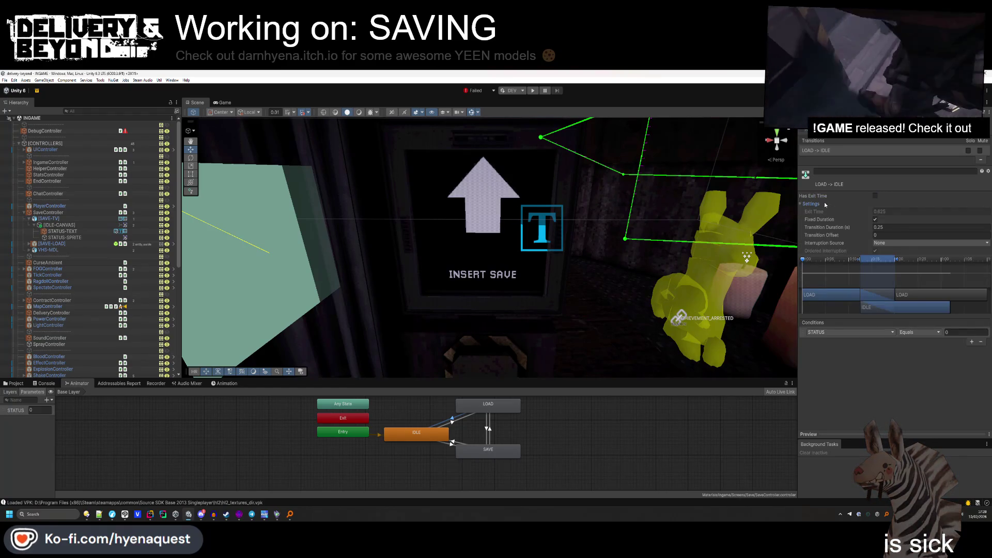
pyautogui.click(452, 444)
pyautogui.click(875, 196)
pyautogui.click(971, 294)
pyautogui.click(919, 285)
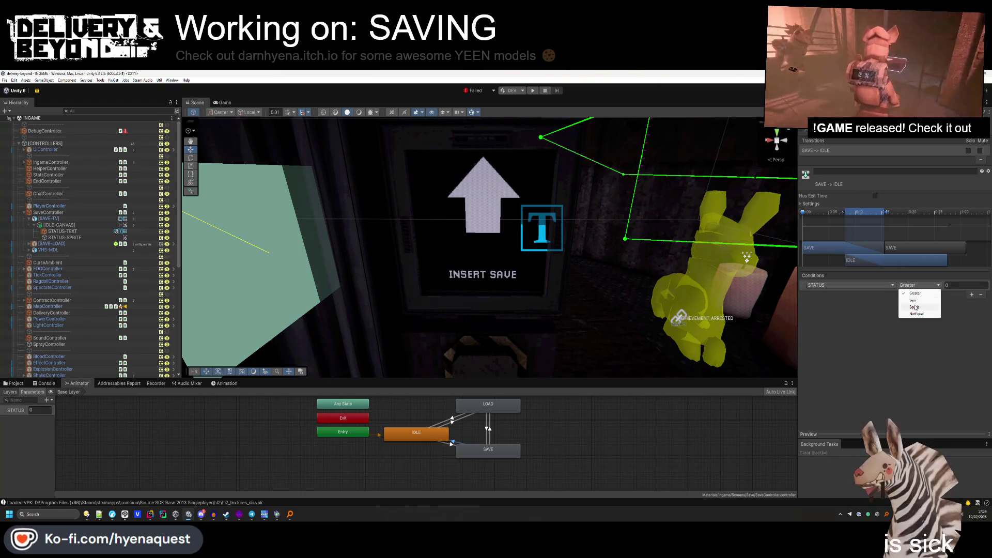
pyautogui.click(915, 307)
# Set IDLE to SAVE and LOAD to SAVE to STATUS Equals 1, with exit time off.
pyautogui.click(458, 445)
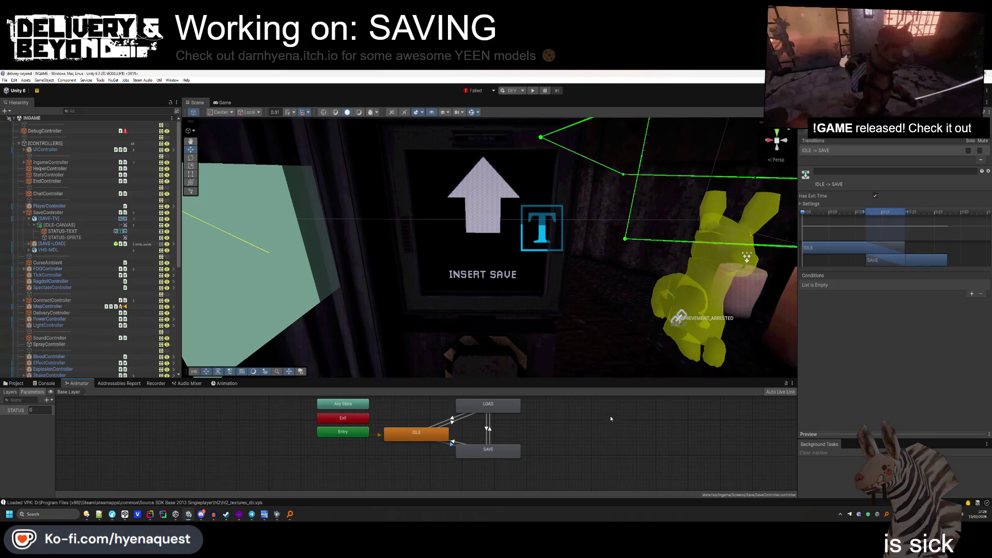
pyautogui.click(915, 307)
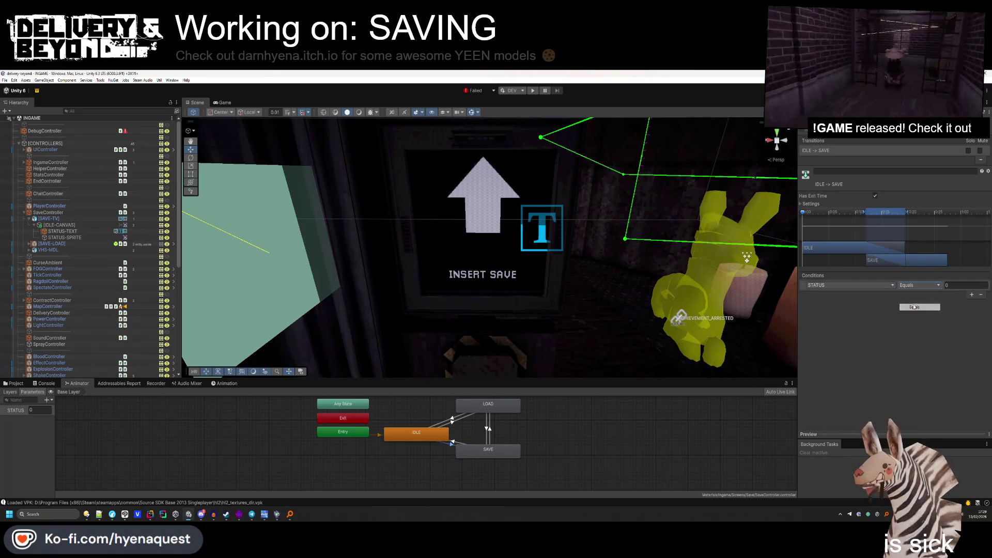
pyautogui.write('1')
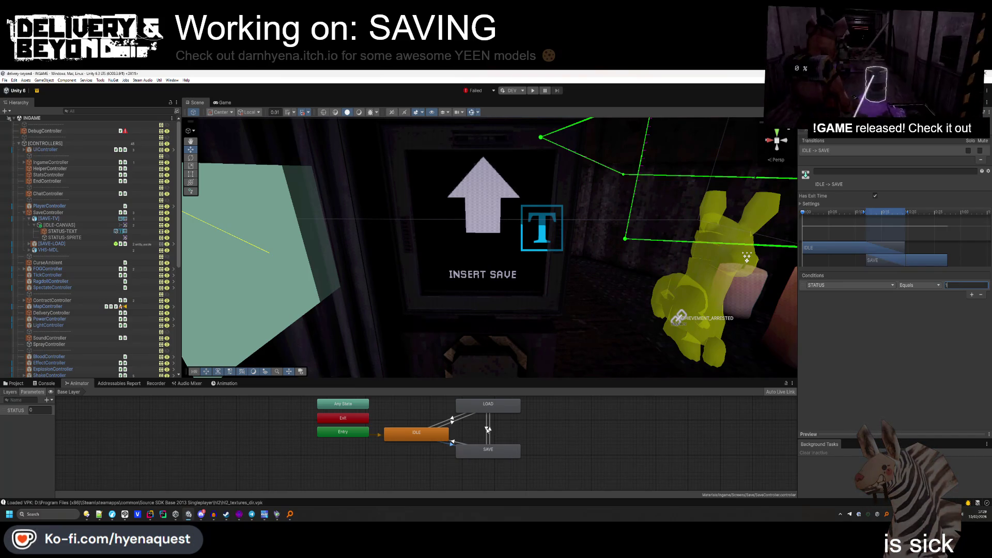
pyautogui.click(488, 429)
pyautogui.click(874, 196)
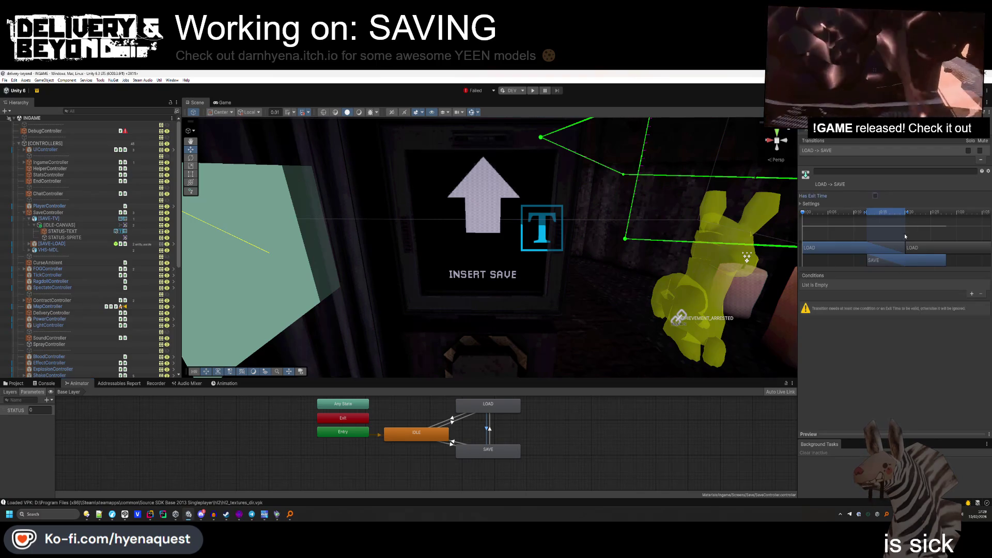
pyautogui.click(973, 294)
pyautogui.click(930, 286)
pyautogui.click(921, 309)
pyautogui.press('Tab')
pyautogui.write('1')
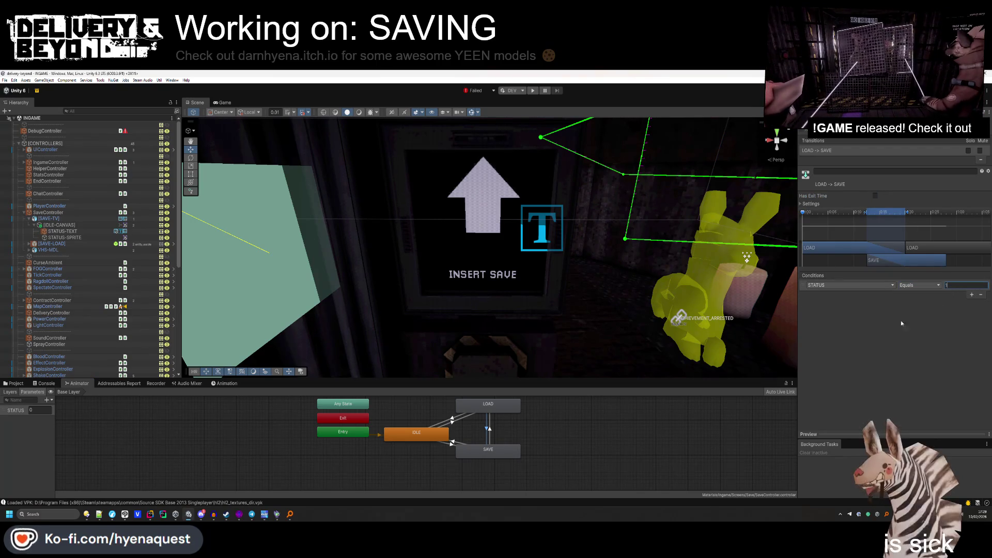
# Set SAVE to LOAD to STATUS Equals 2 and give IDLE to LOAD a STATUS Equals condition.
pyautogui.click(486, 443)
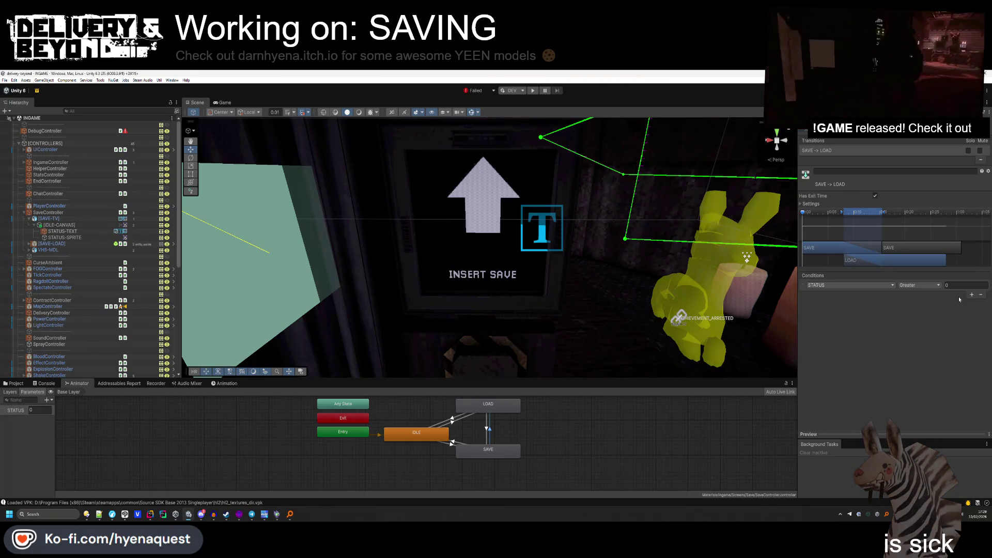
pyautogui.click(923, 309)
pyautogui.click(950, 286)
pyautogui.write('2')
pyautogui.click(875, 197)
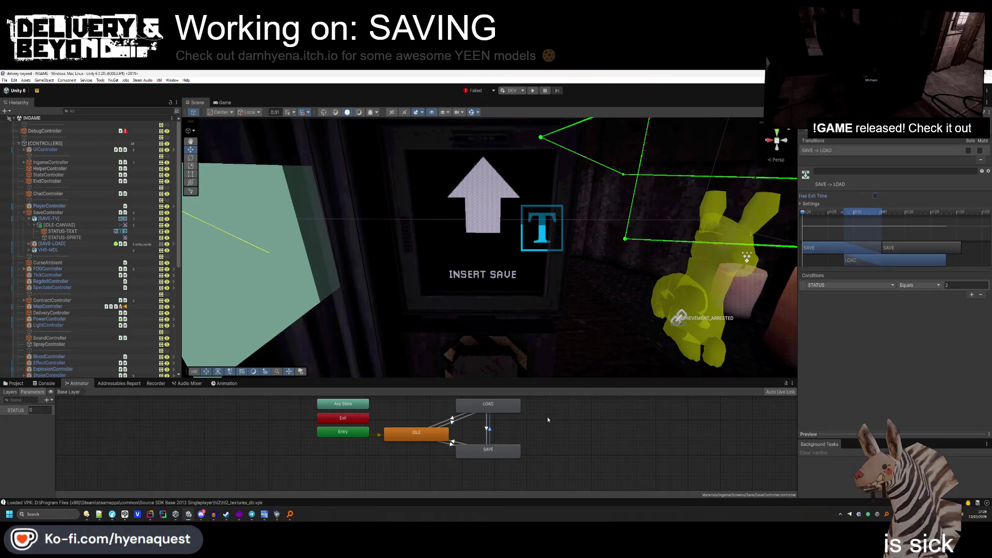
pyautogui.click(457, 423)
pyautogui.click(875, 196)
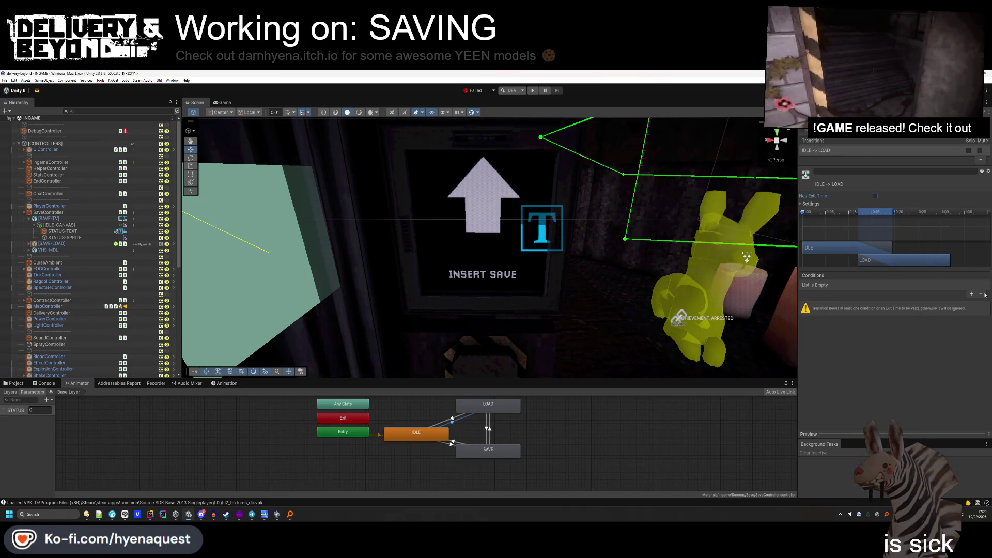
pyautogui.click(972, 293)
pyautogui.click(915, 307)
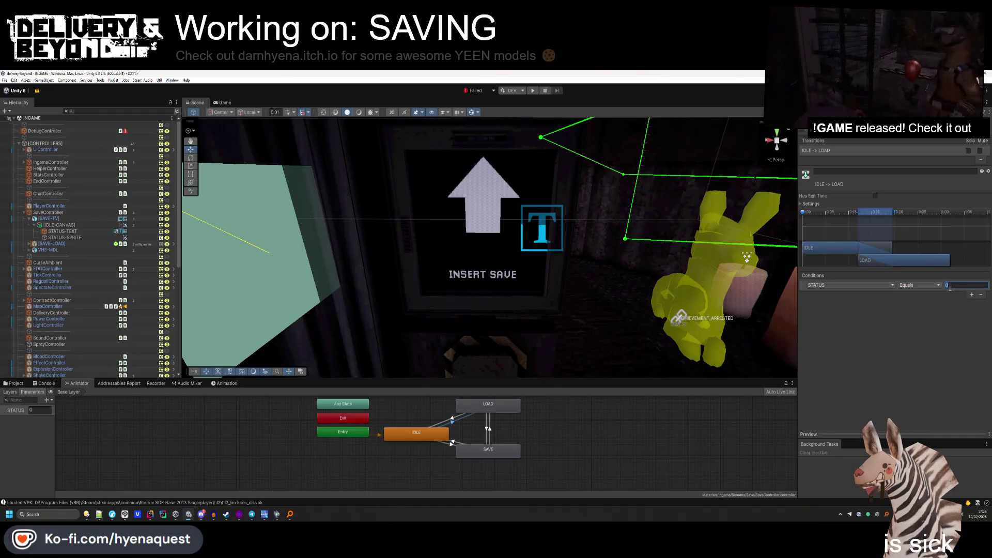
# Review each transition's STATUS condition in the graph, then switch to the code editor.
pyautogui.click(454, 419)
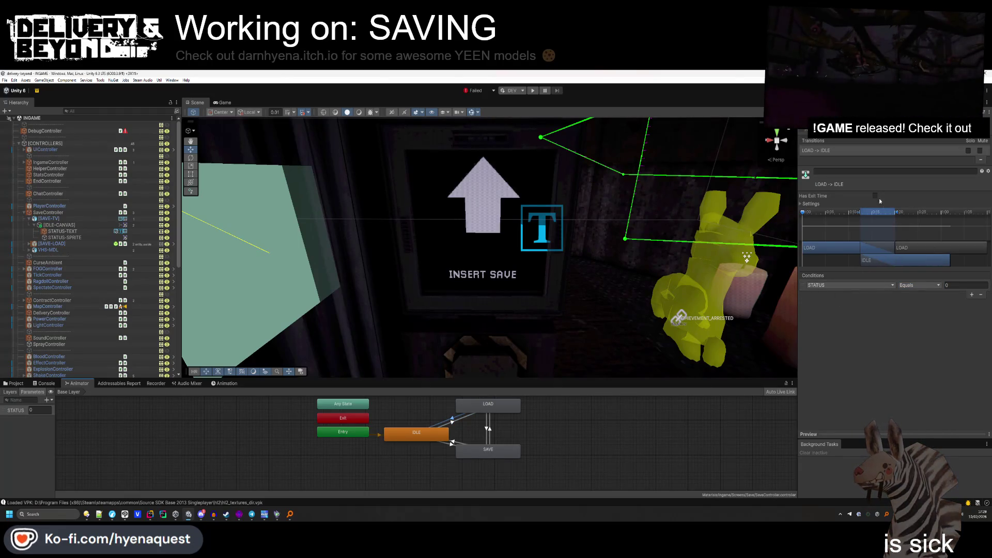
pyautogui.click(453, 443)
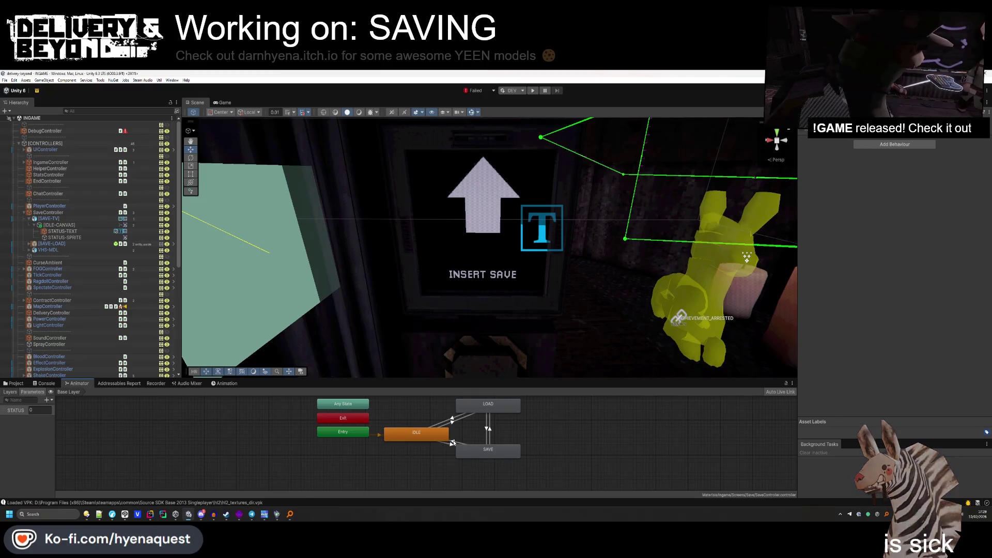
pyautogui.click(453, 424)
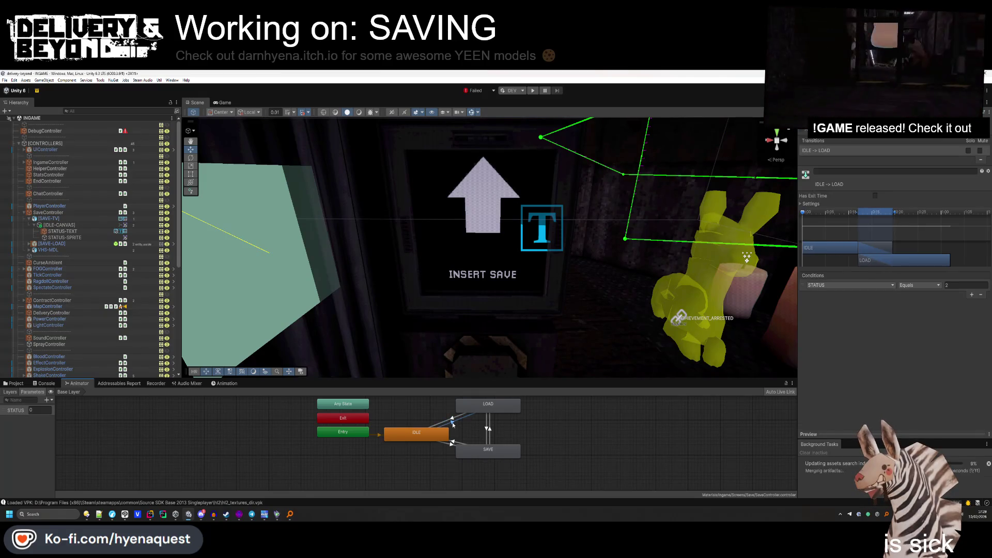
pyautogui.click(488, 428)
pyautogui.click(490, 429)
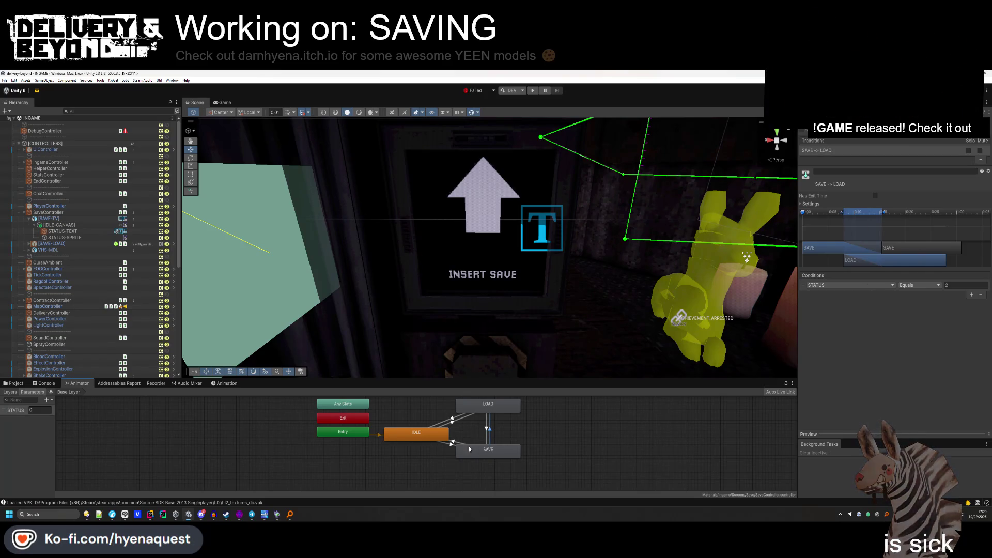
pyautogui.click(454, 444)
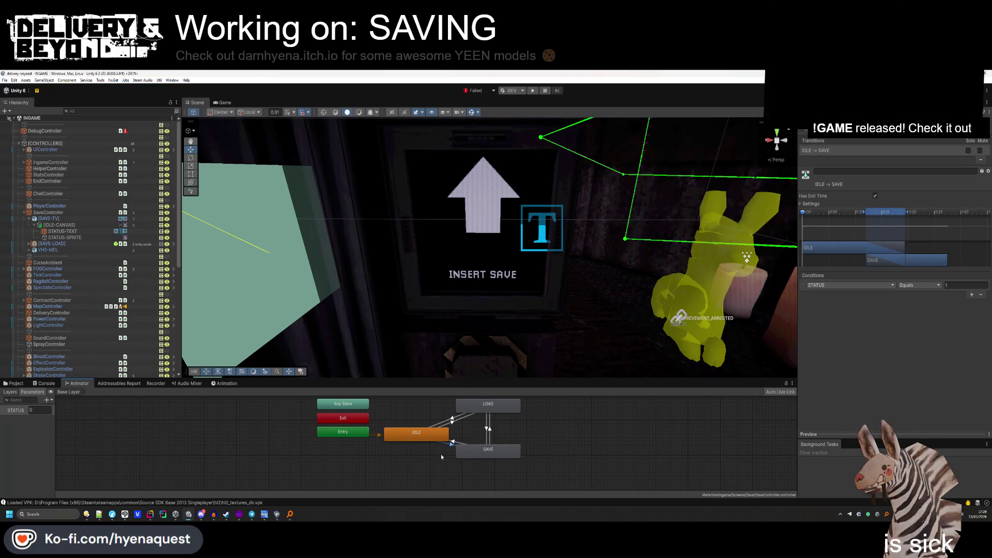
pyautogui.click(442, 454)
pyautogui.click(163, 514)
pyautogui.scroll(10, 423, 306)
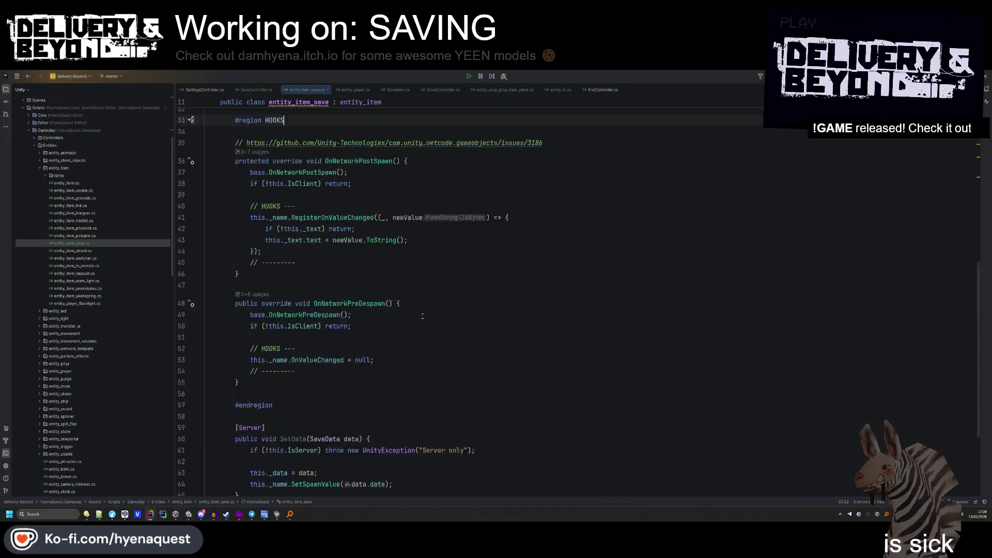
# In SaveController.cs, write public enum SaveSTATUS { IDLE = 0, SAVE, LOAD } inside the namespace.
pyautogui.click(257, 90)
pyautogui.click(265, 199)
pyautogui.press('Return')
pyautogui.press('Return')
pyautogui.press('Up')
pyautogui.write('public enum Sav')
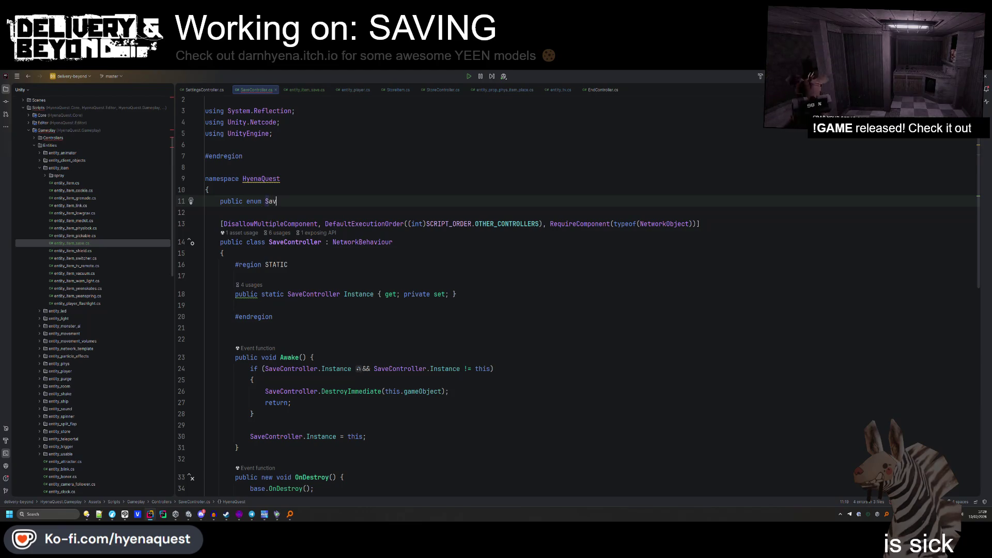
pyautogui.write('eSTATUS partial')
pyautogui.hotkey('ctrl', 'BackSpace')
pyautogui.write('{')
pyautogui.press('Return')
pyautogui.write('IDLE = 0,')
pyautogui.press('Return')
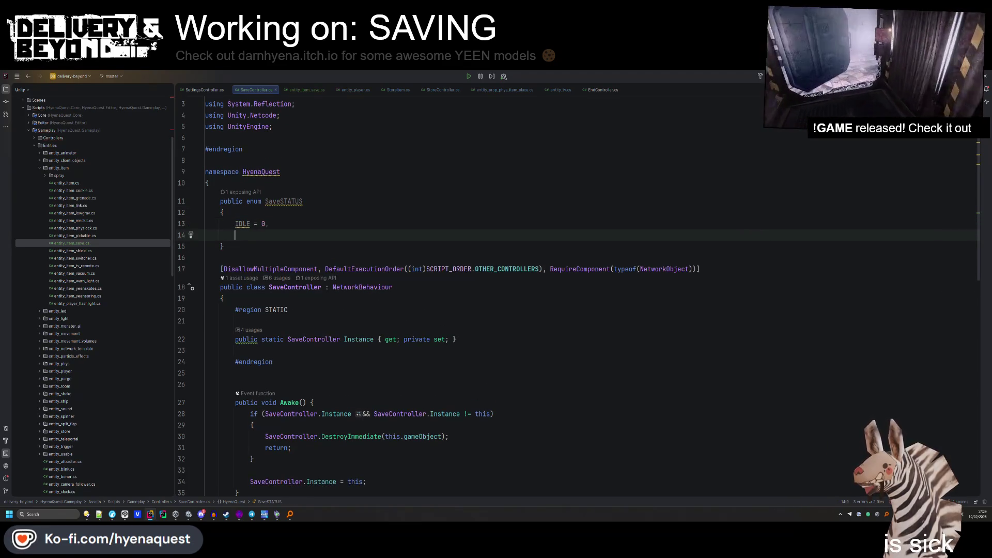
pyautogui.write('SAVE,')
pyautogui.press('Return')
pyautogui.write('LOAD')
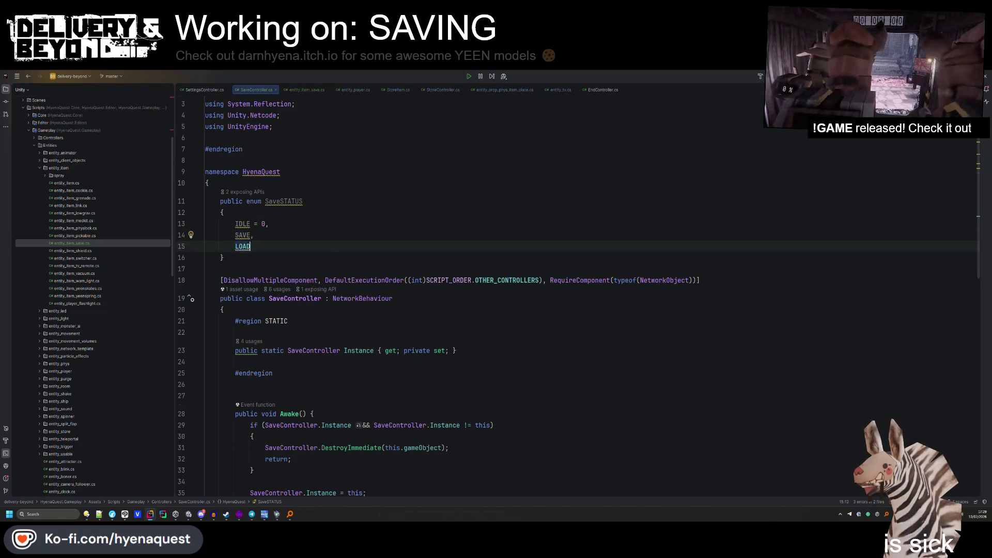
# Let Unity recompile, then return to Rider and review the new SaveSTATUS enum.
pyautogui.hotkey('alt', 'Tab')
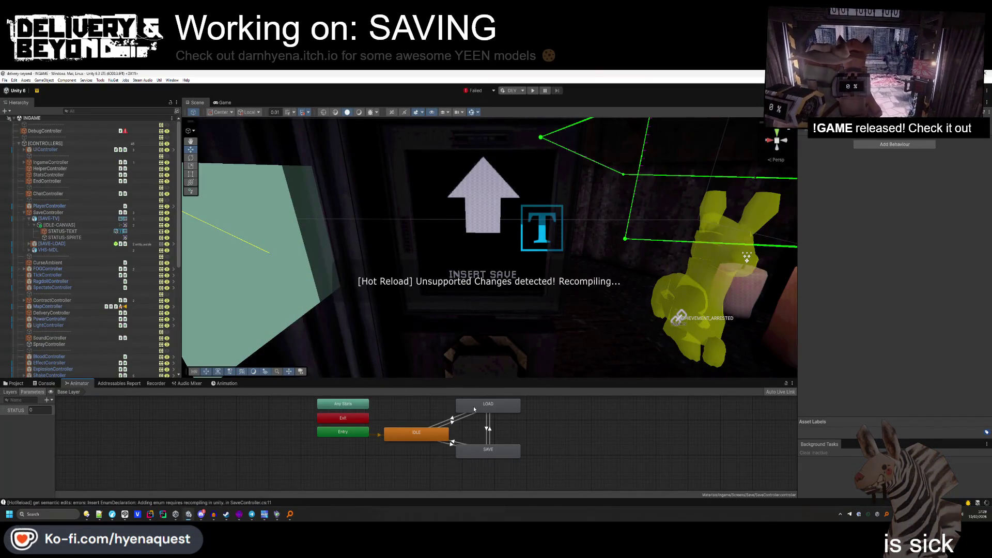
pyautogui.click(474, 408)
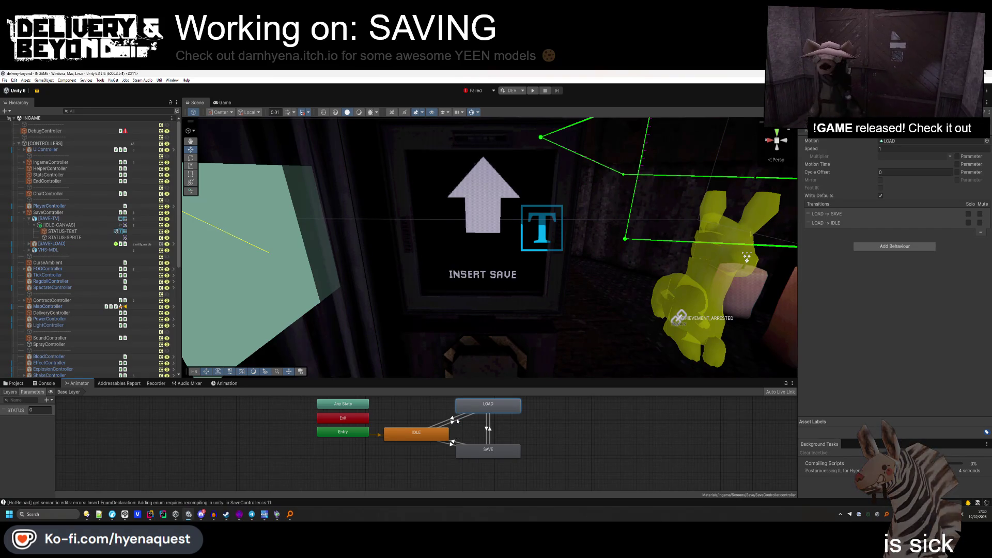
pyautogui.hotkey('alt', 'Tab')
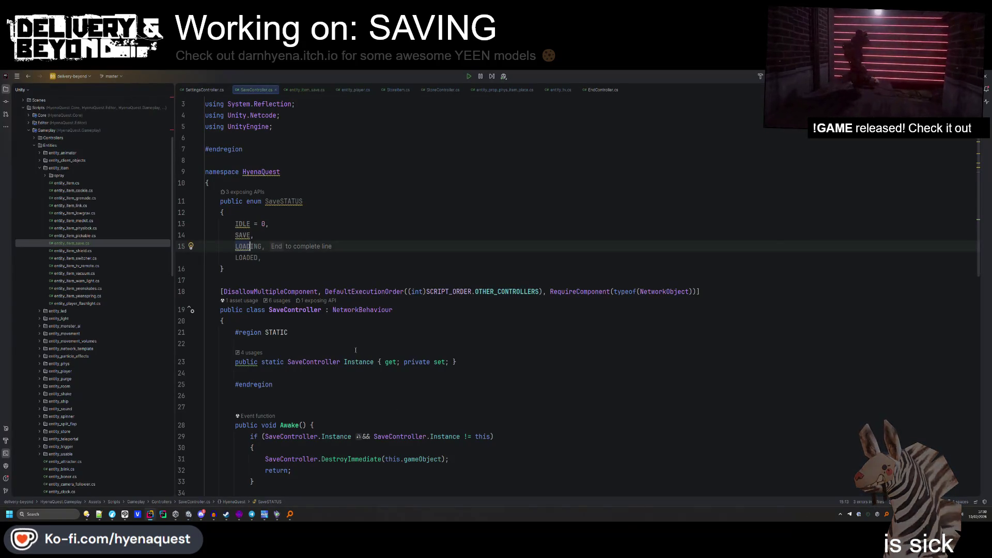
pyautogui.click(365, 233)
pyautogui.doubleClick(284, 201)
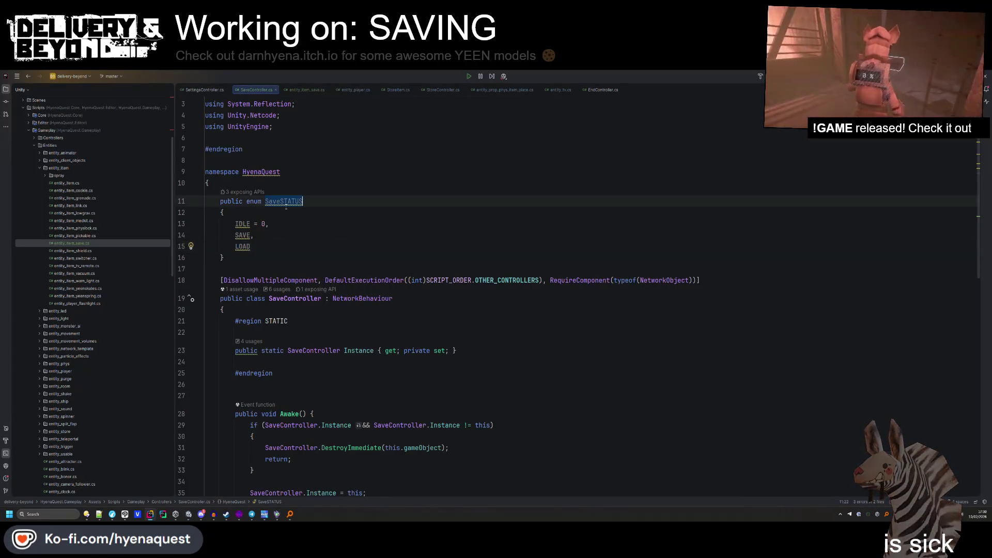
pyautogui.scroll(-2, 287, 322)
pyautogui.scroll(-6, 289, 321)
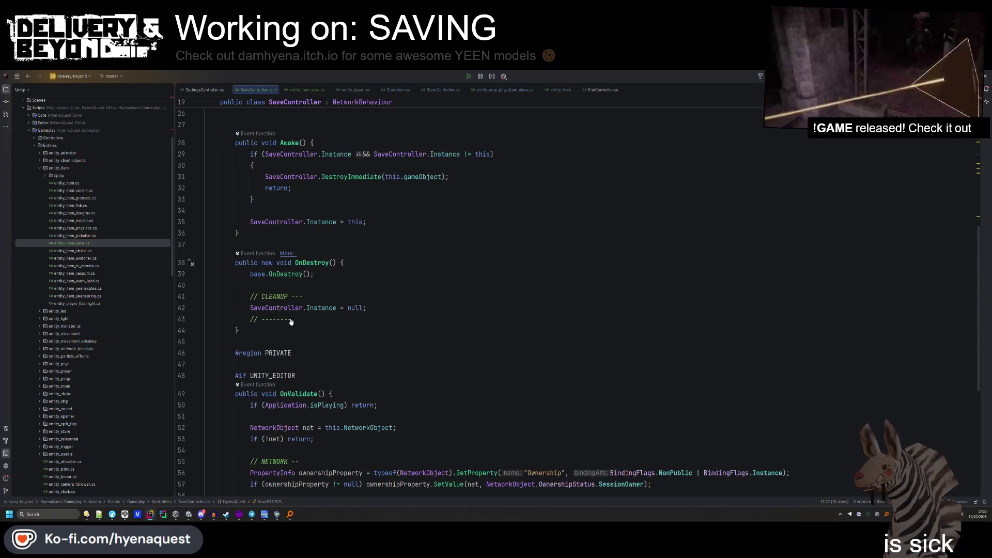
pyautogui.scroll(6, 291, 322)
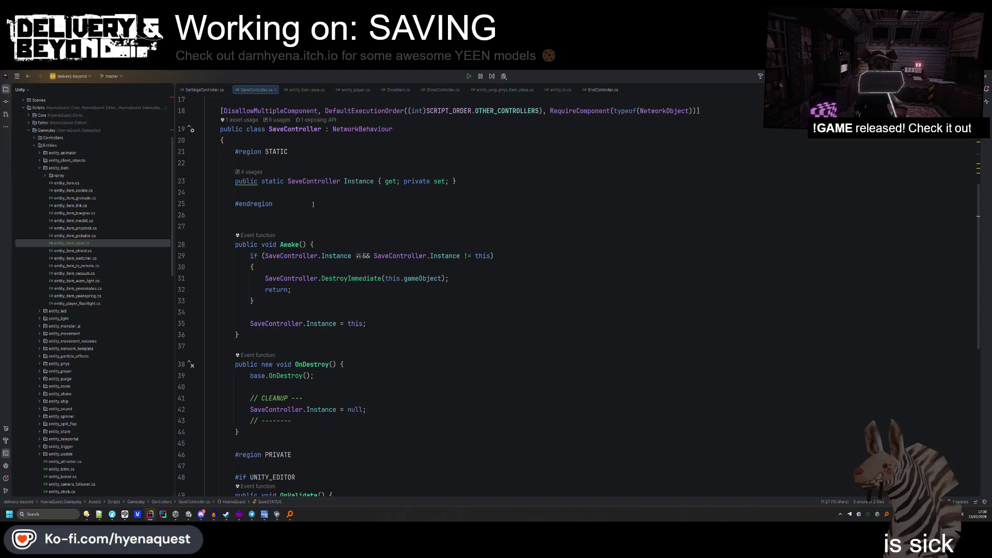
pyautogui.click(296, 216)
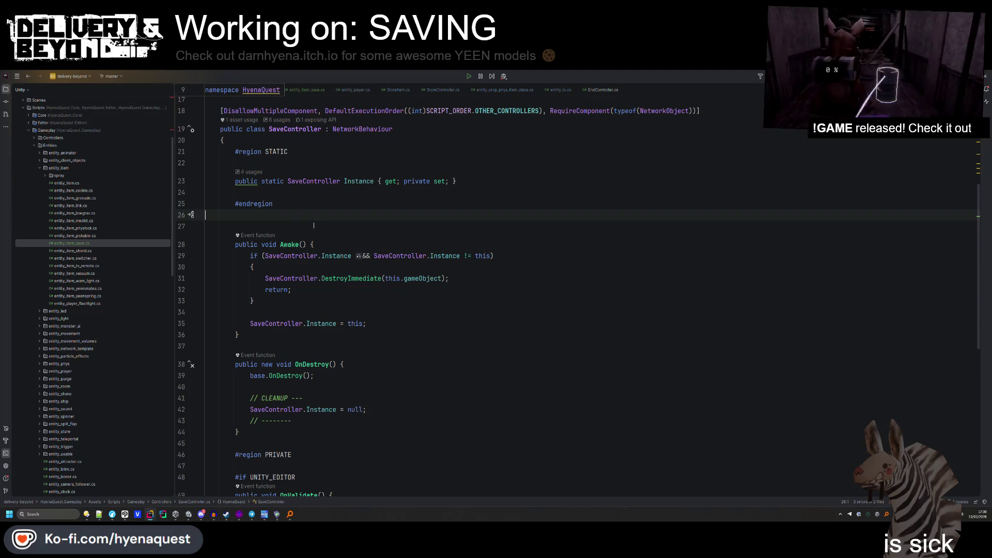
# Copy a LayoutStart attribute from the project, rename its layout to GameObjects, and import ELayout's namespace.
pyautogui.press('Return')
pyautogui.press('Return')
pyautogui.press('Up')
pyautogui.press('Up')
pyautogui.press('Down')
pyautogui.hotkey('ctrl', 'shift', 'f')
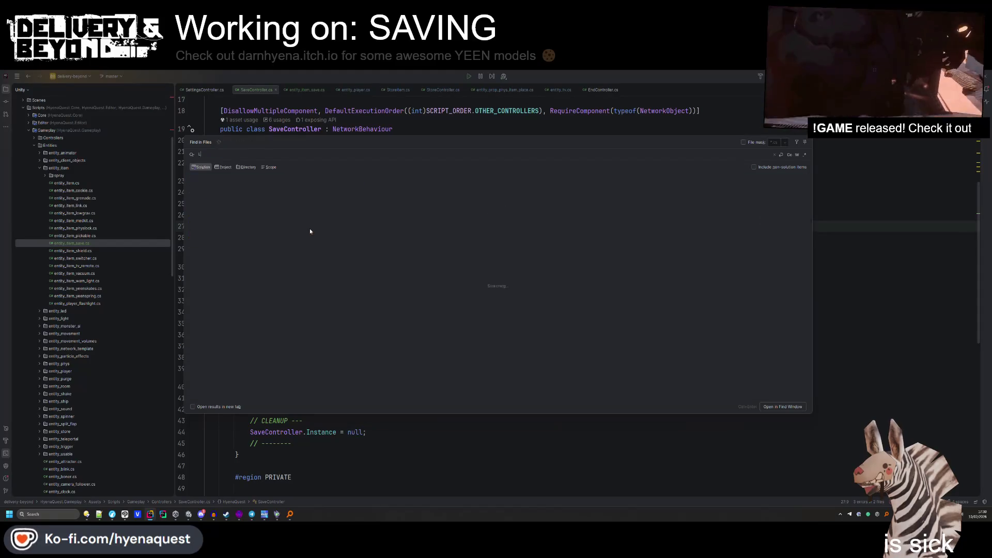
pyautogui.write('ayoutStart')
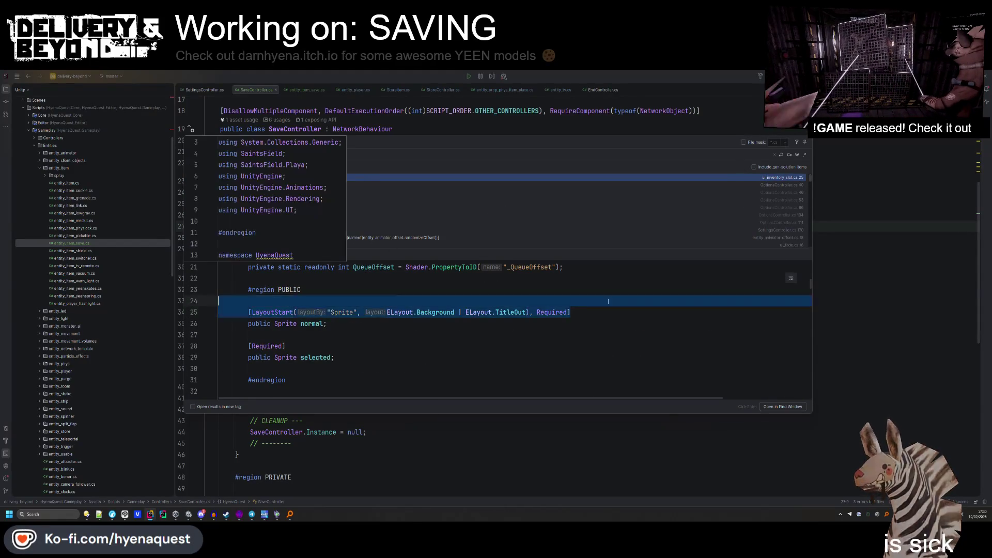
pyautogui.hotkey('ctrl', 'c')
pyautogui.press('Escape')
pyautogui.hotkey('ctrl', 'v')
pyautogui.doubleClick(304, 238)
pyautogui.write('Gam')
pyautogui.press('BackSpace')
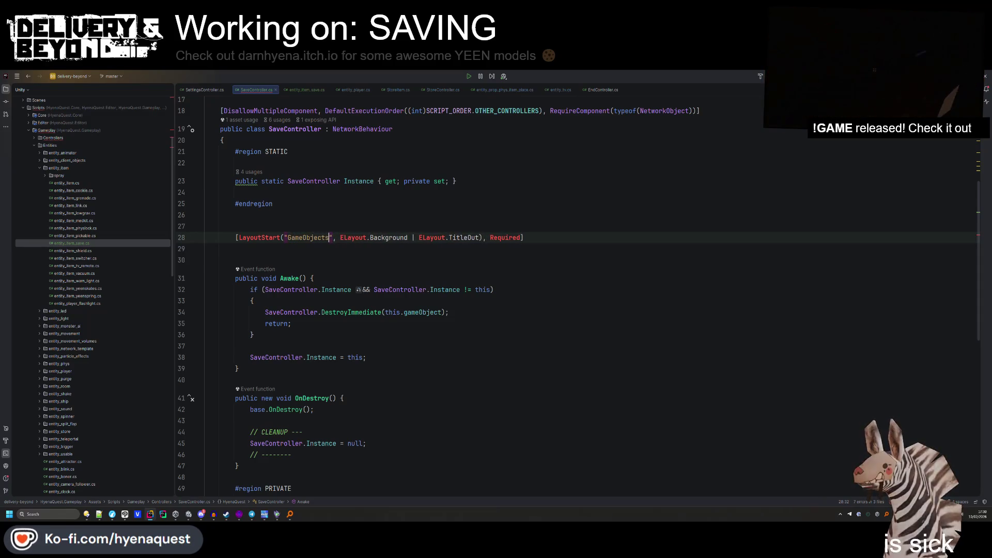
pyautogui.click(356, 237)
pyautogui.hotkey('alt', 'Return')
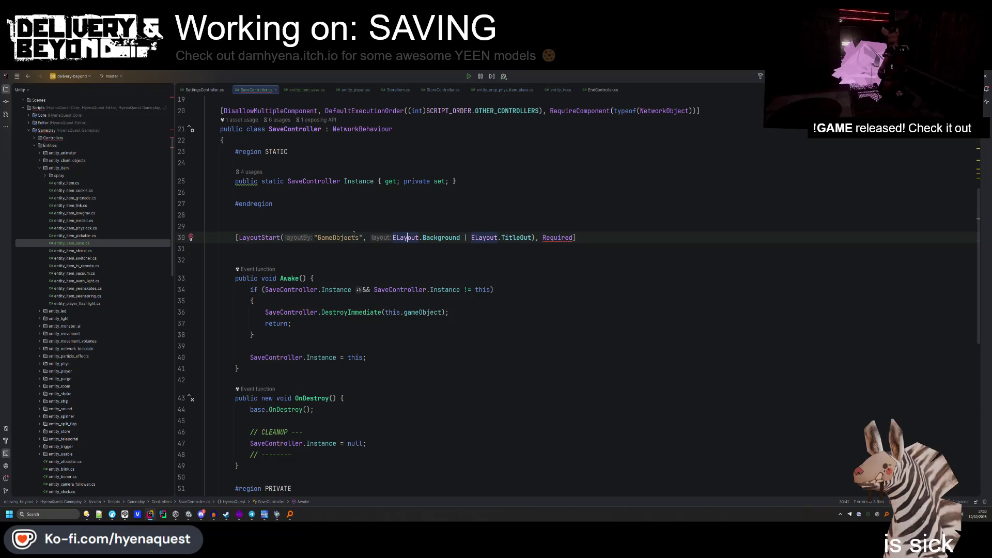
# Declare public NetworkAnimator animator; below the LayoutStart attribute.
pyautogui.click(609, 238)
pyautogui.press('Return')
pyautogui.write('publ')
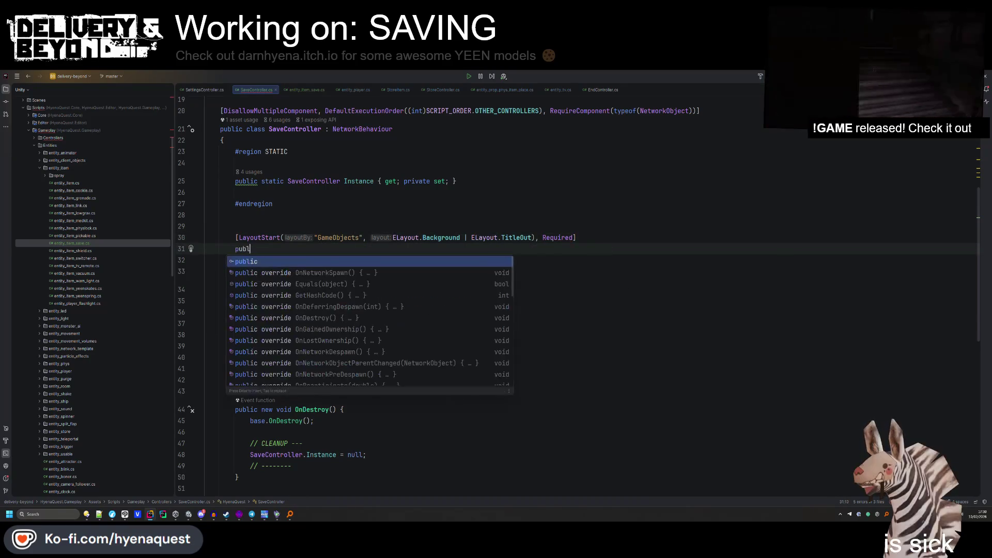
pyautogui.write('ic Networkani')
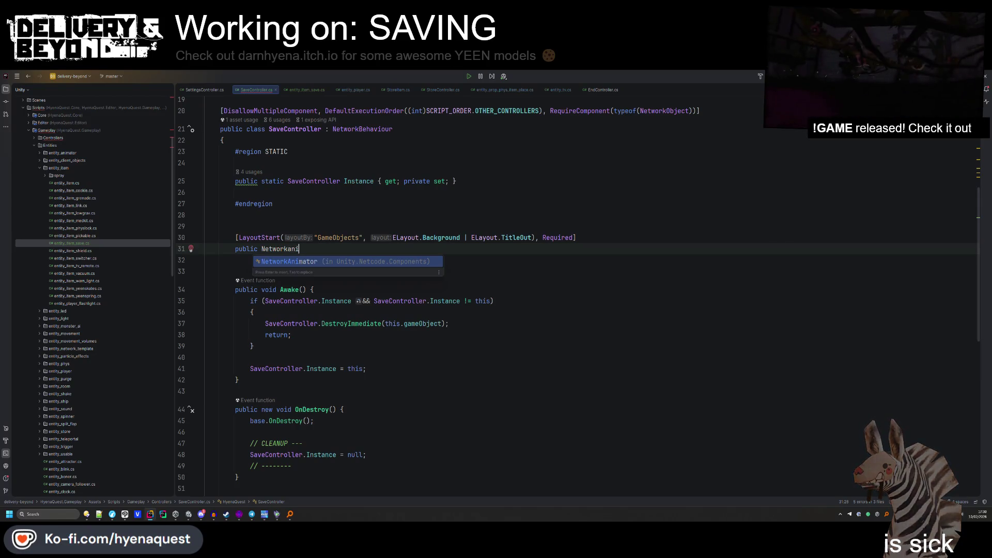
pyautogui.press('Return')
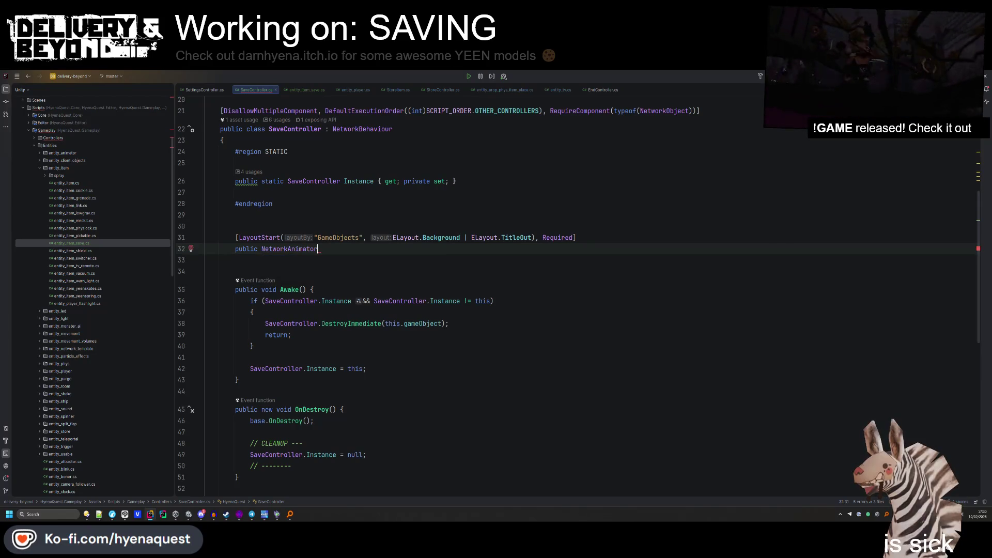
pyautogui.write(' anim')
pyautogui.press('Return')
pyautogui.write(';')
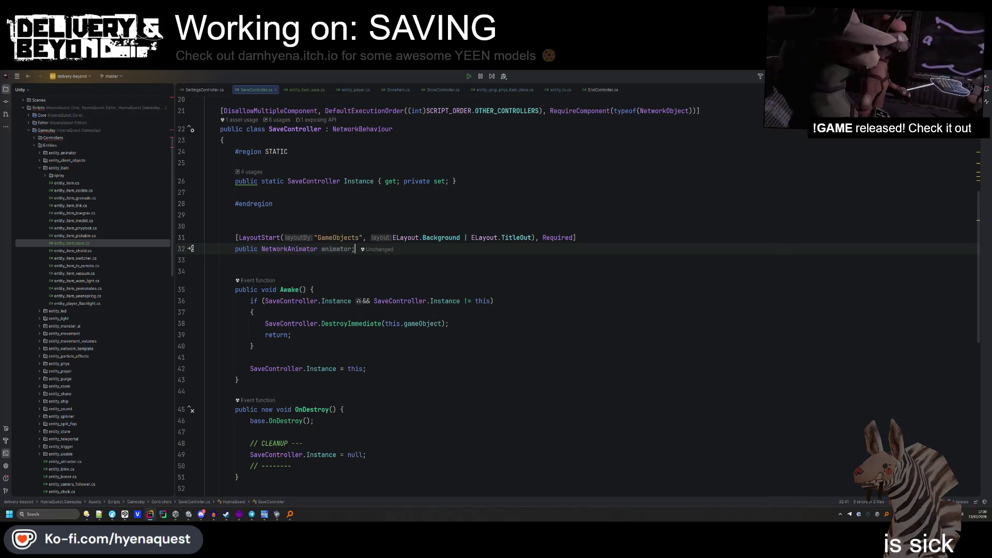
pyautogui.click(466, 227)
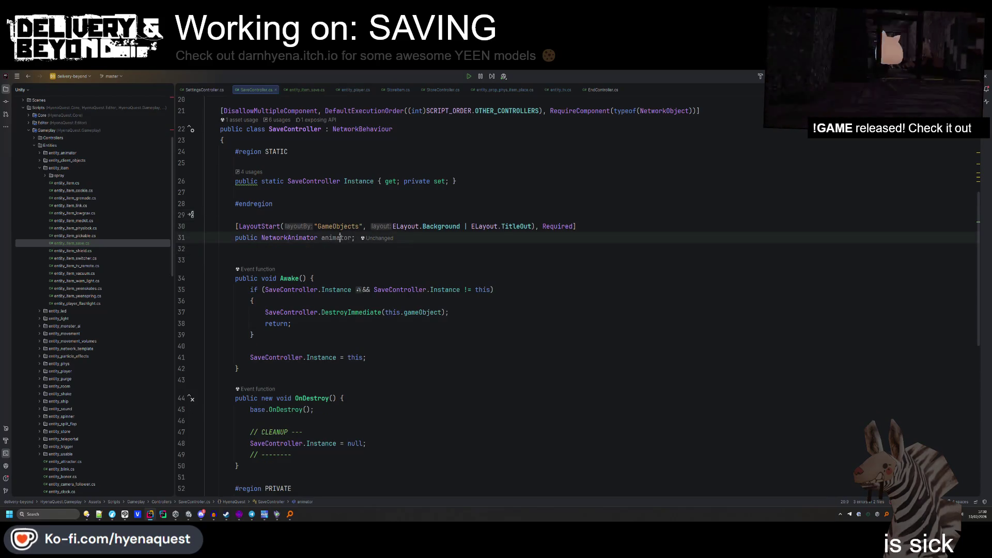
pyautogui.press('BackSpace')
# In Awake, throw UnityException "Missing NetworkAnimator" when animator is unassigned, then recompile in Unity.
pyautogui.click(298, 345)
pyautogui.press('Return')
pyautogui.write('if(!animator) thro')
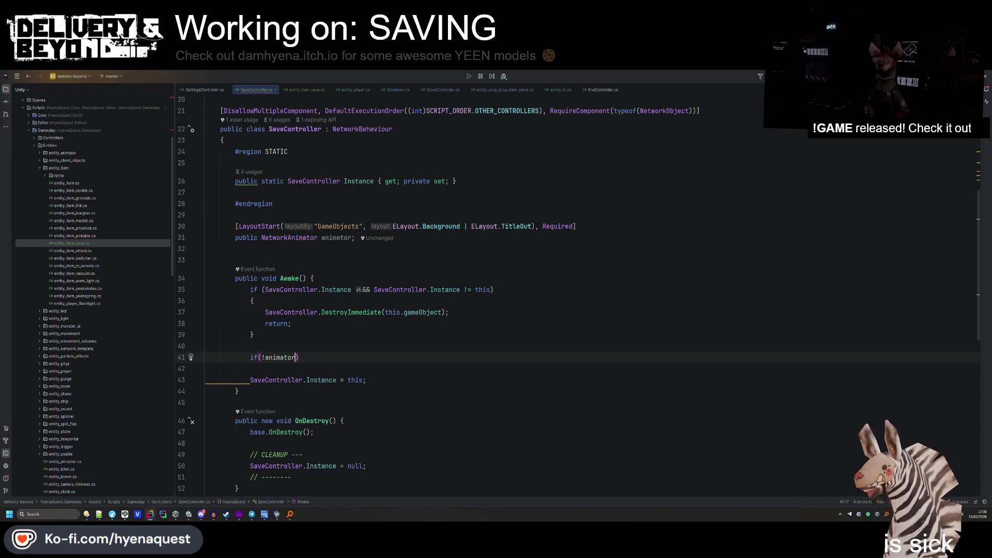
pyautogui.press('Return')
pyautogui.write('new Uni')
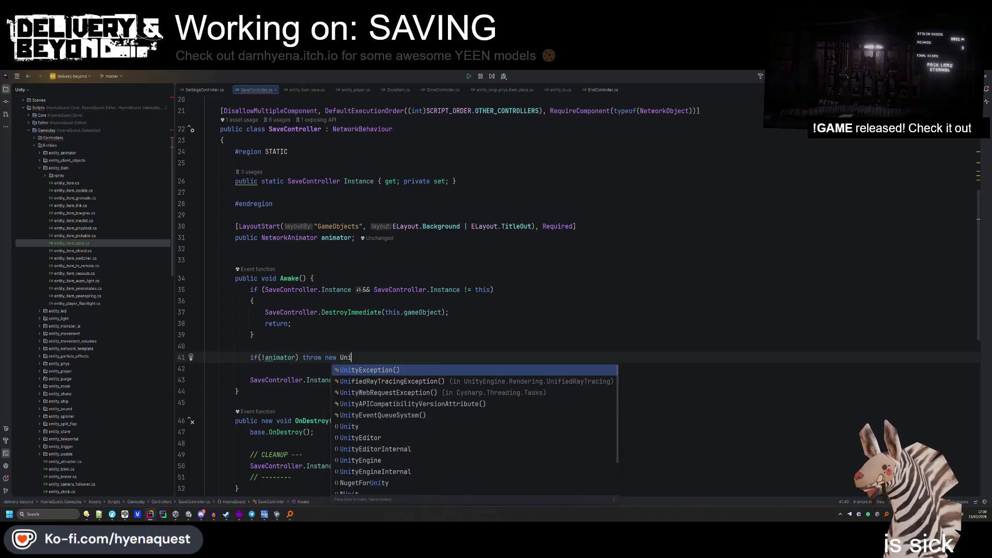
pyautogui.press('Return')
pyautogui.write('sing NetworkA')
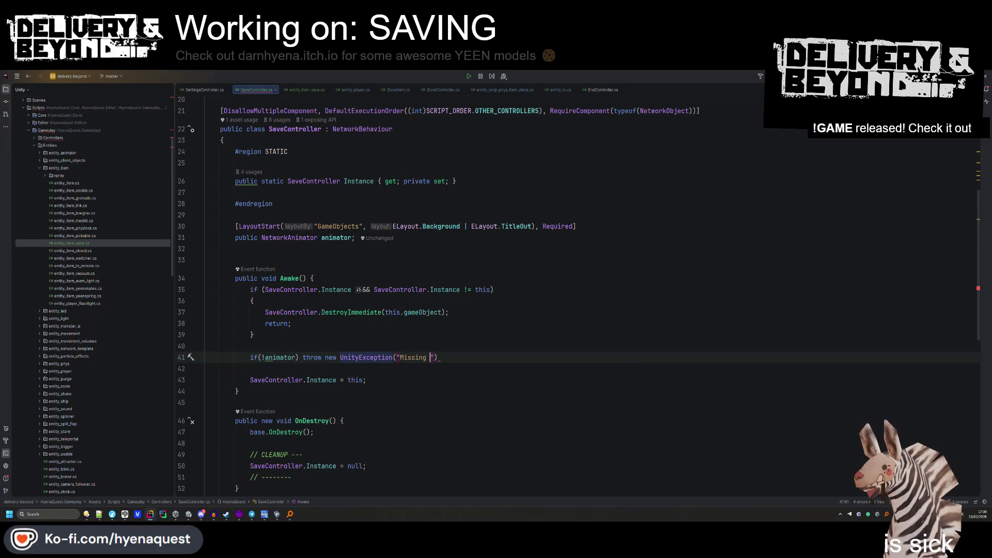
pyautogui.write('nimator"')
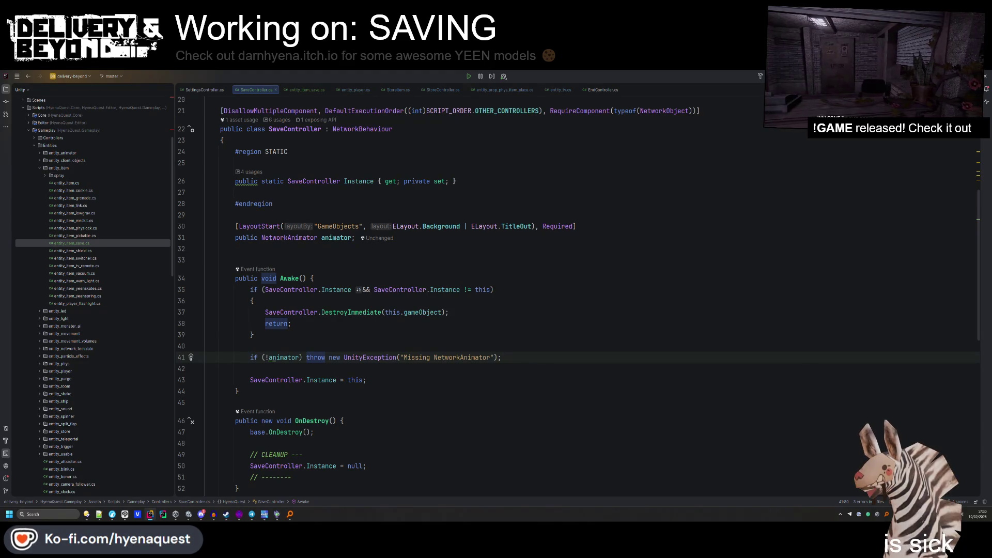
pyautogui.click(607, 314)
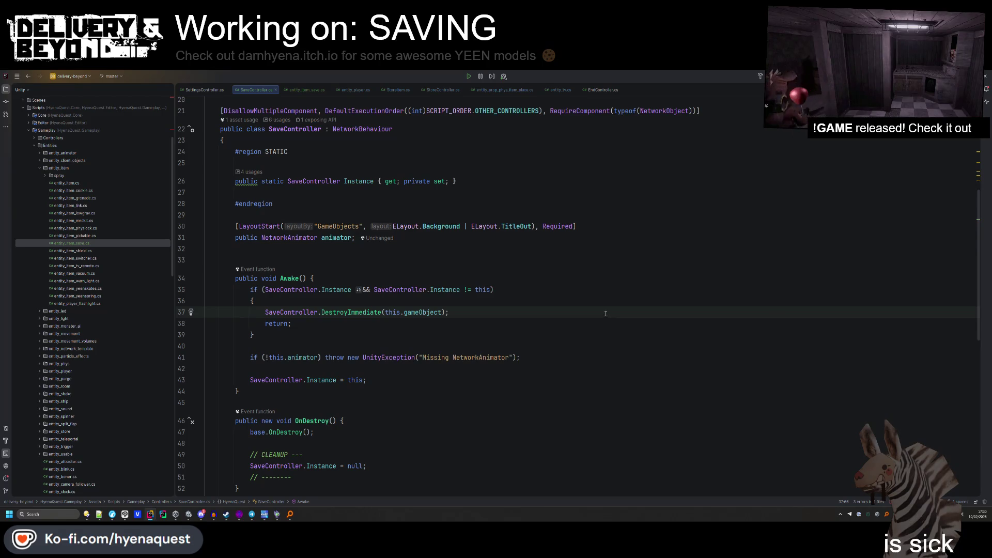
pyautogui.hotkey('alt', 'Tab')
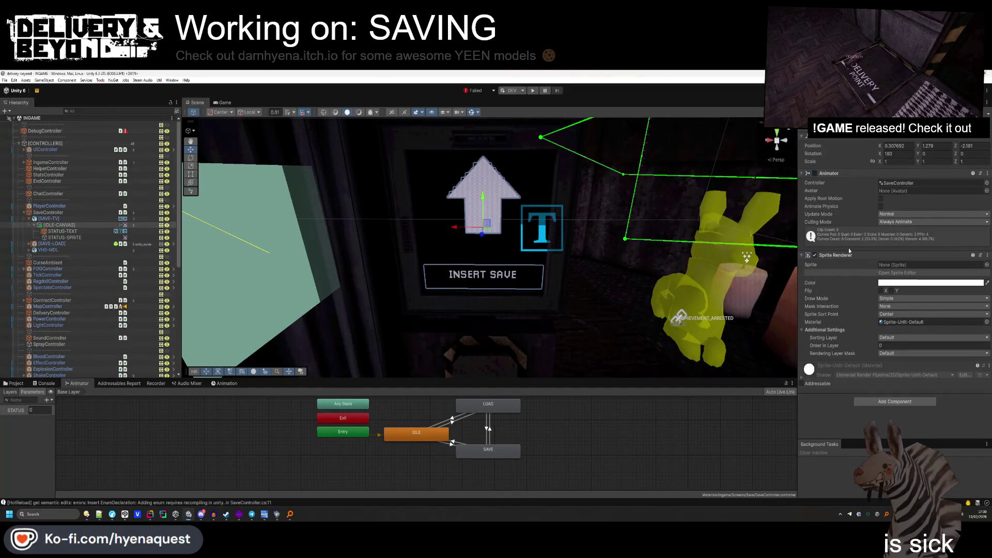
pyautogui.click(849, 253)
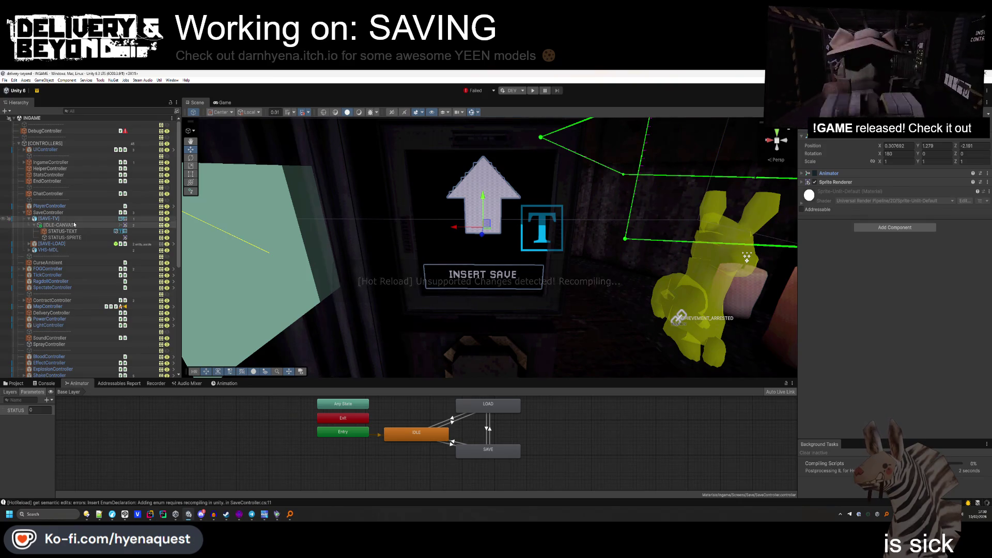
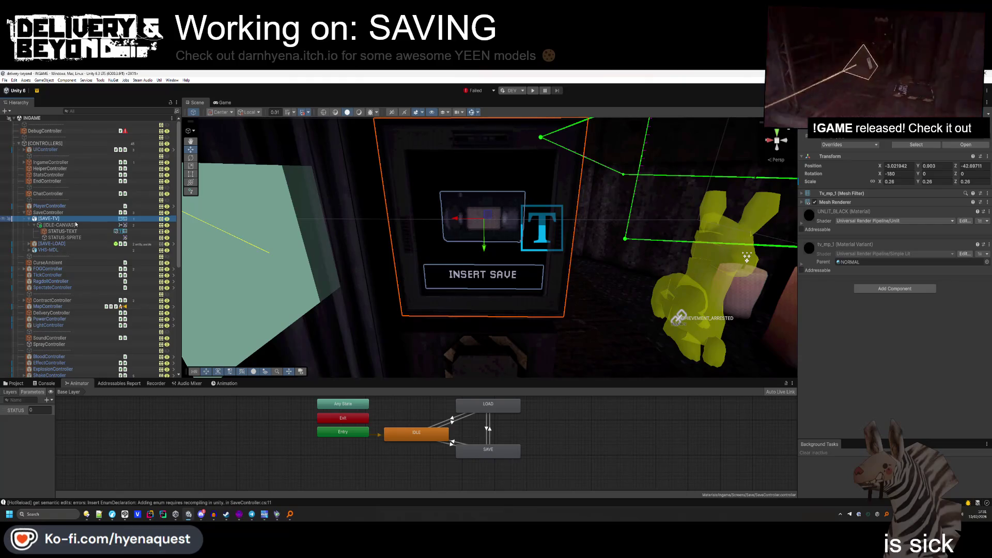
# Switch from the Unity editor to SaveController.cs in Rider.
pyautogui.hotkey('alt', 'Tab')
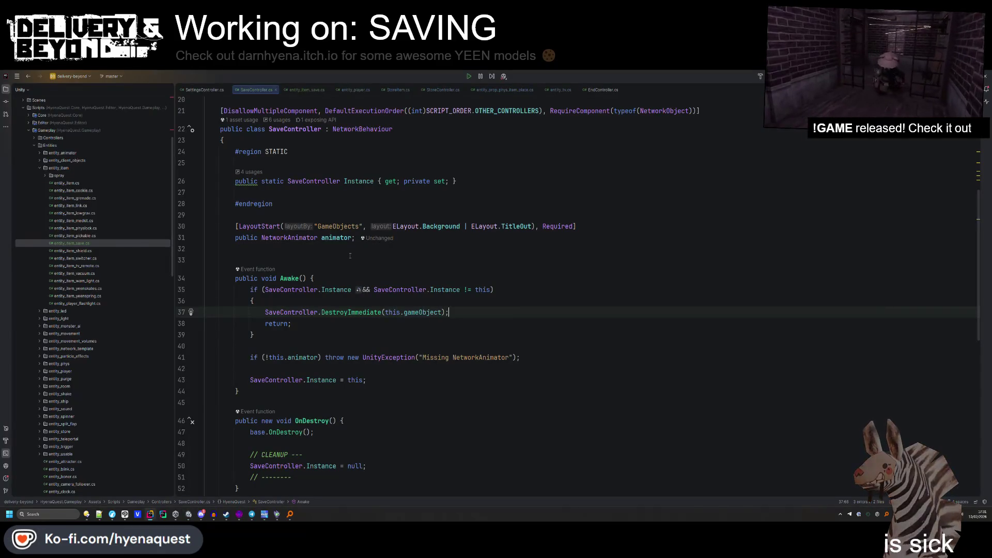
# Declare a [Required] public entity_button confirm field in SaveController.
pyautogui.press('Return')
pyautogui.write('pub')
pyautogui.press('Return')
pyautogui.write('entity)')
pyautogui.press('BackSpace')
pyautogui.write('_button')
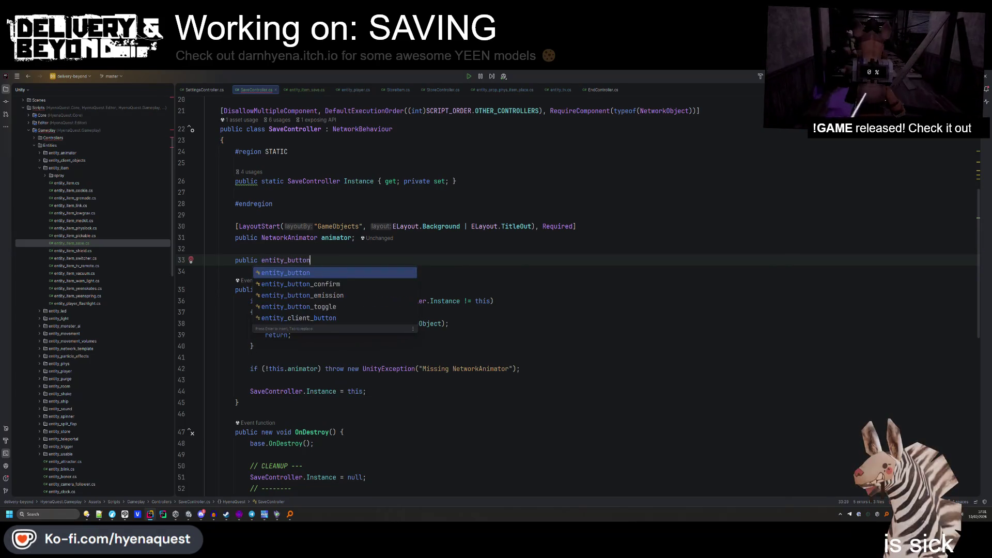
pyautogui.press('Return')
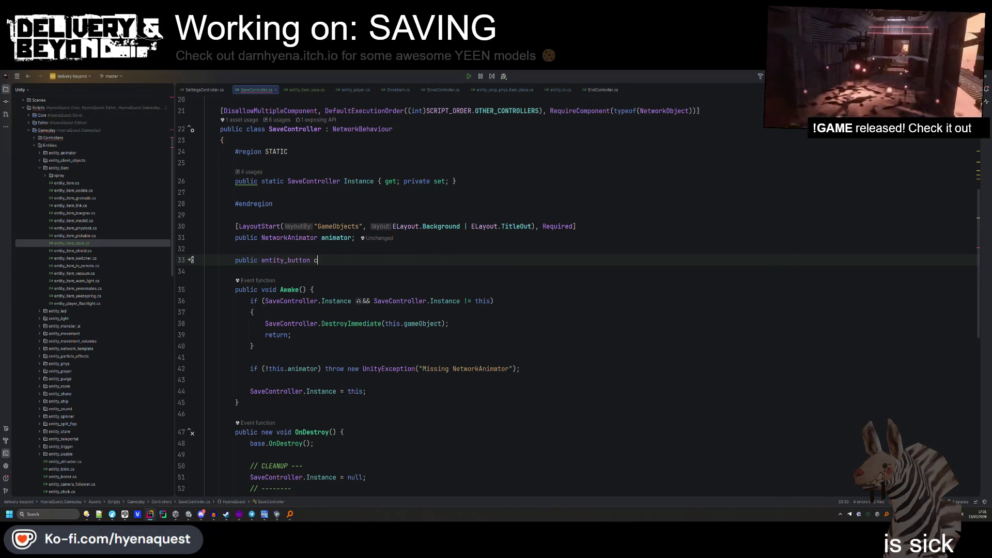
pyautogui.write('ontinue')
pyautogui.press('Up')
pyautogui.press('Return')
pyautogui.write('[Req')
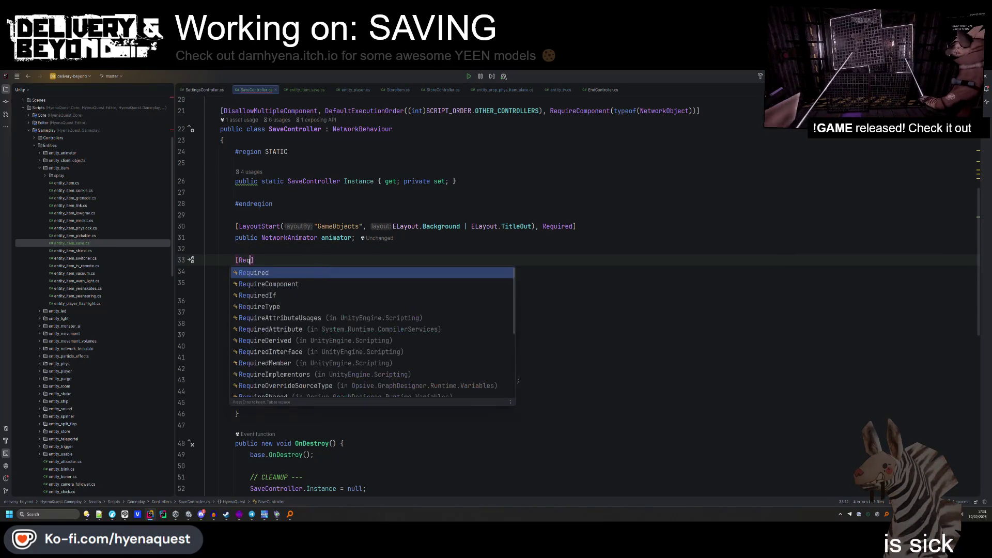
pyautogui.press('Return')
# Duplicate the animator null check in Awake into a confirm check mentioning entity_button.
pyautogui.doubleClick(327, 271)
pyautogui.hotkey('ctrl', 'c')
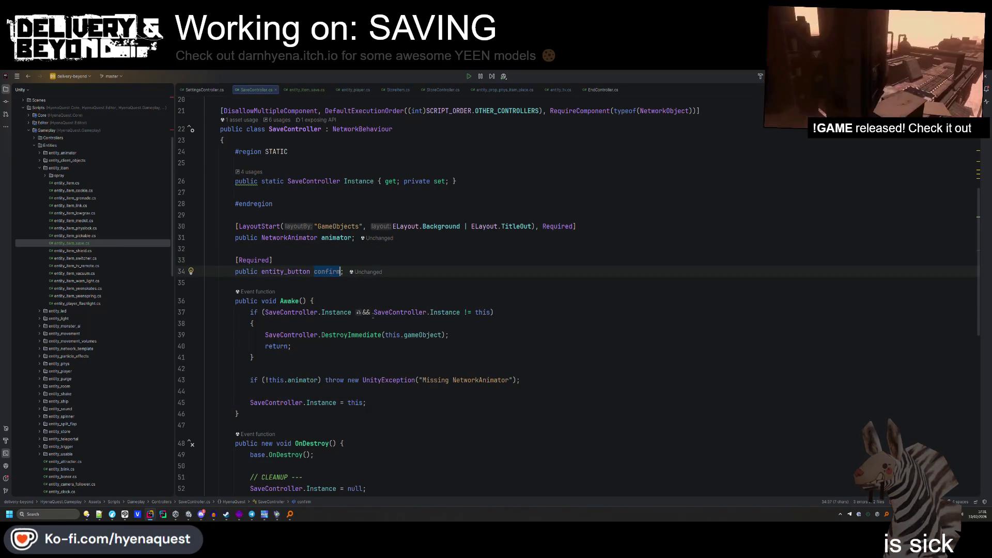
pyautogui.click(559, 379)
pyautogui.press('Return')
pyautogui.hotkey('ctrl', 'v')
pyautogui.hotkey('ctrl', 'd')
pyautogui.doubleClick(264, 403)
pyautogui.hotkey('ctrl', 'x')
pyautogui.doubleClick(299, 391)
pyautogui.hotkey('ctrl', 'v')
pyautogui.doubleClick(490, 391)
pyautogui.write('entity_but')
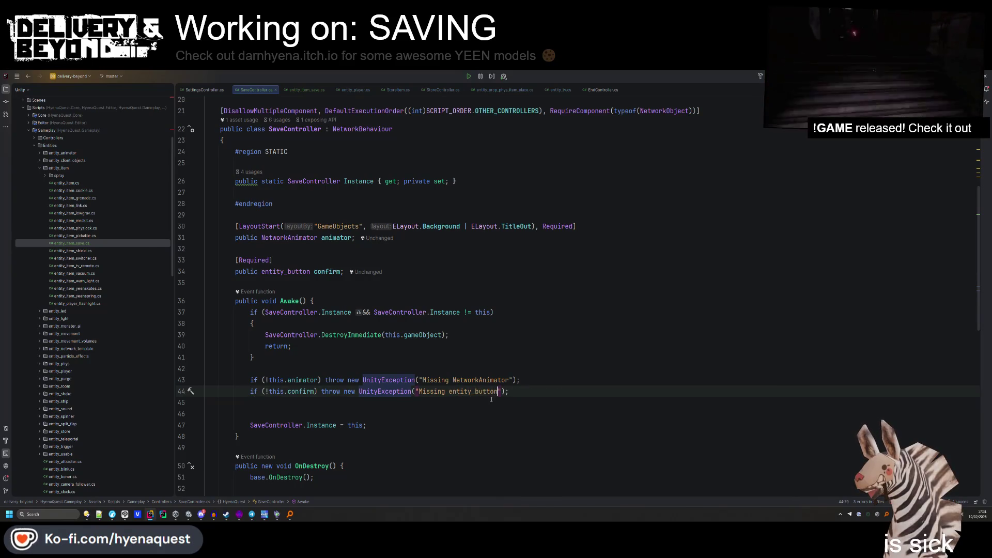
pyautogui.click(491, 402)
pyautogui.hotkey('ctrl', 'y')
# Declare a [Required] public entity_prop_phys_item_place place field below confirm.
pyautogui.click(444, 260)
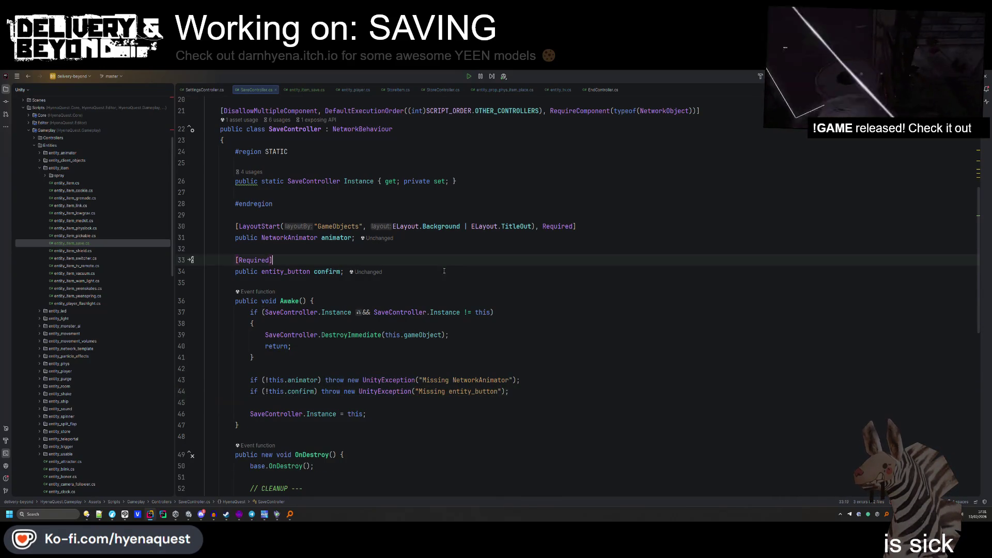
pyautogui.click(444, 271)
pyautogui.press('Return')
pyautogui.press('Return')
pyautogui.write('[Requ')
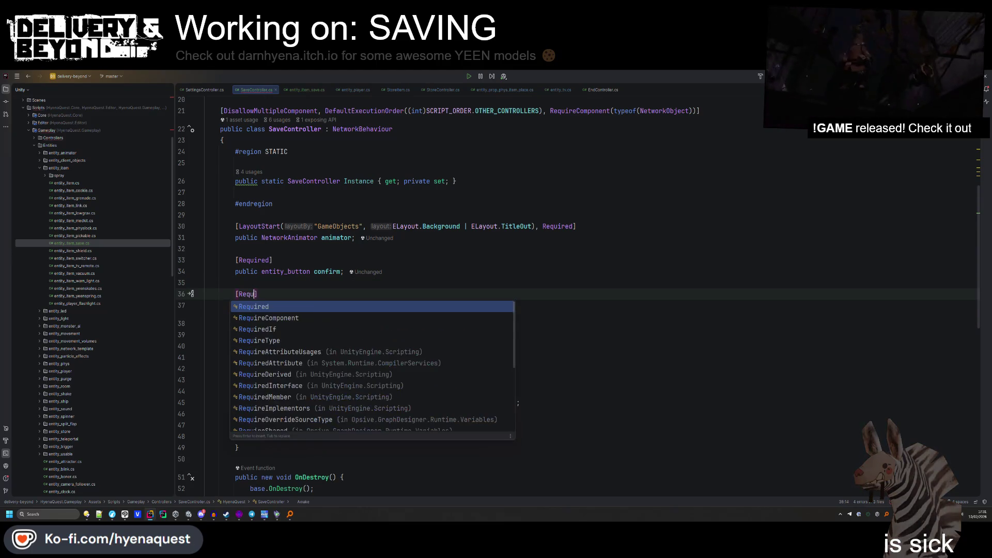
pyautogui.press('Return')
pyautogui.write(']')
pyautogui.press('Return')
pyautogui.write('public ')
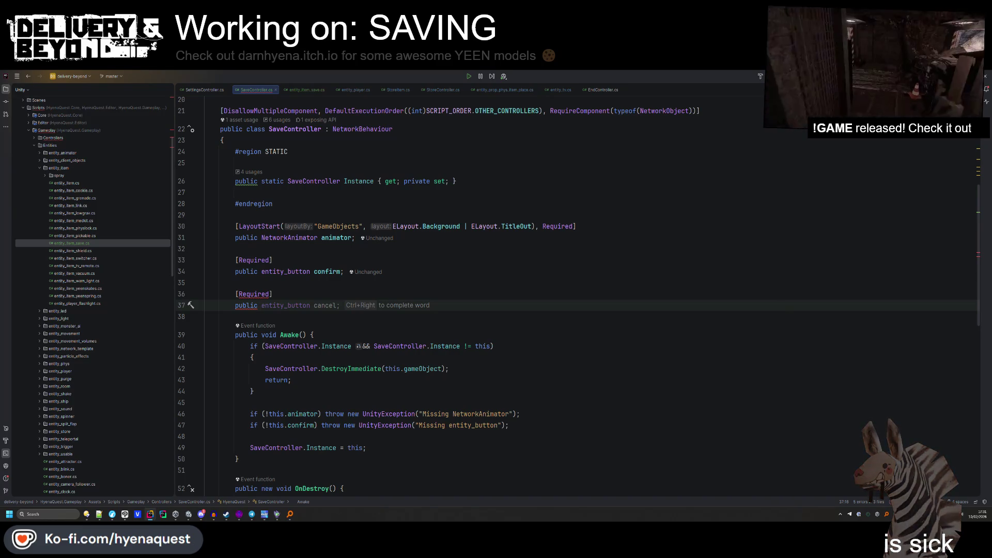
pyautogui.write('entity_item')
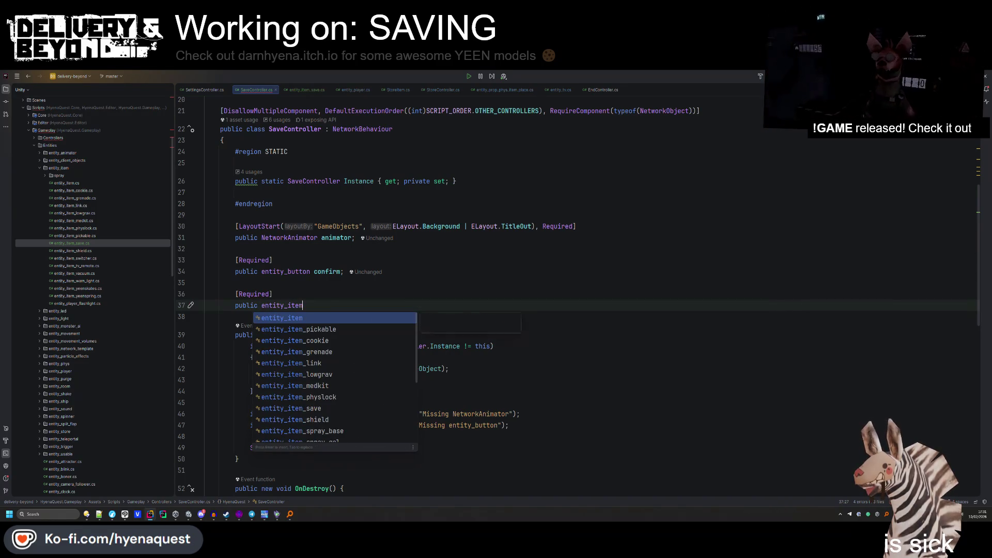
pyautogui.write('_pl')
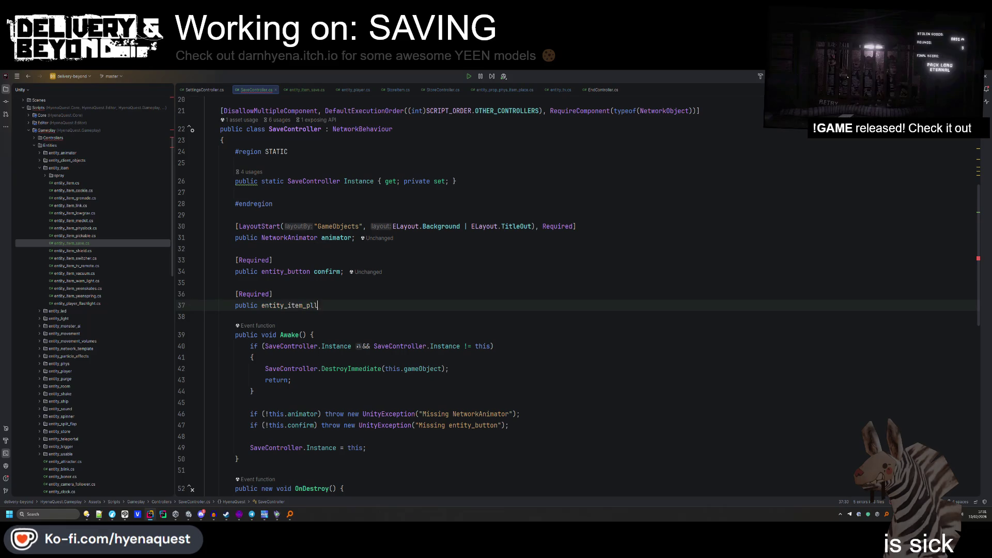
pyautogui.press('BackSpace')
pyautogui.press('BackSpace')
pyautogui.press('BackSpace')
pyautogui.write('place')
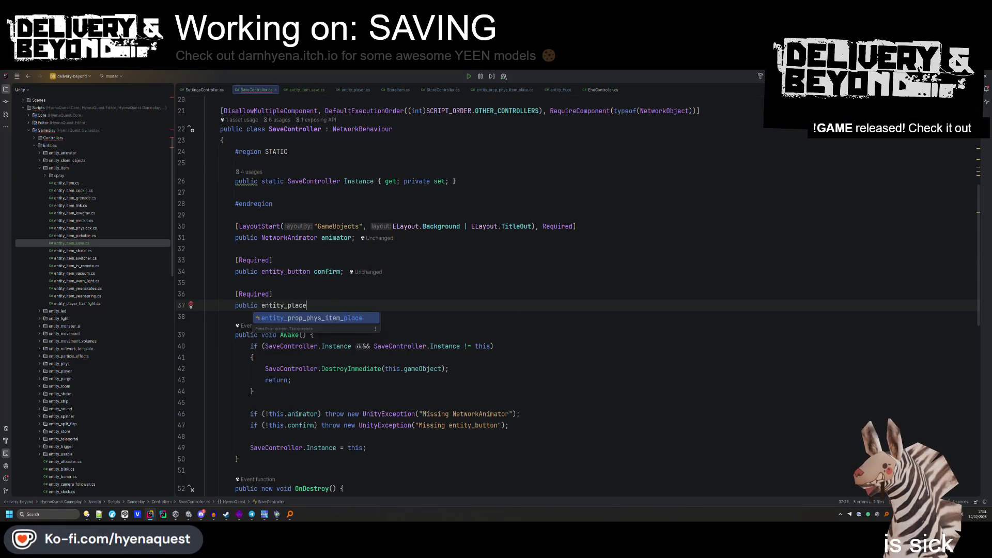
pyautogui.press('Return')
pyautogui.write('lace;')
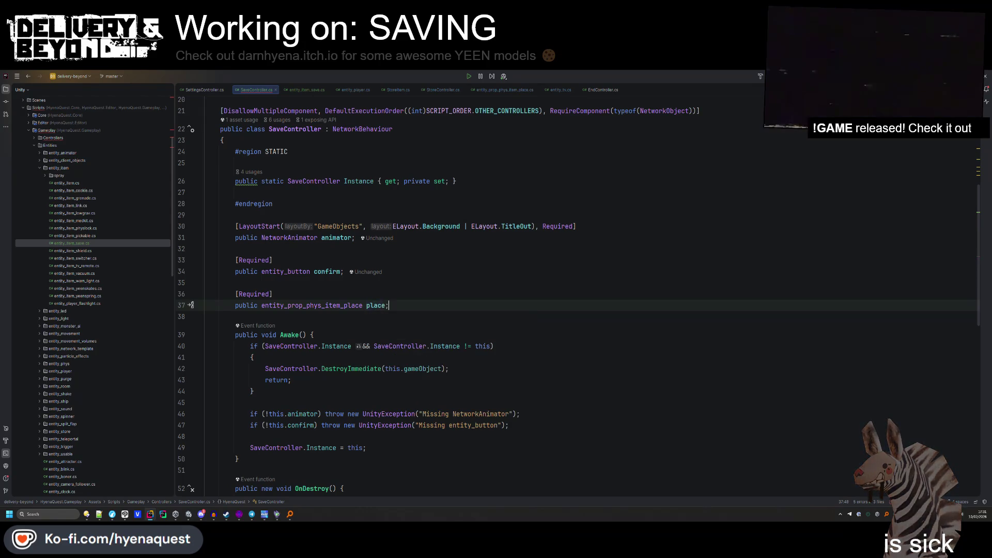
# Duplicate the confirm null check into a place check for prop_phys_item_place, then return to Unity.
pyautogui.click(545, 427)
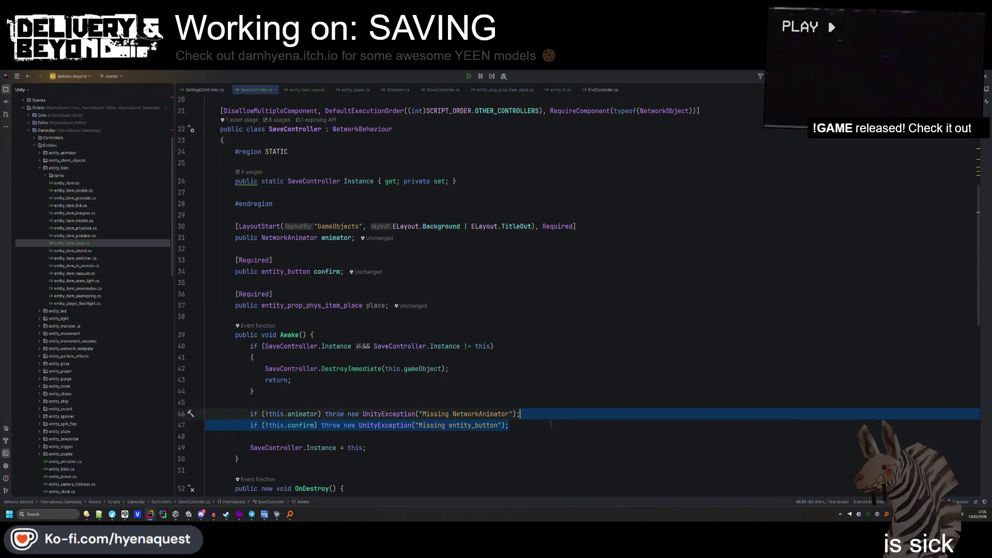
pyautogui.hotkey('ctrl', 'd')
pyautogui.hotkey('ctrl', 'BackSpace')
pyautogui.write('place')
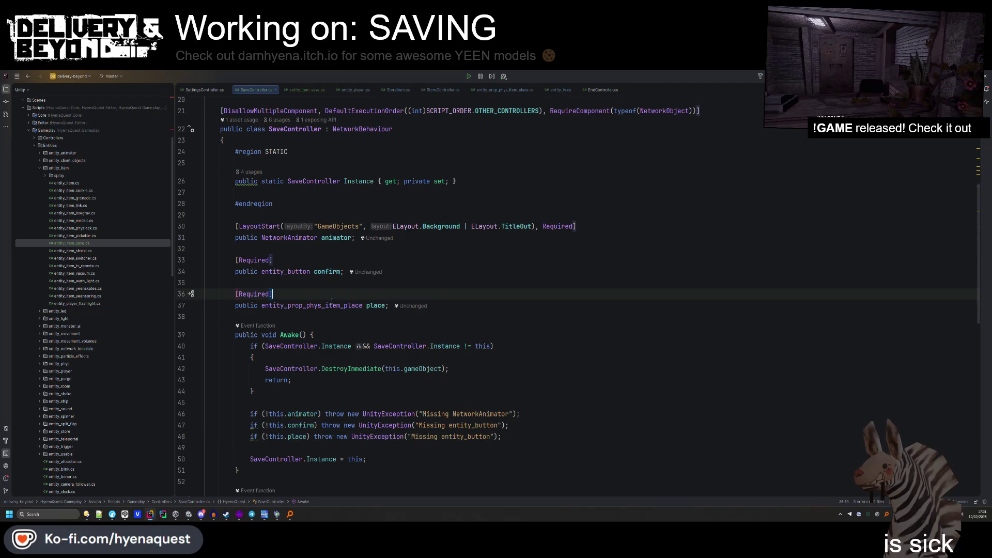
pyautogui.write('prop_phys_item_place')
pyautogui.click(494, 346)
pyautogui.scroll(-5, 452, 364)
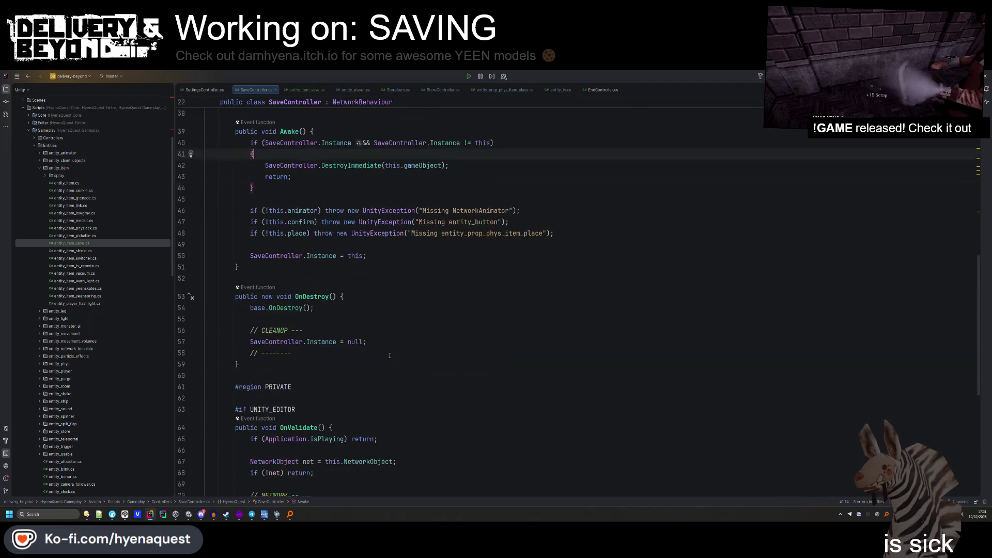
pyautogui.click(375, 352)
pyautogui.scroll(2, 375, 343)
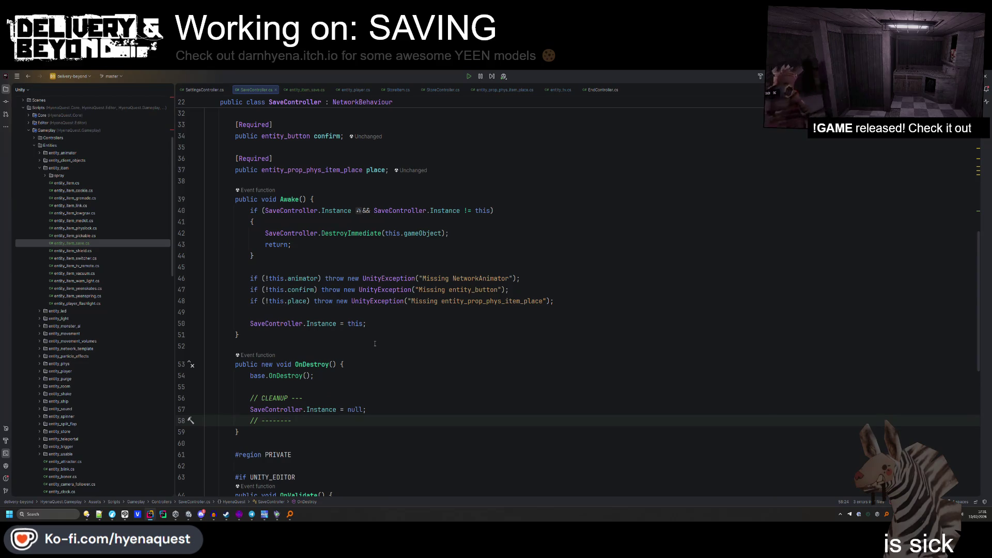
pyautogui.hotkey('alt', 'Tab')
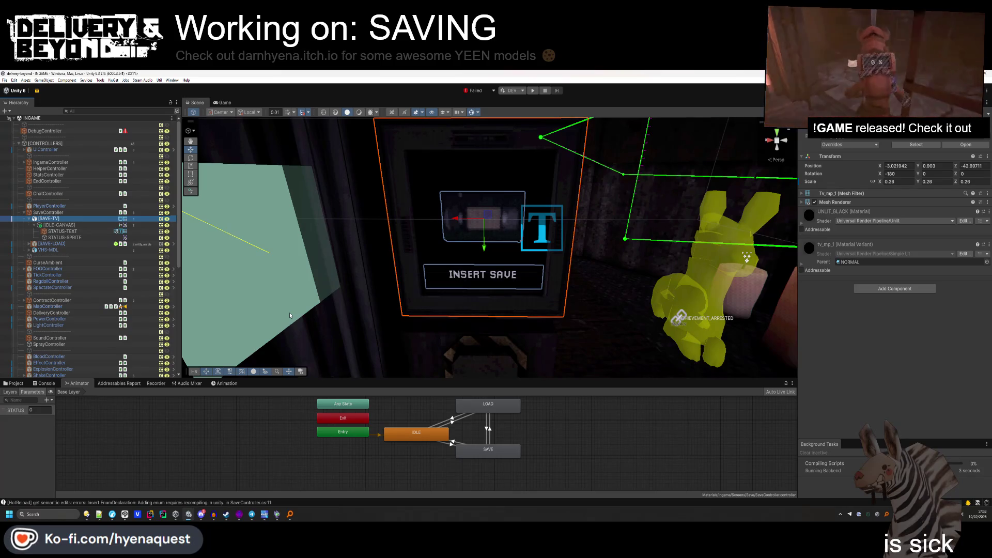
# Review SAVE-LOAD's Entity_button Hint, set Reset Cooldown to -1, then return to Rider.
pyautogui.press('Down')
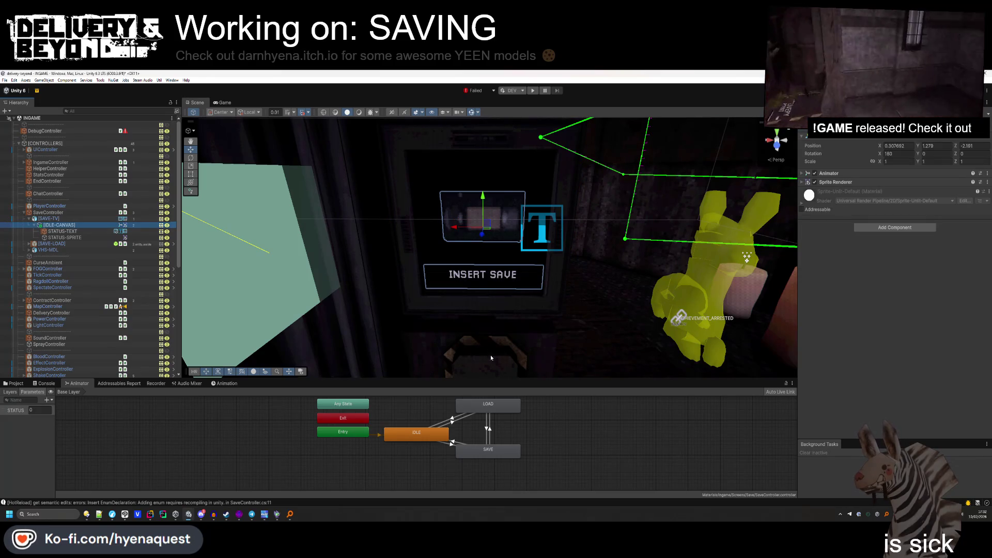
pyautogui.click(482, 321)
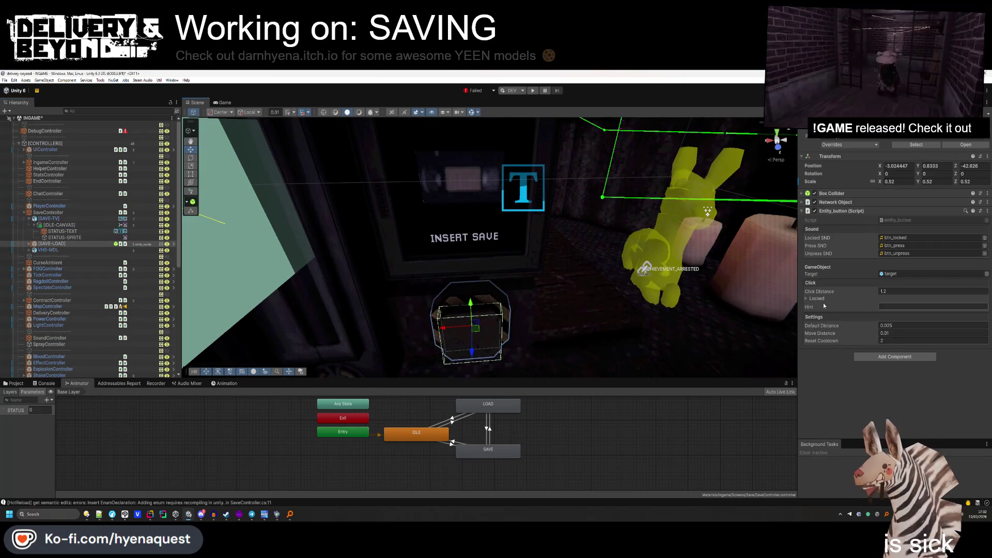
pyautogui.click(816, 298)
pyautogui.click(892, 307)
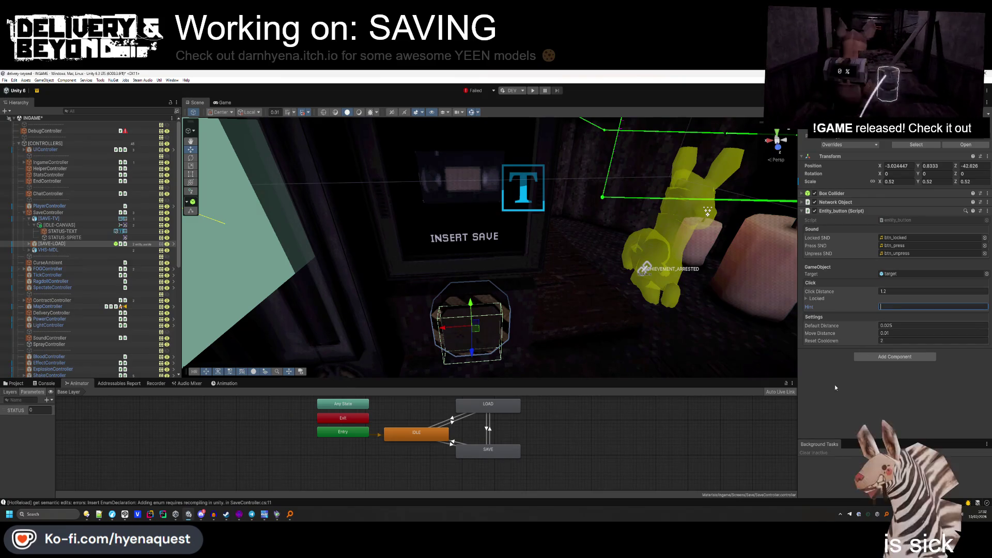
pyautogui.click(893, 341)
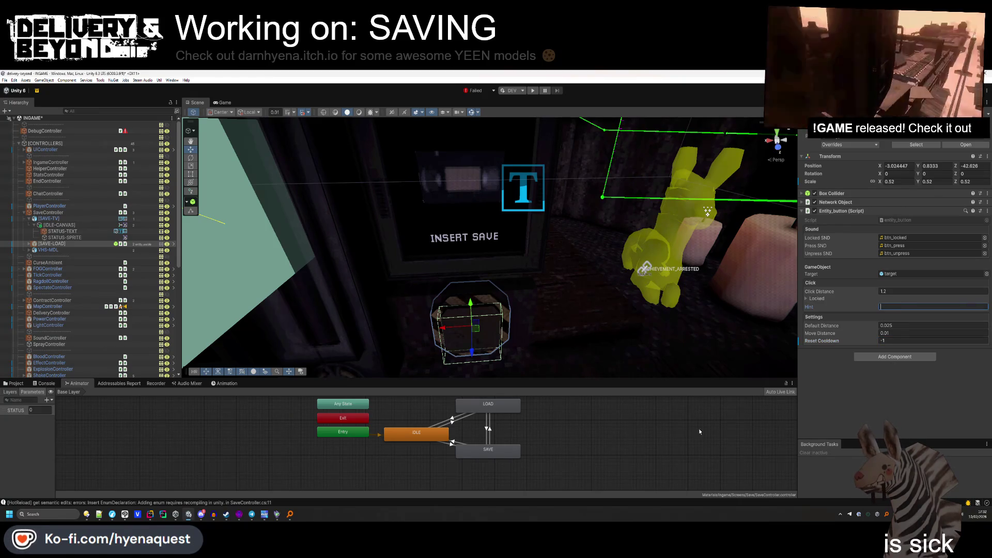
pyautogui.click(646, 441)
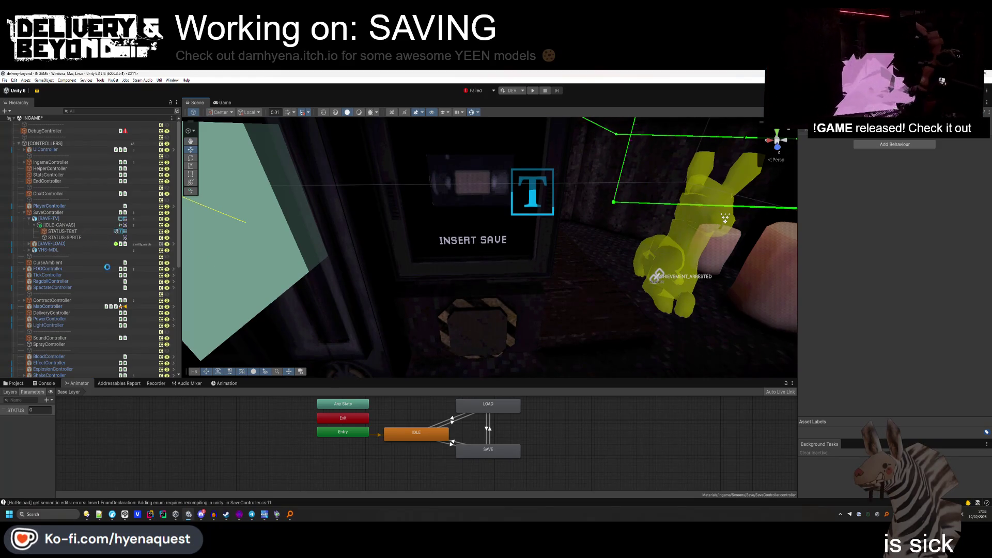
pyautogui.click(162, 515)
pyautogui.scroll(6, 344, 350)
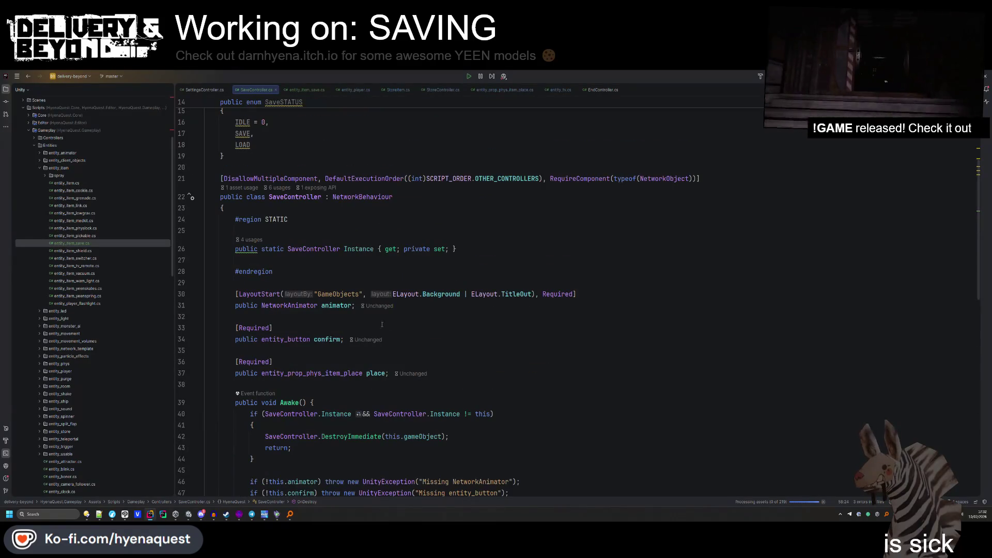
# Add a [Required] TextMeshPro status field by copying the place field.
pyautogui.click(476, 372)
pyautogui.press('Return')
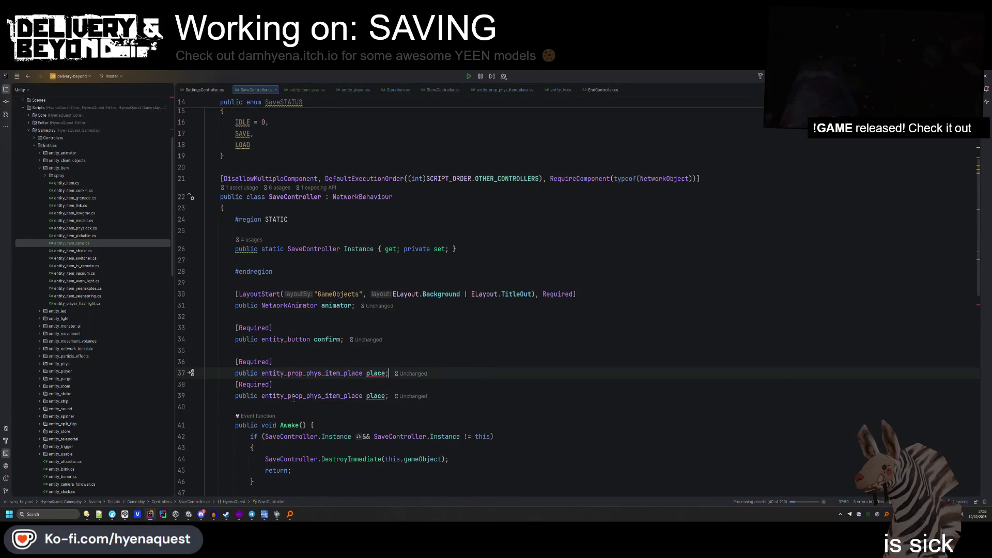
pyautogui.hotkey('ctrl', 'v')
pyautogui.doubleClick(310, 406)
pyautogui.write('Text')
pyautogui.write('MeshPro')
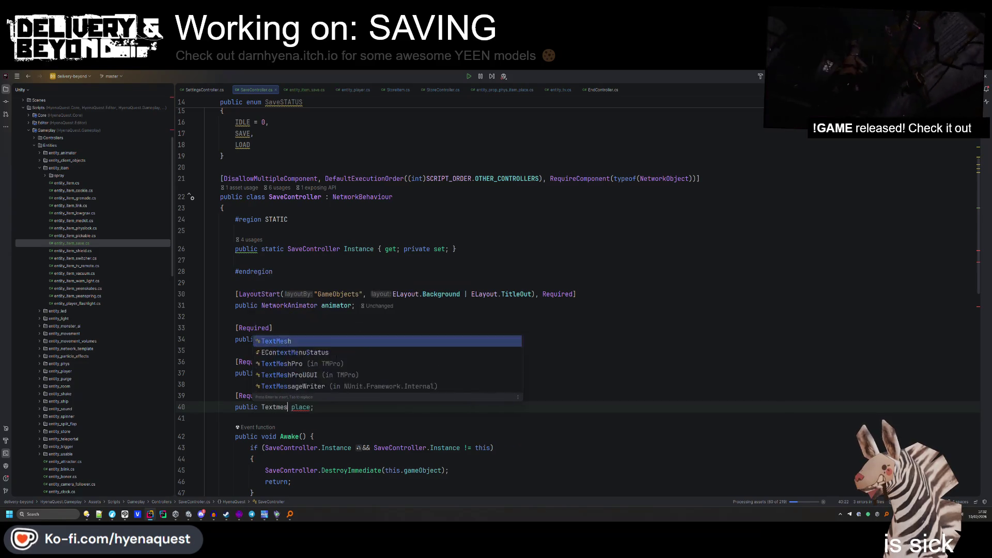
pyautogui.press('Return')
pyautogui.doubleClick(312, 407)
pyautogui.write('status')
# Add an Awake check on status with a 'Missing TextMeshPro' error, then return to Unity.
pyautogui.scroll(-7, 569, 290)
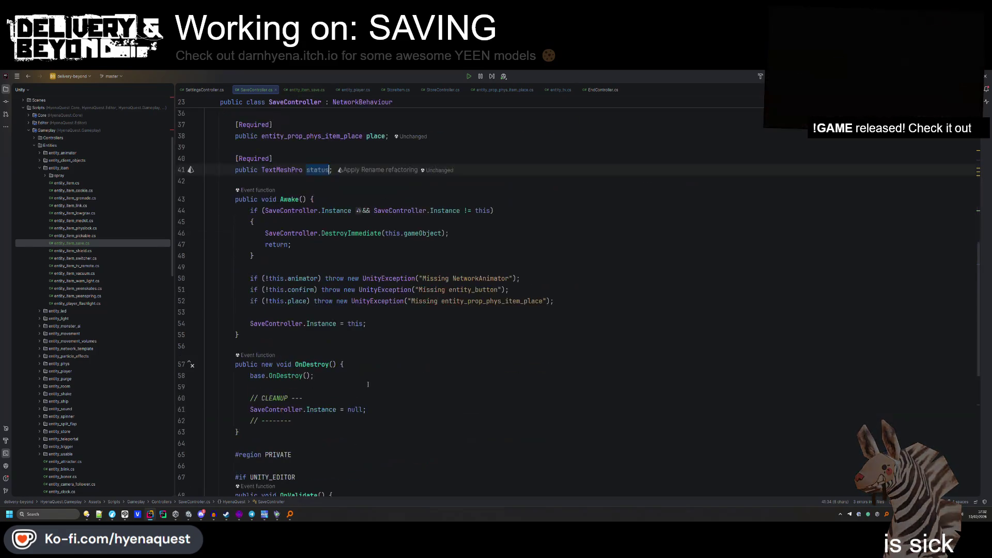
pyautogui.moveTo(615, 310); pyautogui.dragTo(615, 302)
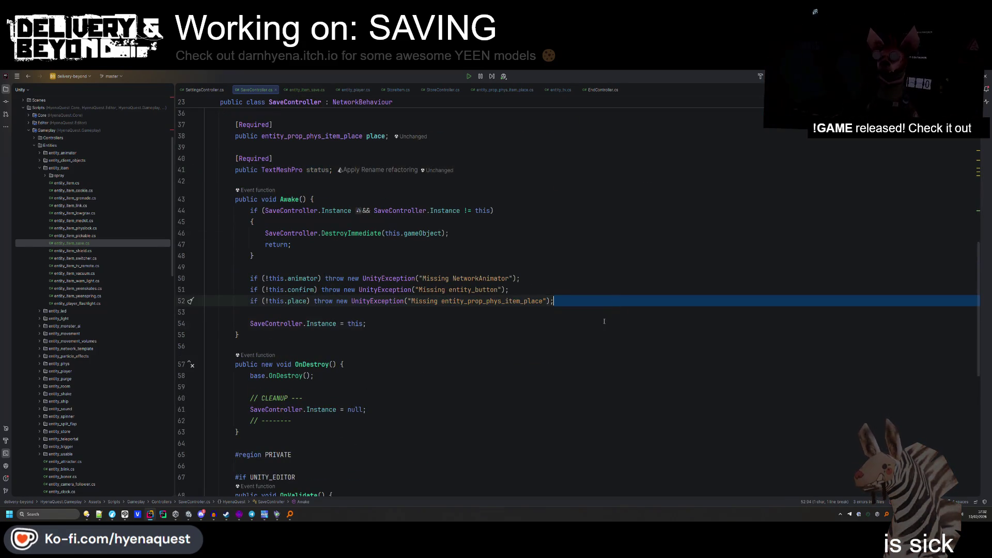
pyautogui.hotkey('ctrl', 'd')
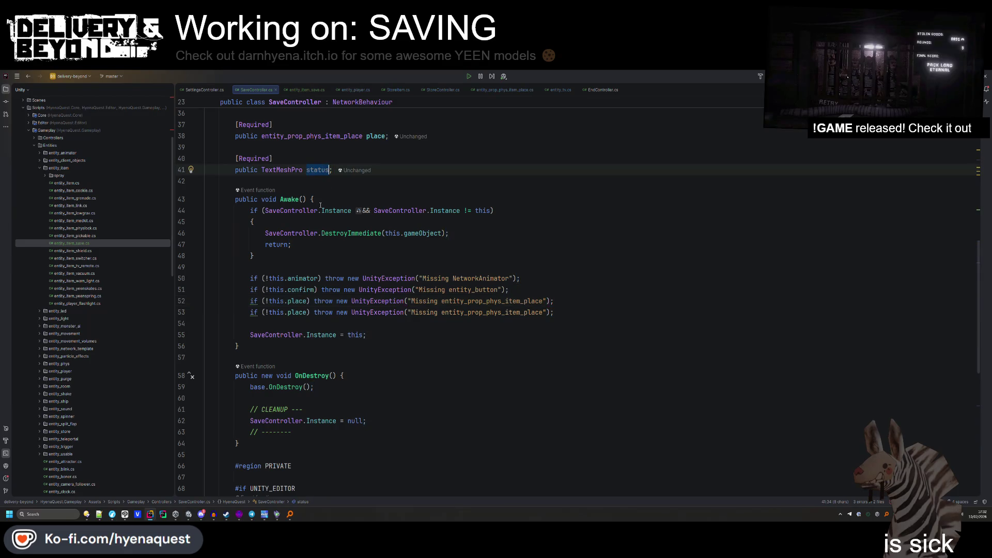
pyautogui.doubleClick(297, 312)
pyautogui.write('status')
pyautogui.doubleClick(481, 312)
pyautogui.write('TextMeshPro')
pyautogui.click(481, 267)
pyautogui.hotkey('alt', 'Tab')
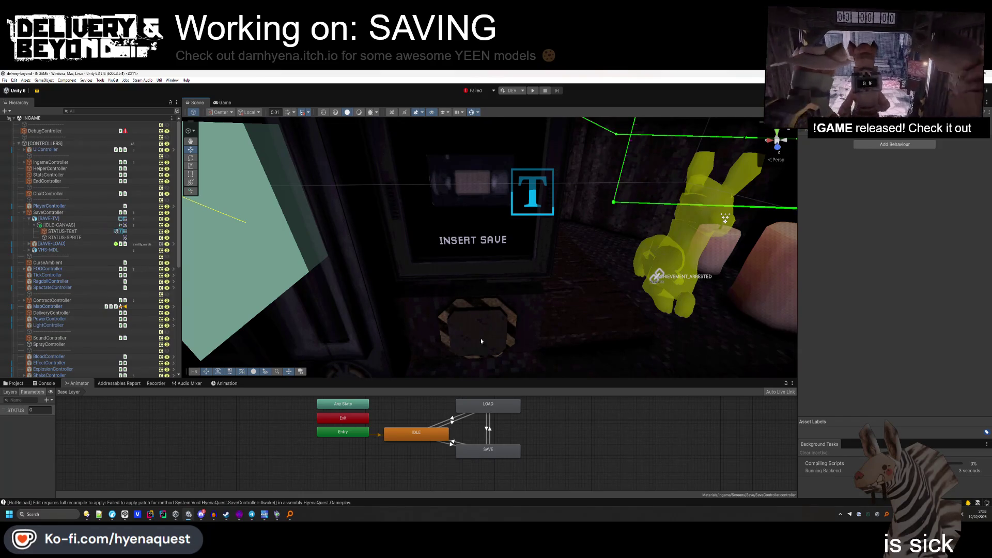
# Add a Network Animator component to the SaveController object.
pyautogui.click(481, 338)
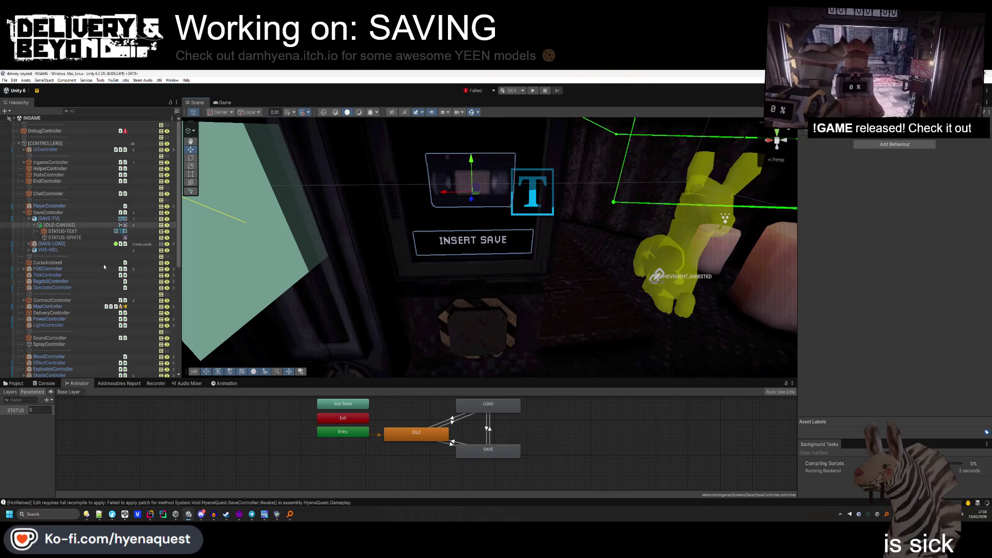
pyautogui.click(73, 212)
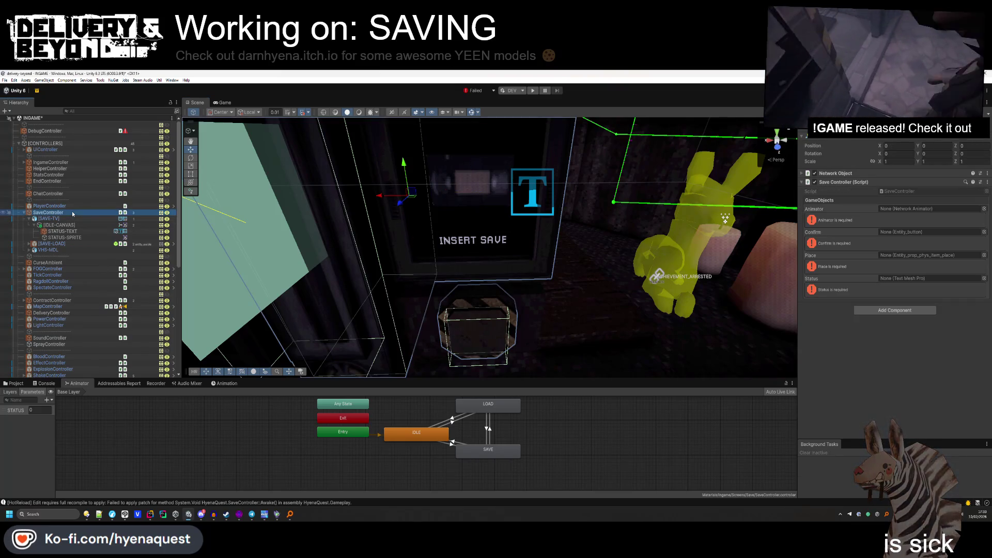
pyautogui.click(909, 311)
pyautogui.write('network')
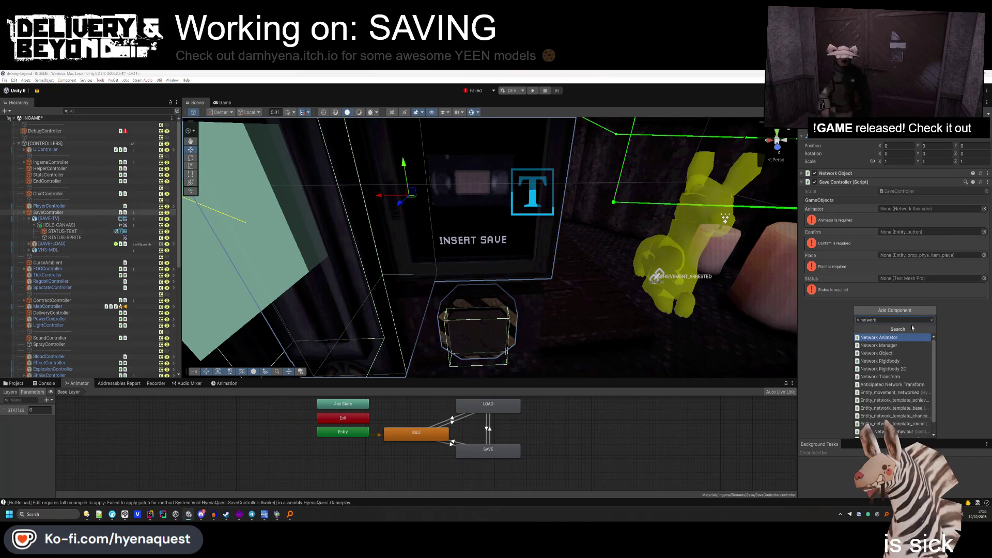
pyautogui.press('Return')
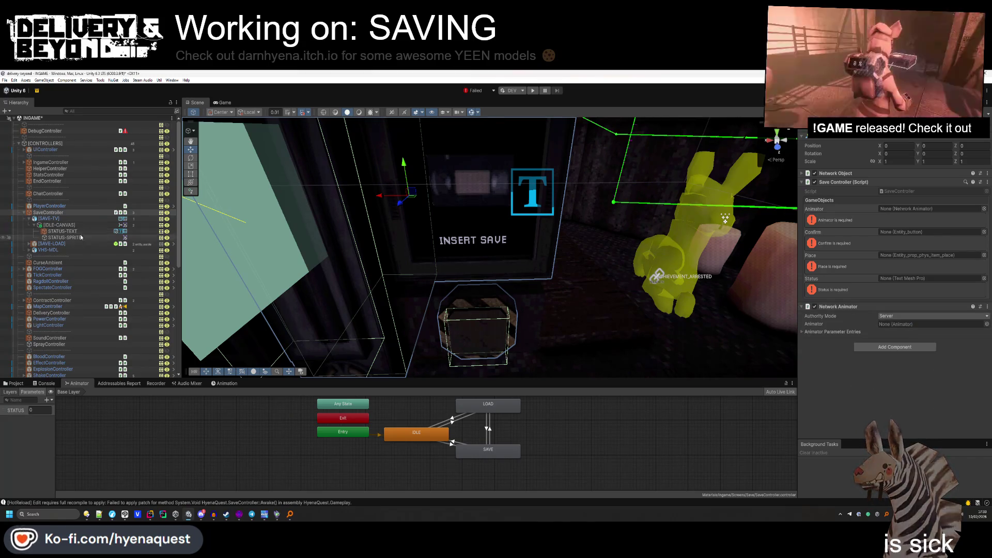
# Assign the Network Animator, [SAVE-LOAD], [PLACE] and STATUS-TEXT to Animator, Confirm, Place and Status.
pyautogui.click(899, 325)
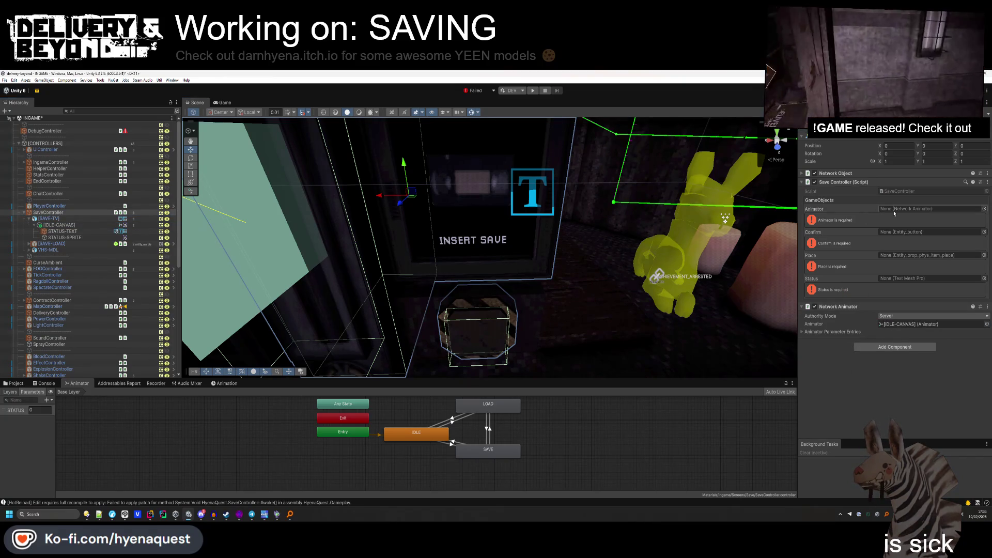
pyautogui.moveTo(898, 221); pyautogui.dragTo(900, 209)
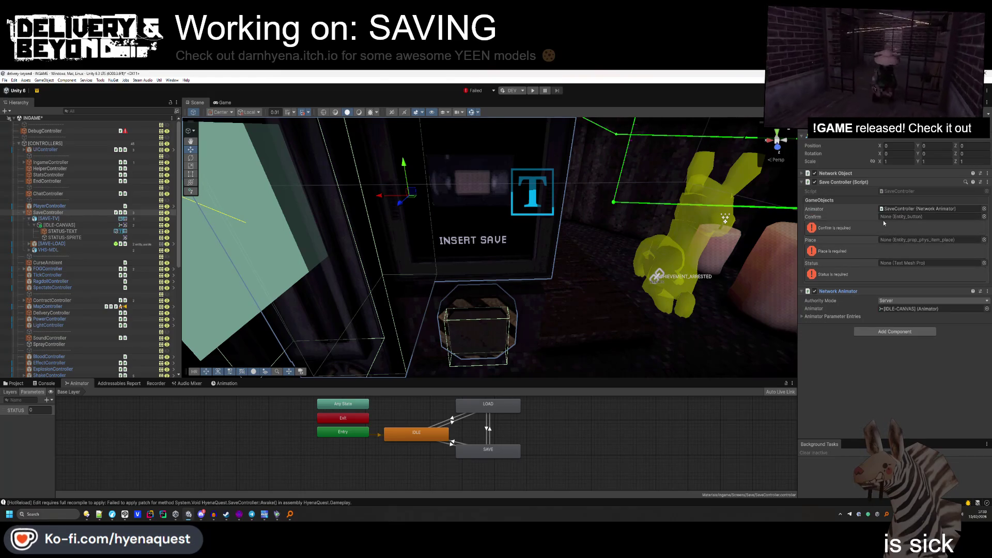
pyautogui.moveTo(150, 246); pyautogui.dragTo(930, 216)
pyautogui.click(29, 249)
pyautogui.moveTo(52, 256); pyautogui.dragTo(899, 226)
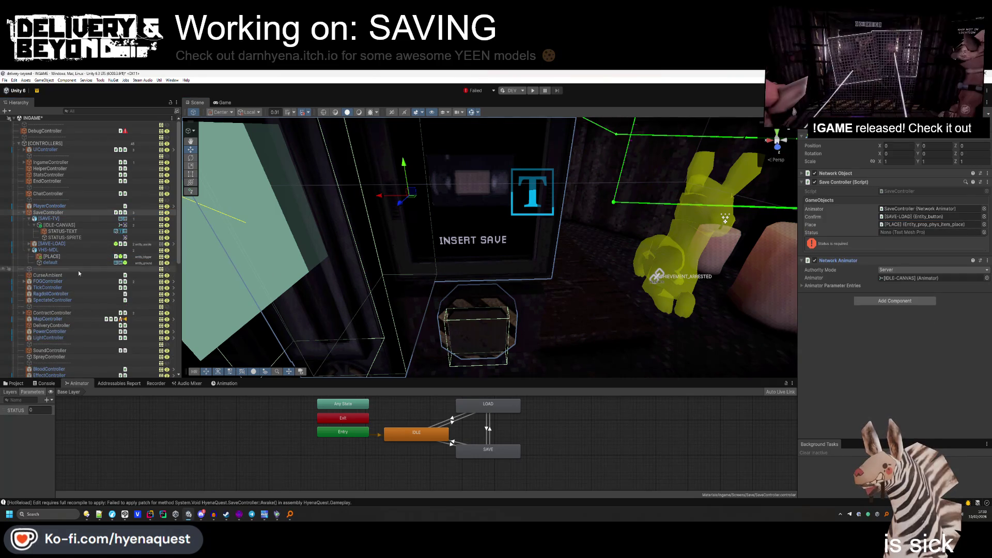
pyautogui.moveTo(62, 231); pyautogui.dragTo(904, 232)
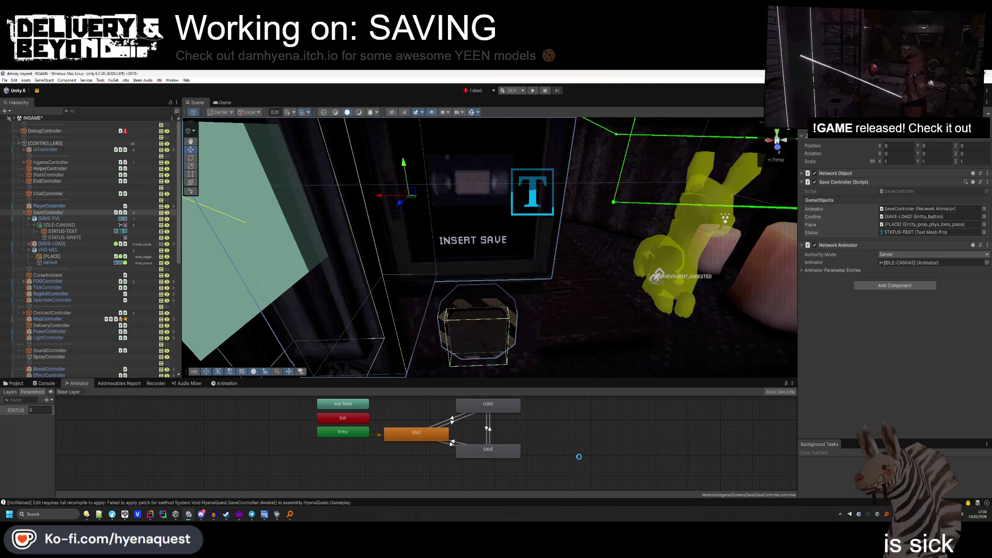
pyautogui.click(705, 343)
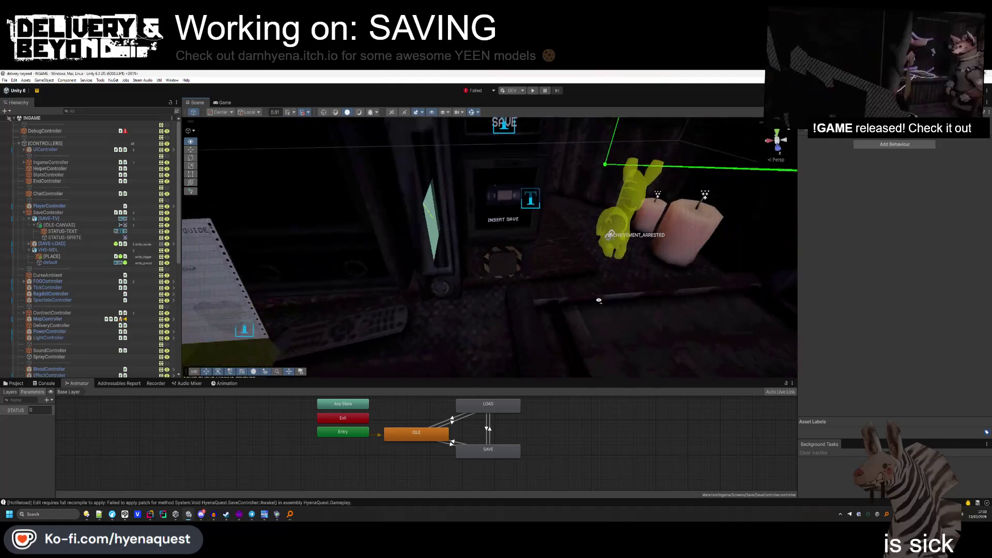
# Open ScrapController.cs for reference, then return to SaveController.cs.
pyautogui.hotkey('alt', 'Tab')
pyautogui.scroll(-5, 413, 297)
pyautogui.click(269, 274)
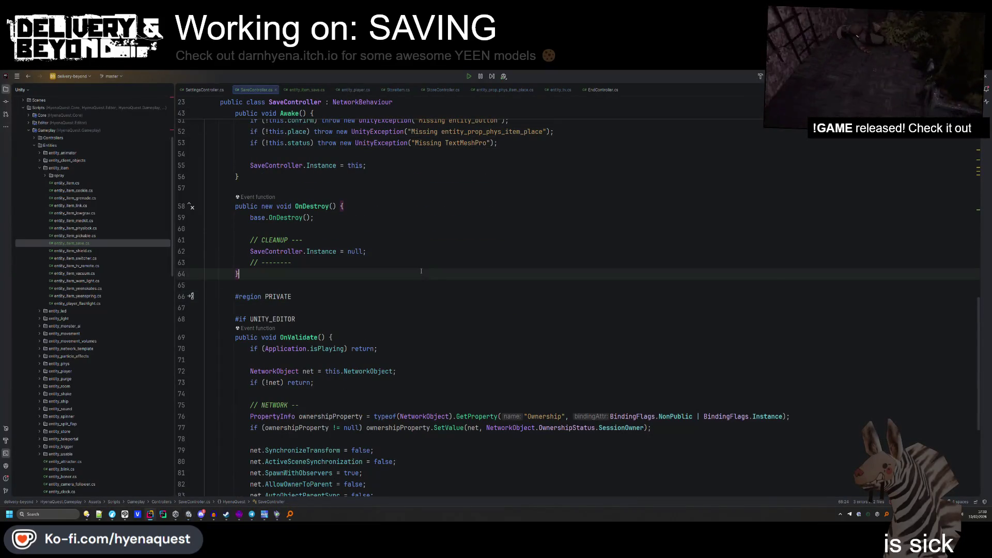
pyautogui.press('shift')
pyautogui.press('shift')
pyautogui.write('scrapc')
pyautogui.click(430, 197)
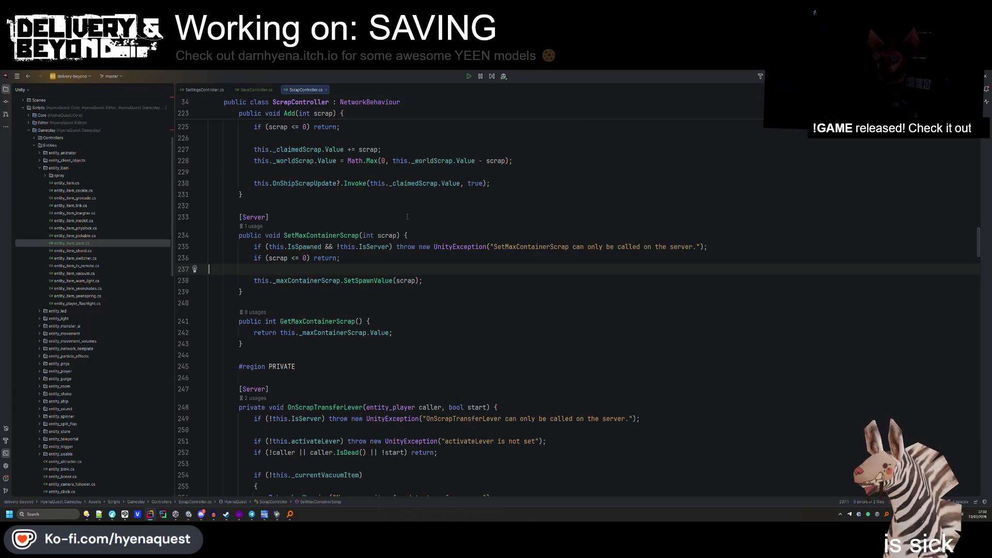
pyautogui.click(257, 89)
pyautogui.scroll(10, 269, 268)
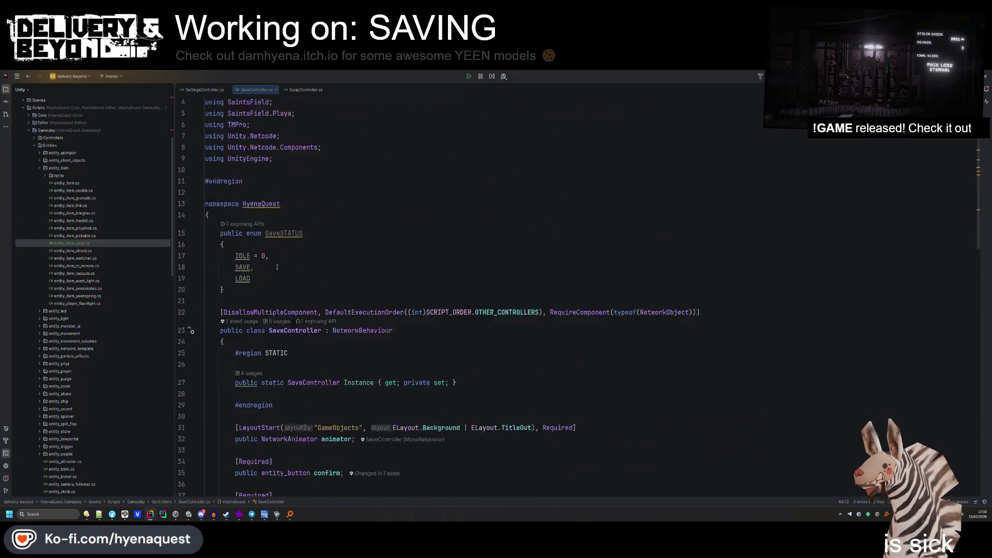
pyautogui.scroll(-3, 270, 268)
# Add a #region PRIVATE block containing private entity_item_save _currentSave below the status field.
pyautogui.click(270, 315)
pyautogui.press('Return')
pyautogui.press('Return')
pyautogui.press('Up')
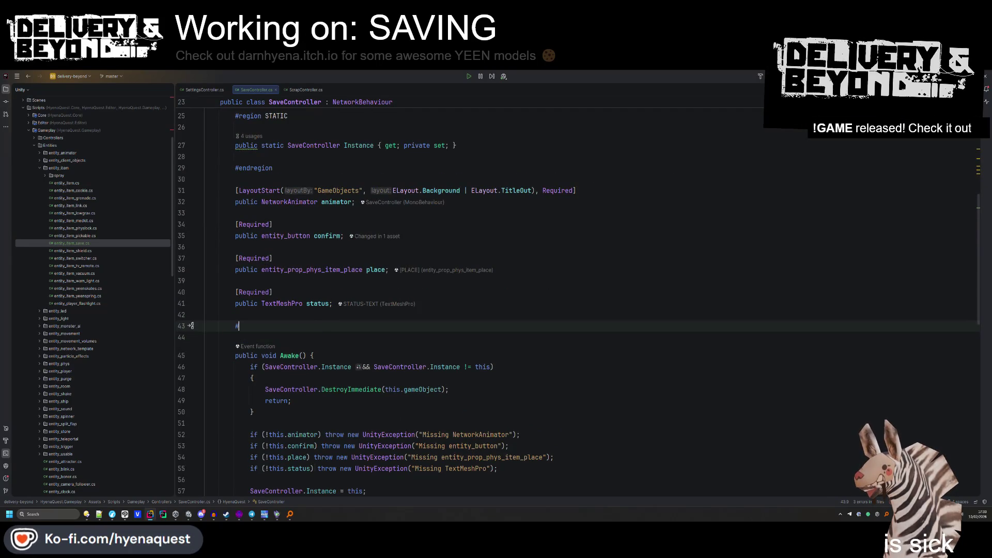
pyautogui.write('#region PRIVATE')
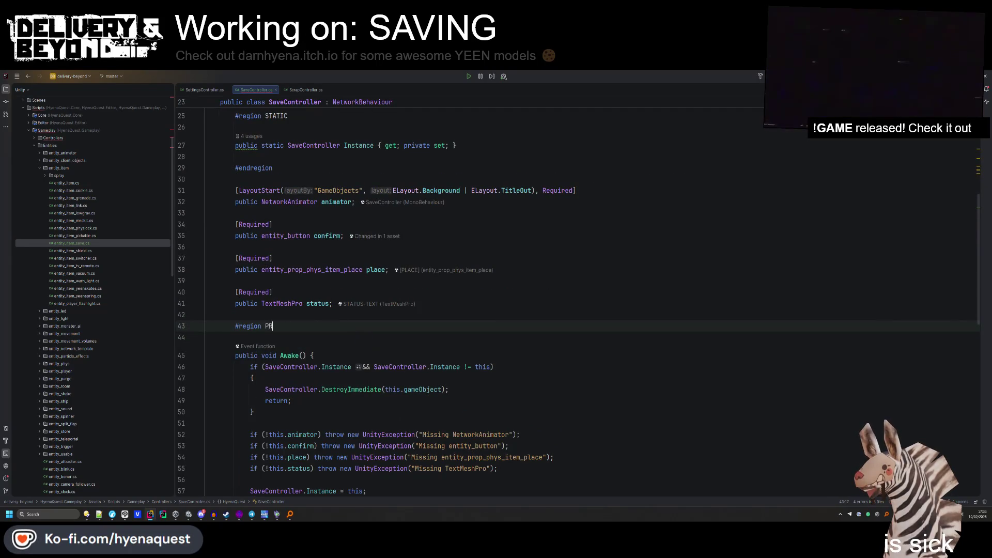
pyautogui.press('Return')
pyautogui.press('Return')
pyautogui.write('#en')
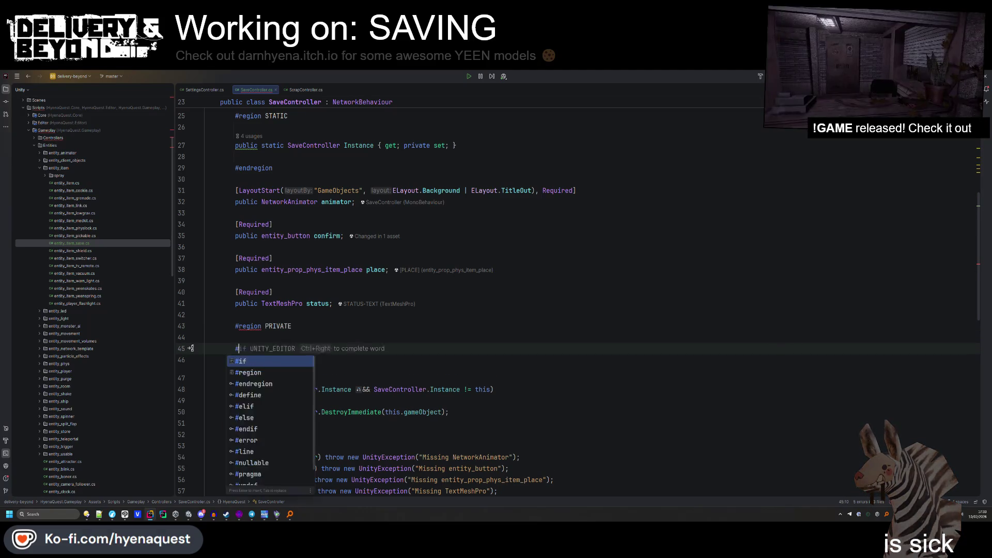
pyautogui.press('Return')
pyautogui.press('Up')
pyautogui.write('priva')
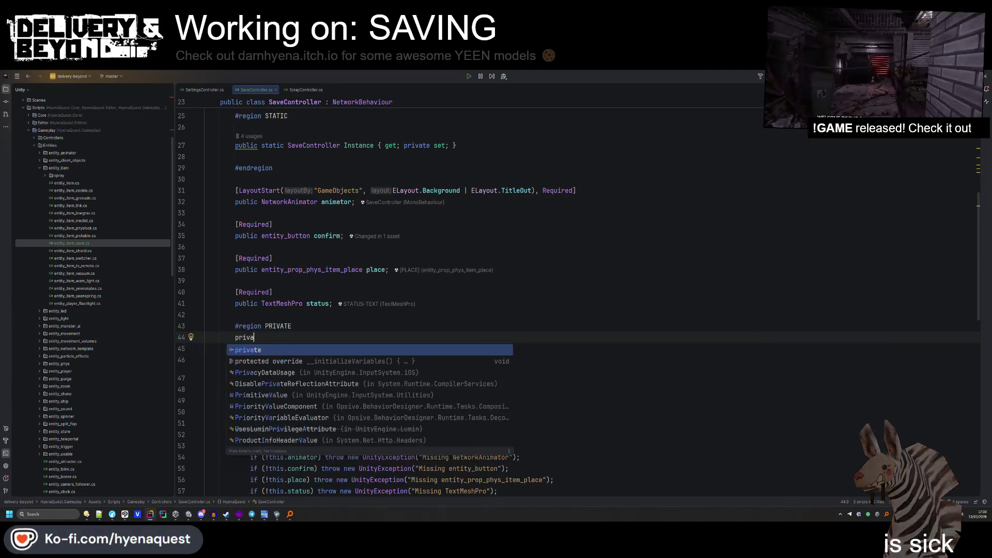
pyautogui.write('te entity_item_')
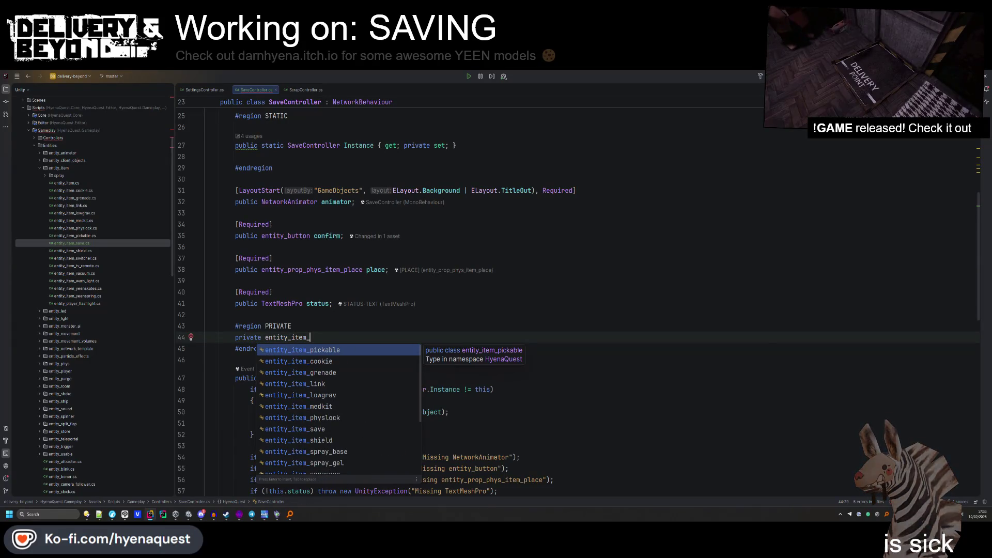
pyautogui.write('save _currentSave;')
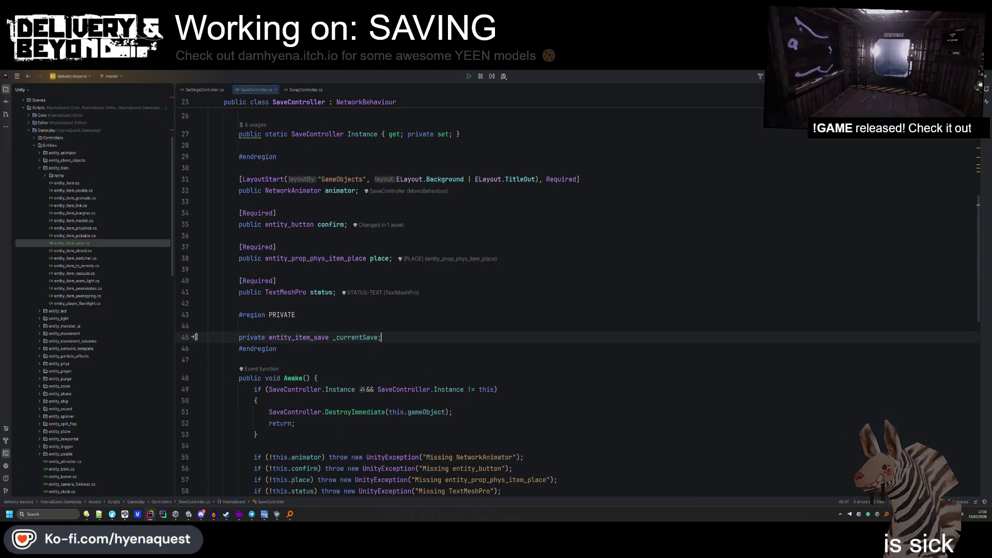
pyautogui.click(306, 90)
# Copy ScrapController's OnNetworkSpawn and paste it above SaveController's PRIVATE region.
pyautogui.scroll(20, 370, 280)
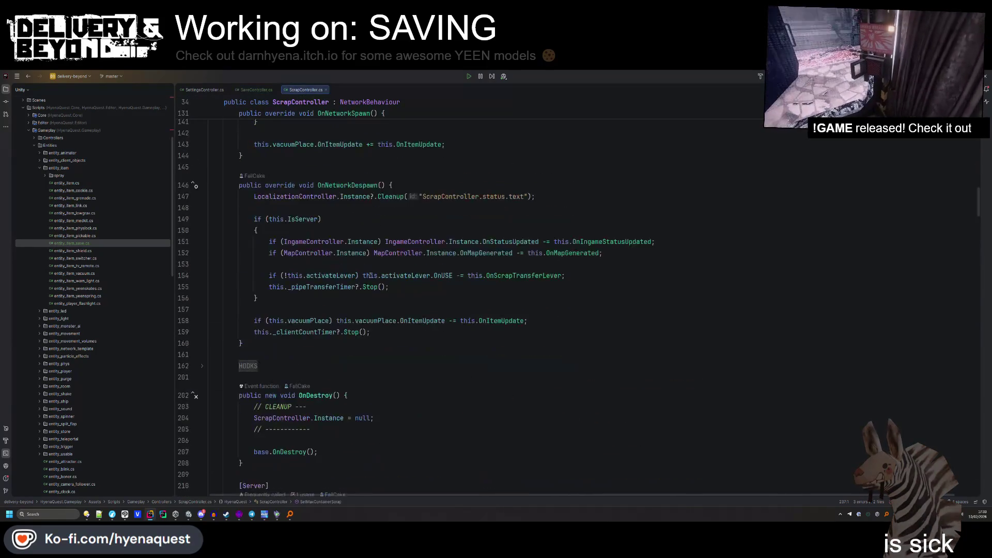
pyautogui.scroll(-1, 370, 281)
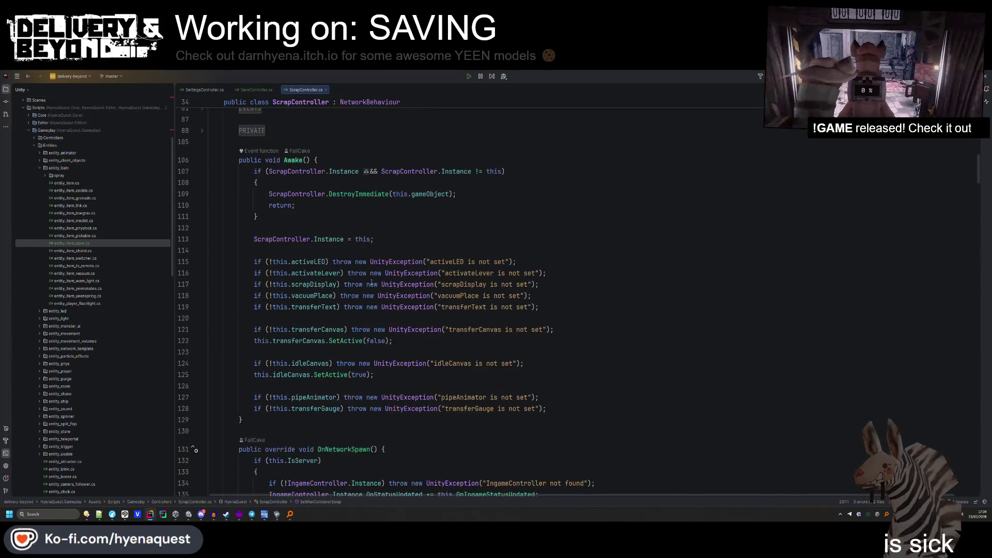
pyautogui.scroll(-6, 372, 282)
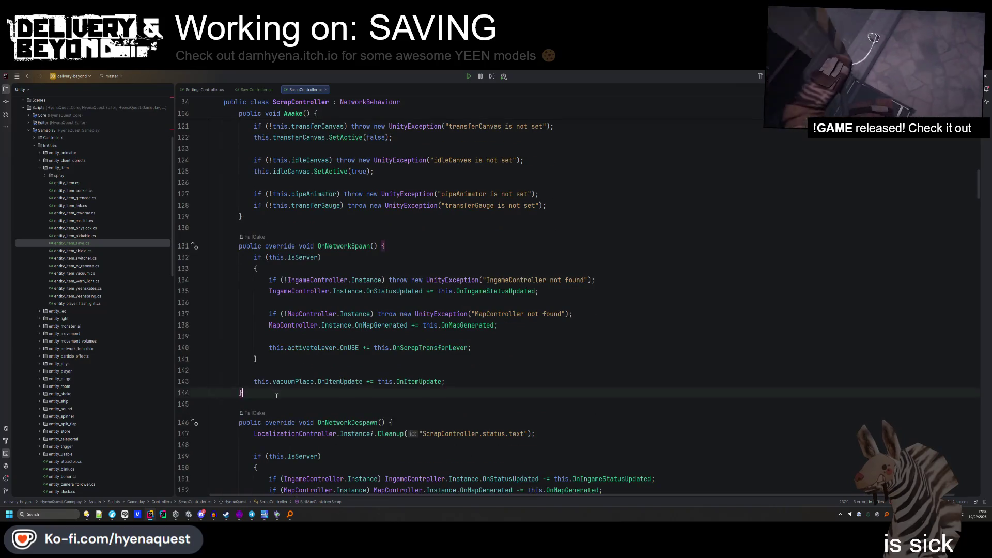
pyautogui.hotkey('ctrl', 'w')
pyautogui.hotkey('ctrl', 'w')
pyautogui.click(249, 89)
pyautogui.scroll(-8, 287, 252)
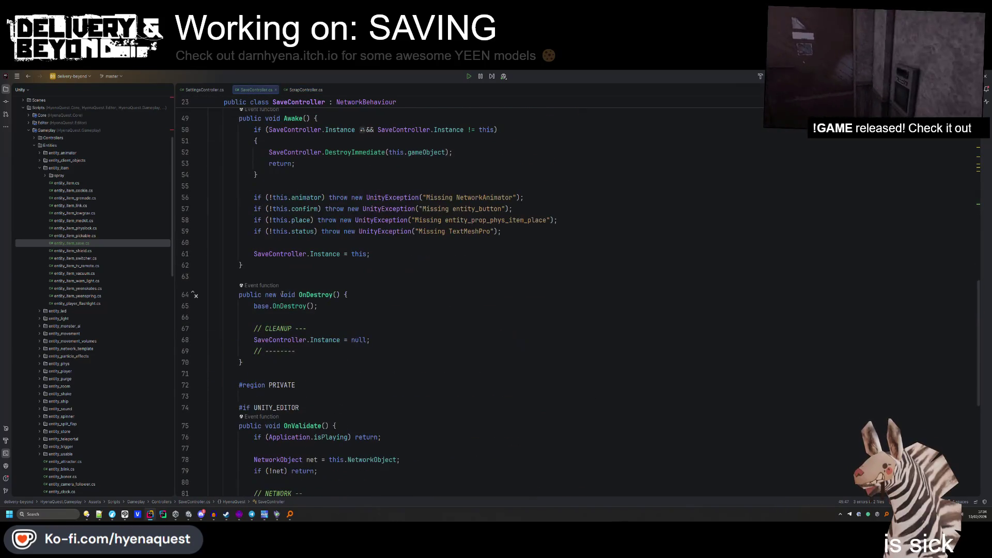
pyautogui.click(261, 374)
pyautogui.press('Return')
pyautogui.hotkey('ctrl', 'v')
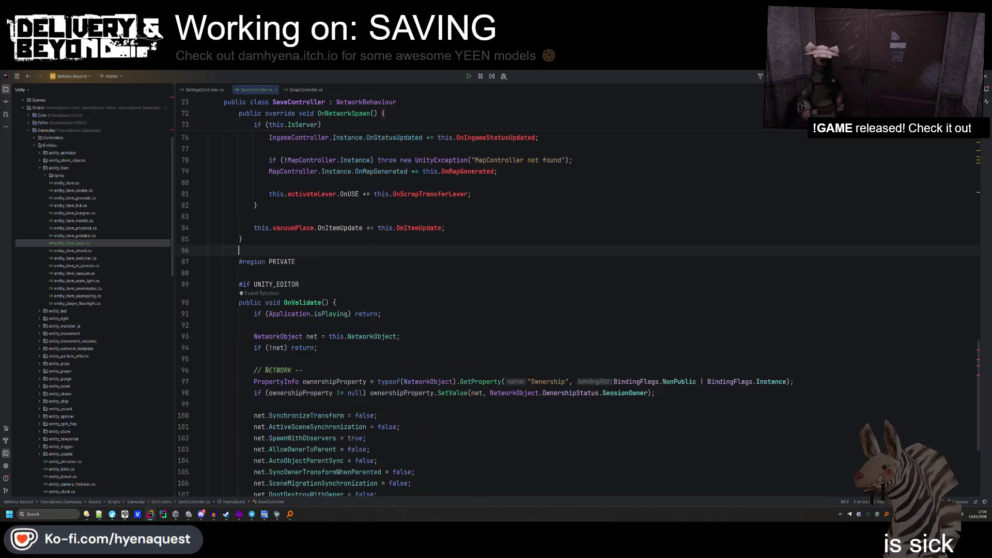
# Generate the missing OnIngameStatusUpdated handler inside the PRIVATE region.
pyautogui.scroll(1, 327, 312)
pyautogui.click(343, 375)
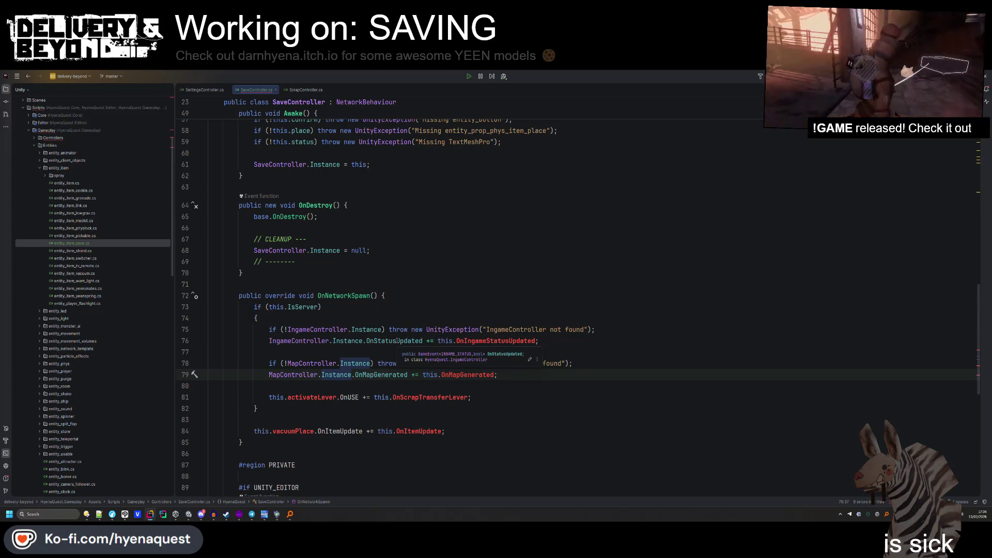
pyautogui.click(493, 341)
pyautogui.hotkey('alt', 'Return')
pyautogui.press('Return')
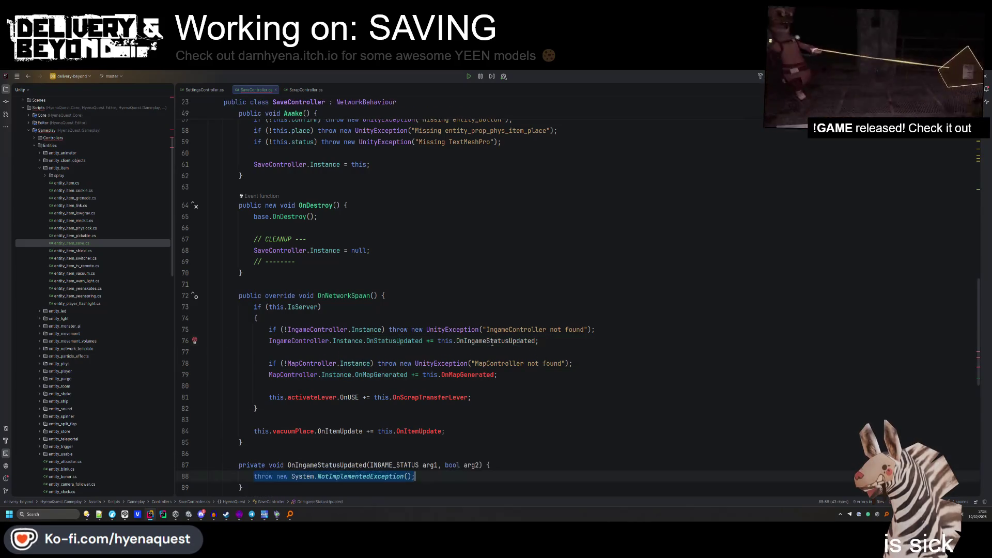
pyautogui.hotkey('ctrl', 'z')
pyautogui.click(295, 345)
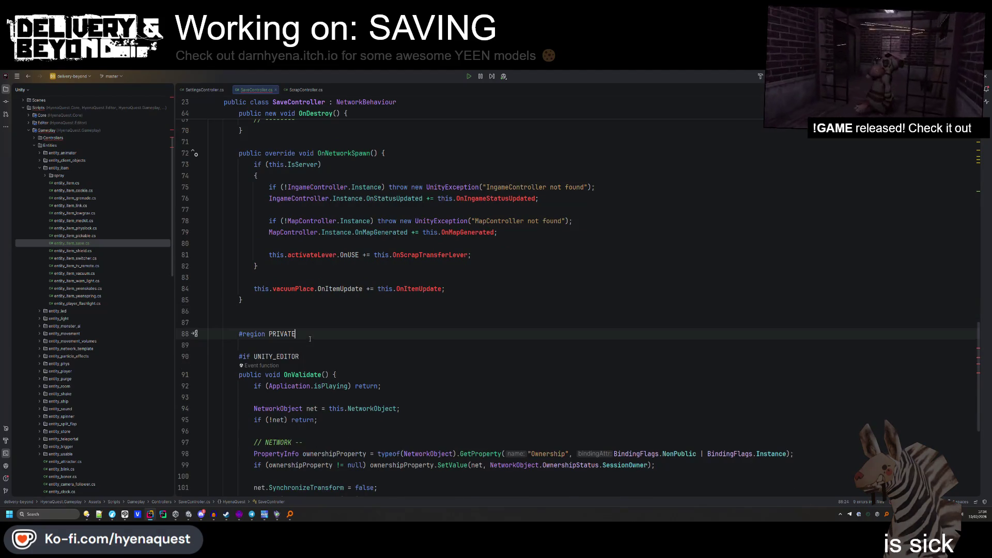